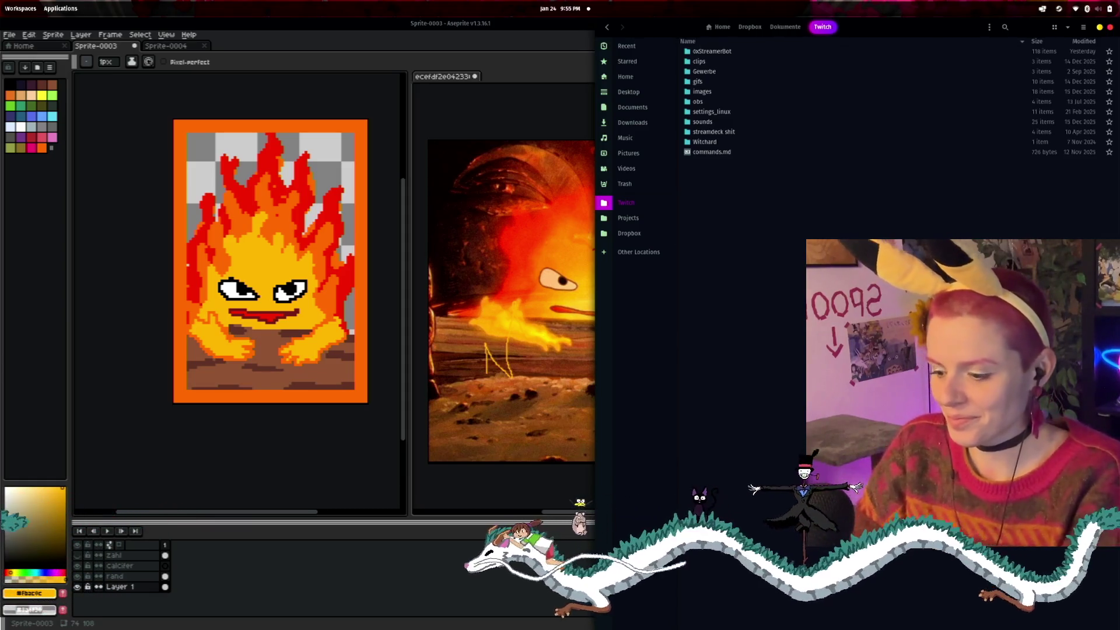
# - Search the app launcher for 'd', then close it without launching anything
pyautogui.press('super')
pyautogui.write('dr')
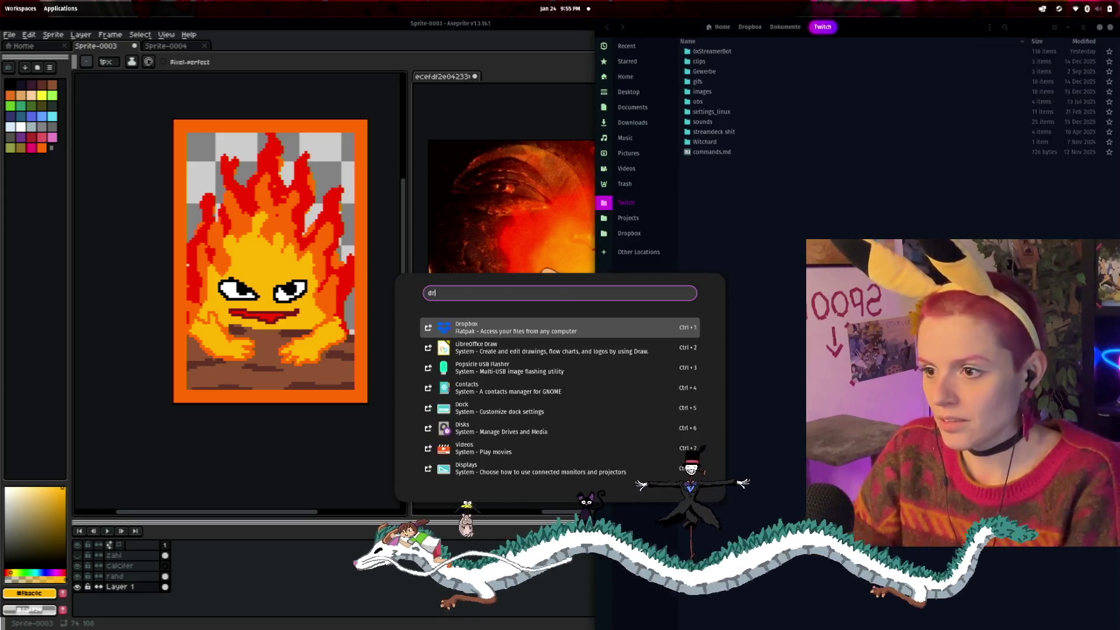
pyautogui.press('Escape')
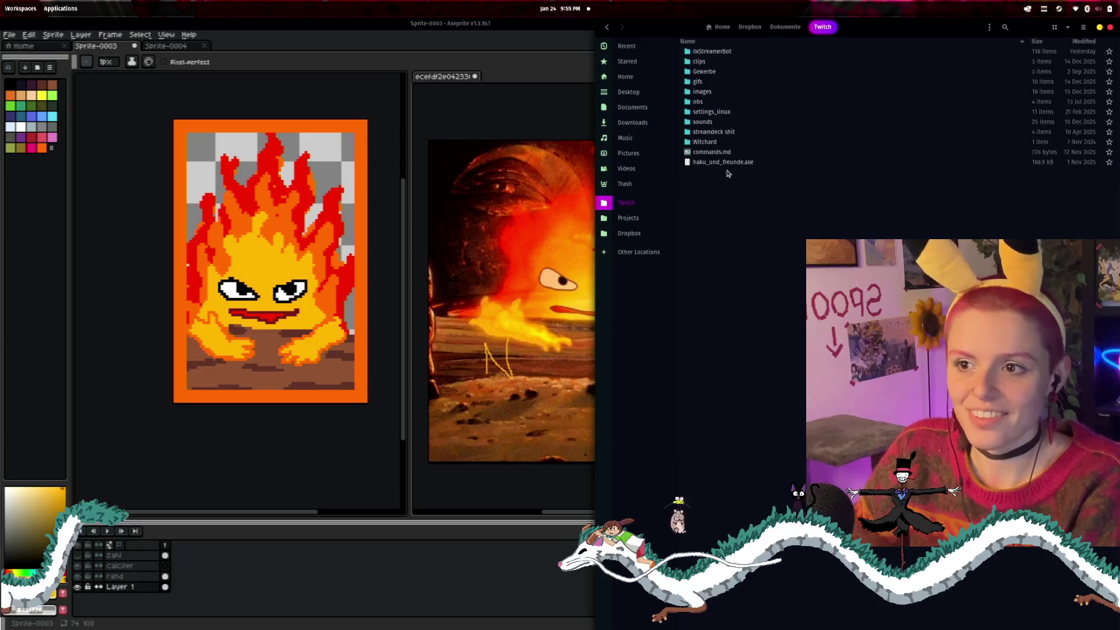
# - Select haku_und_freunde.ase in Files, dismiss the application chooser, and return to Aseprite's File menu
pyautogui.click(753, 162)
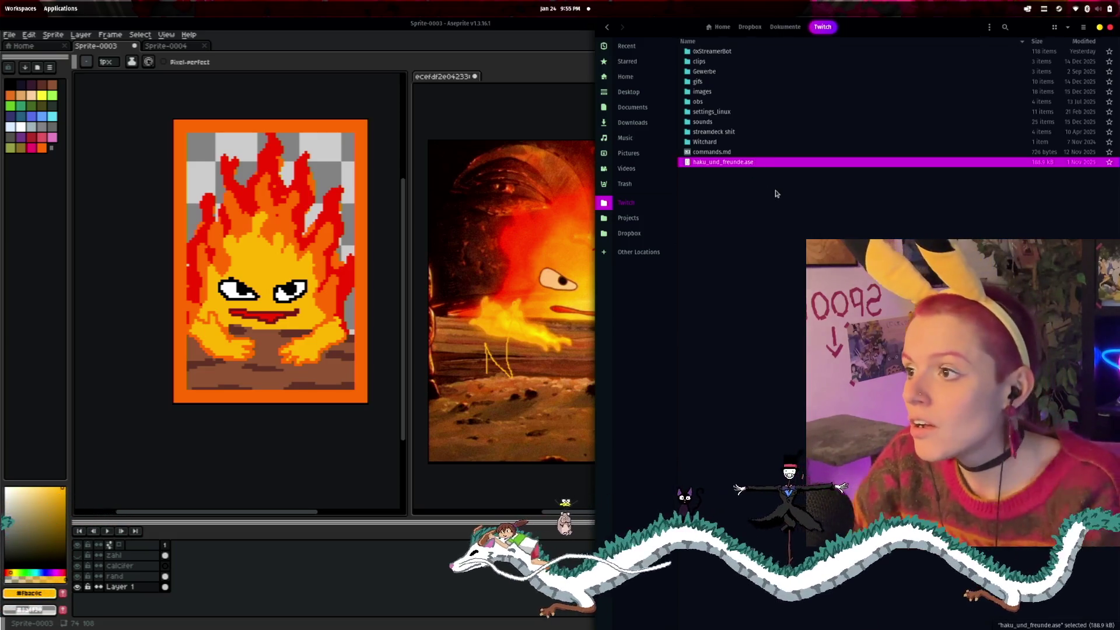
pyautogui.doubleClick(723, 162)
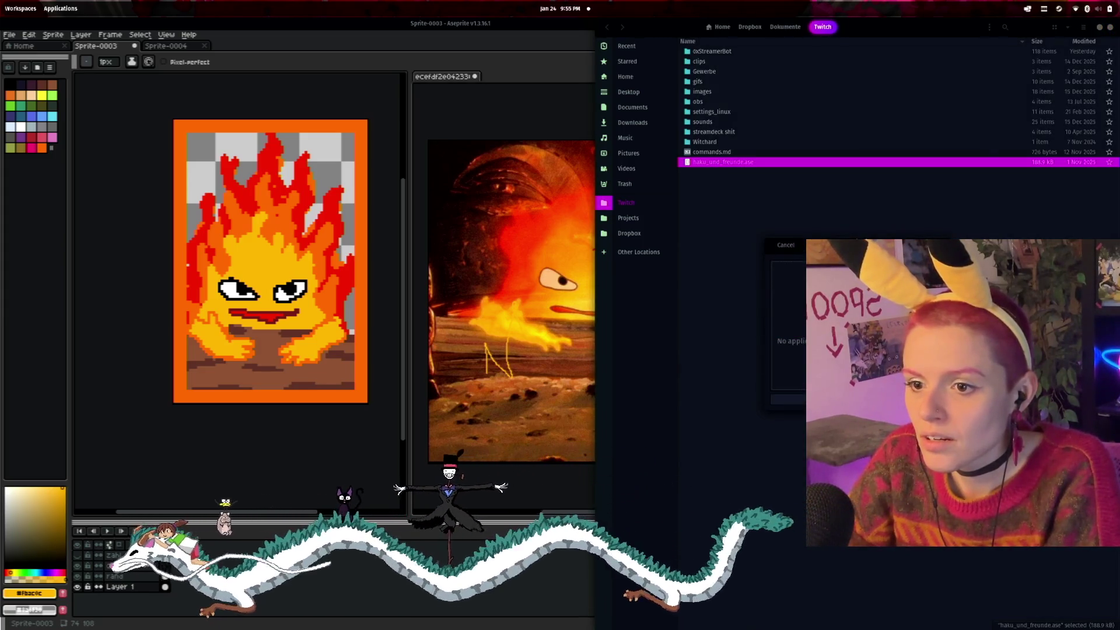
pyautogui.click(786, 245)
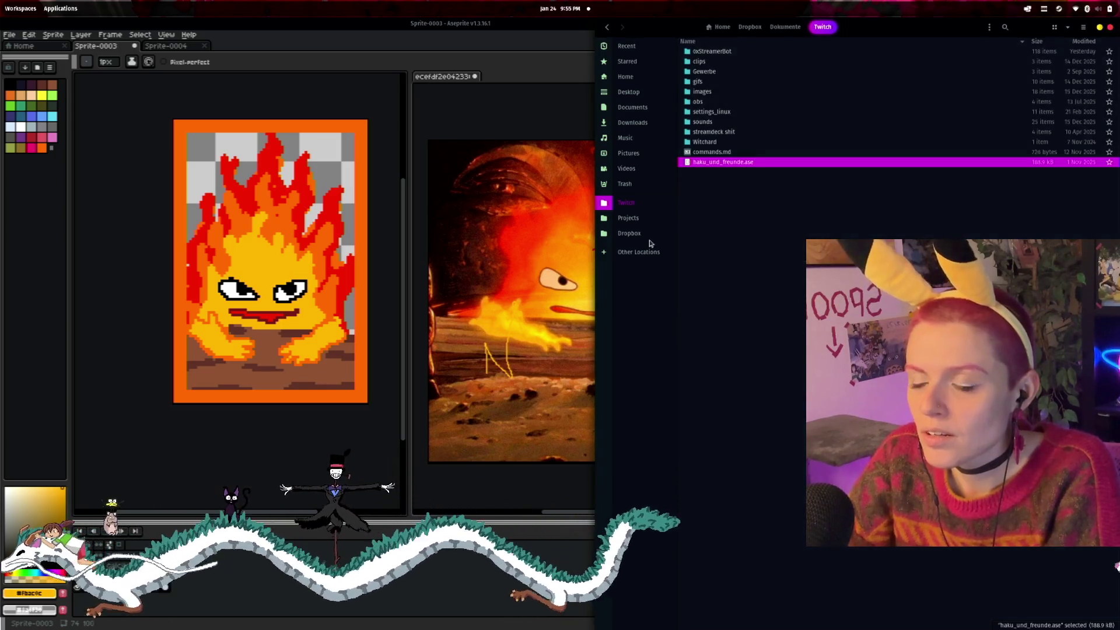
pyautogui.click(10, 34)
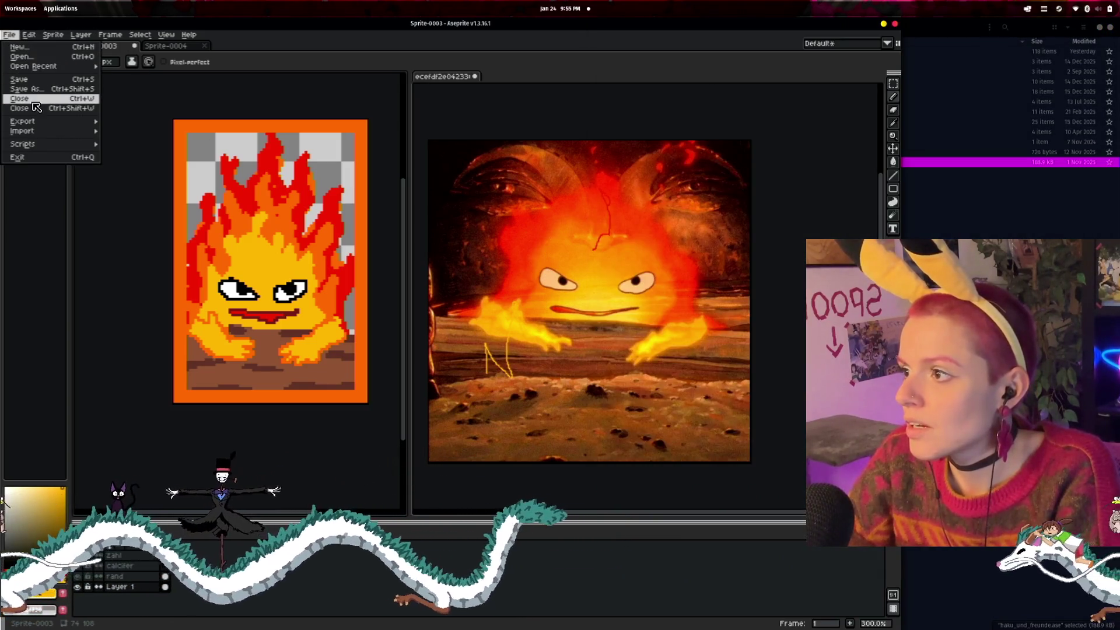
# - Use File > Open to go up from badges to Twitch and open haku_und_freunde.ase
pyautogui.click(21, 56)
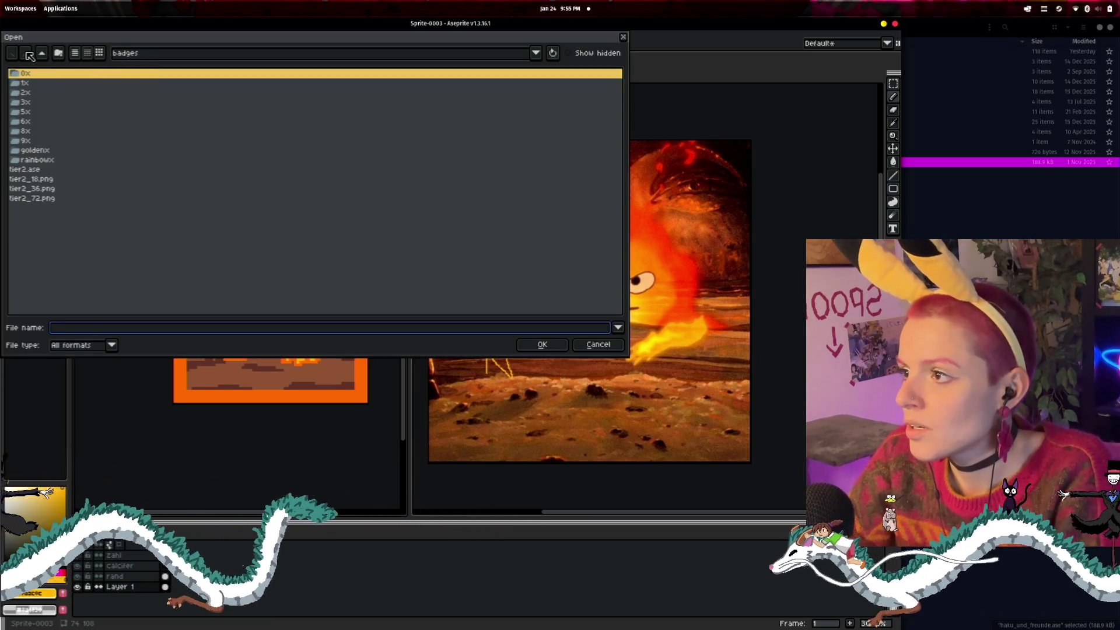
pyautogui.click(44, 54)
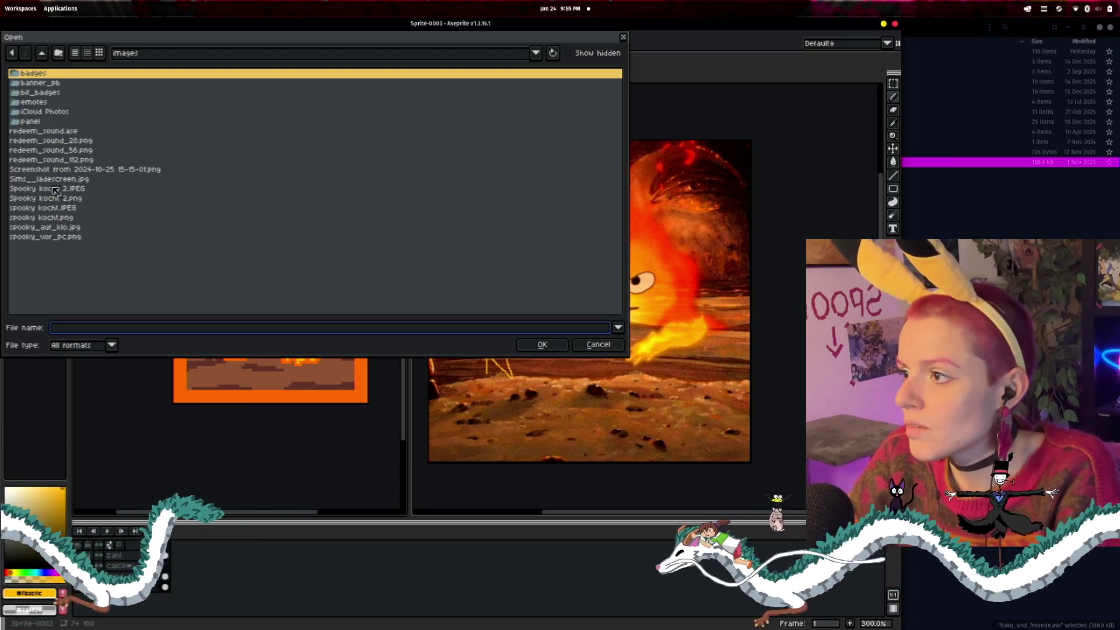
pyautogui.click(42, 54)
pyautogui.click(63, 169)
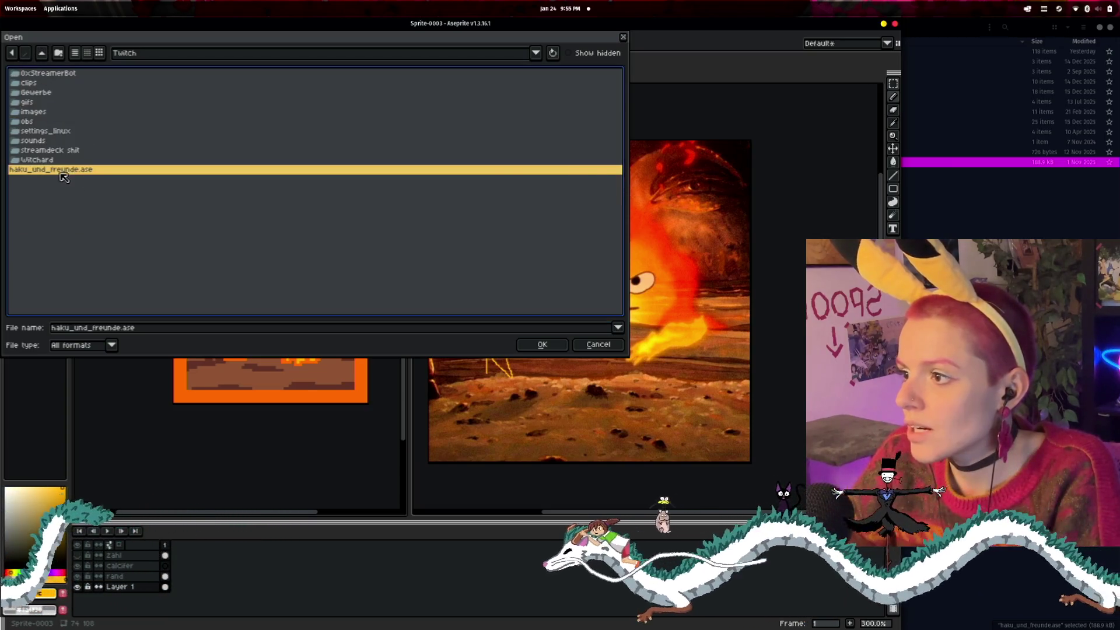
pyautogui.click(551, 344)
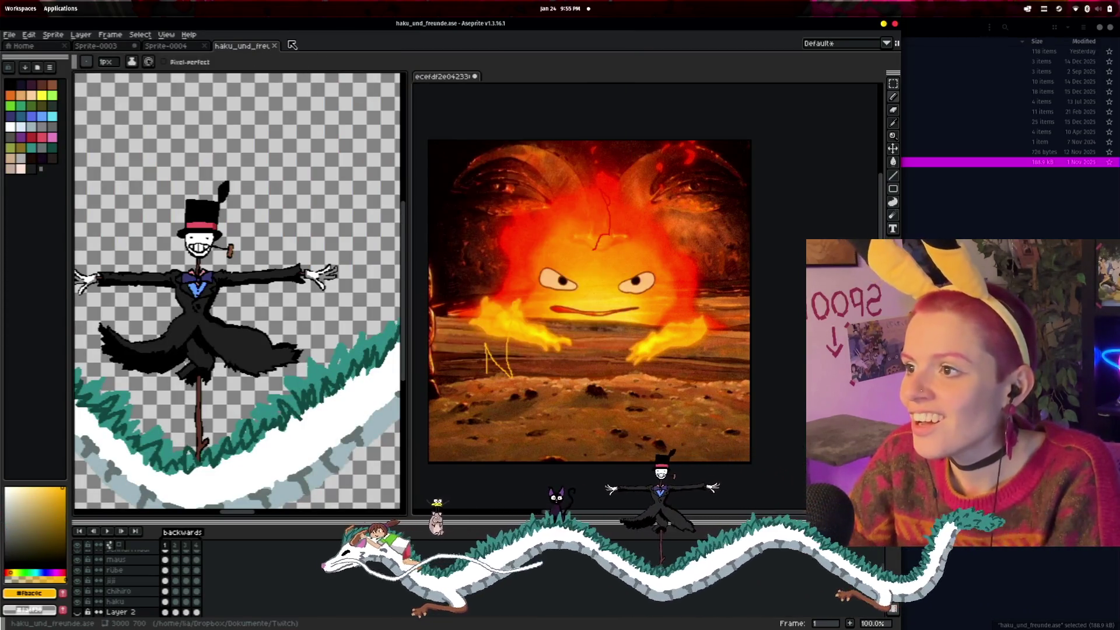
# - Widen the canvas over the Calcifer reference image and zoom in and out on the sprite
pyautogui.moveTo(408, 162); pyautogui.dragTo(852, 175)
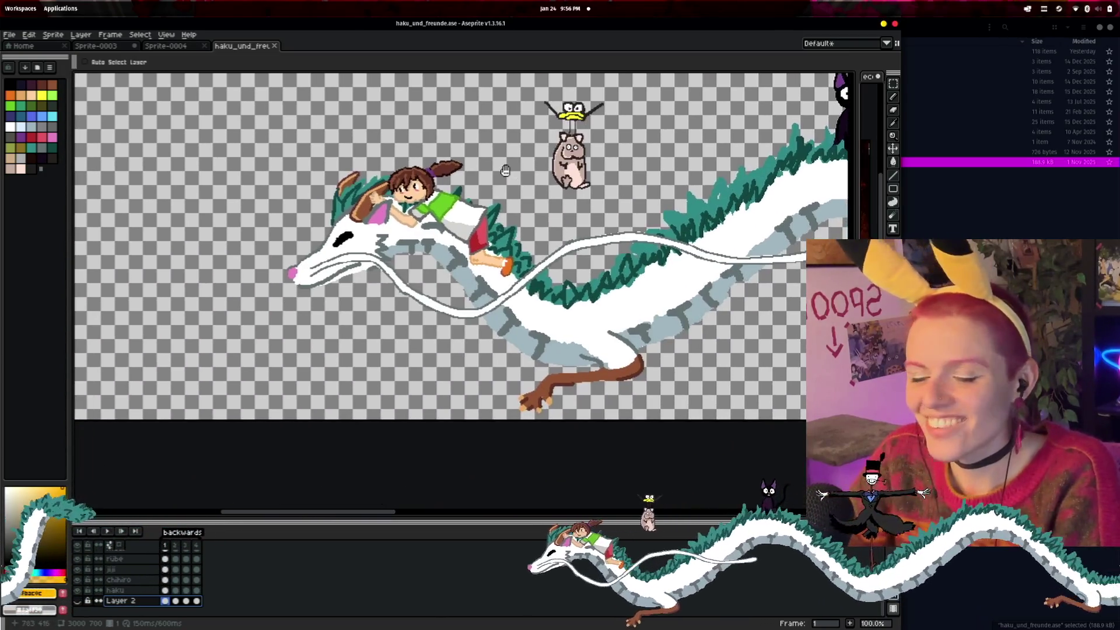
pyautogui.scroll(3, 480, 210)
pyautogui.scroll(-1, 479, 210)
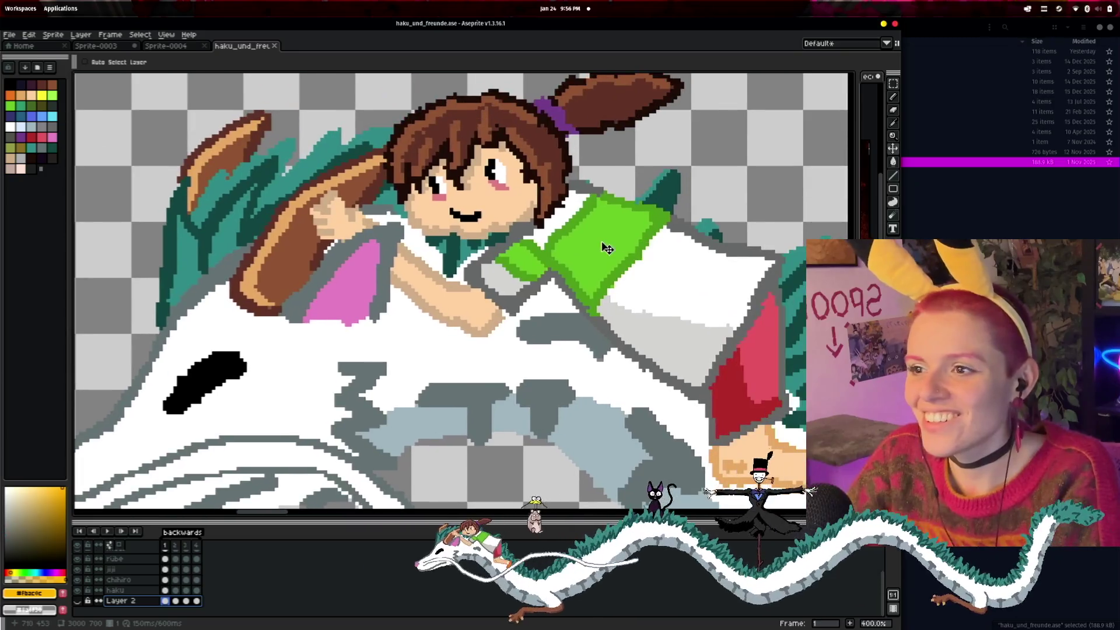
pyautogui.scroll(-2, 465, 242)
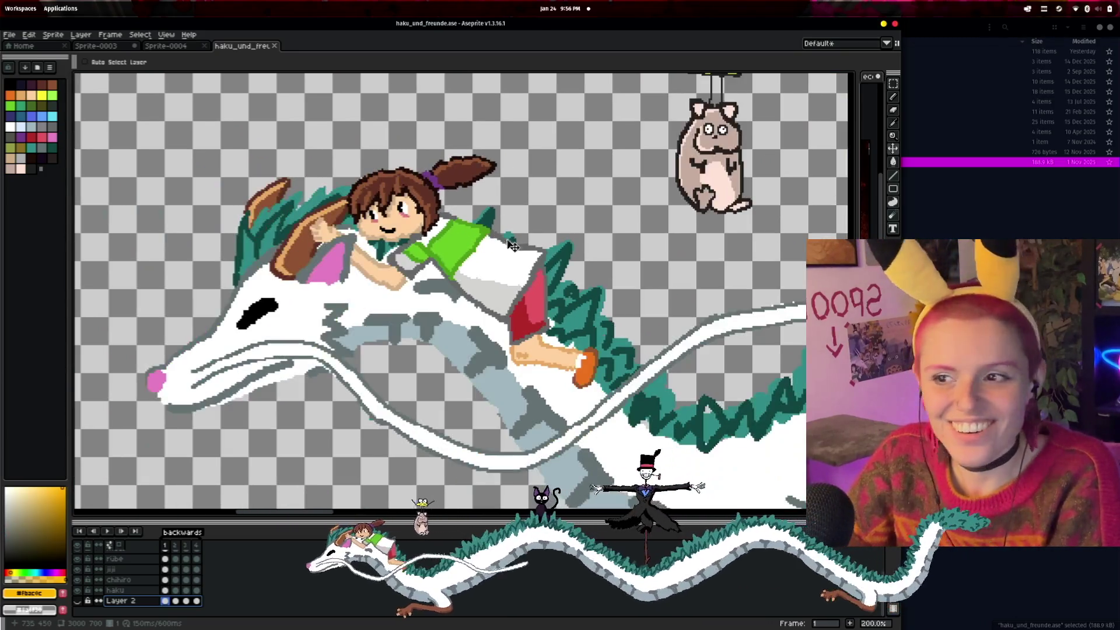
pyautogui.scroll(2, 564, 315)
pyautogui.scroll(1, 589, 283)
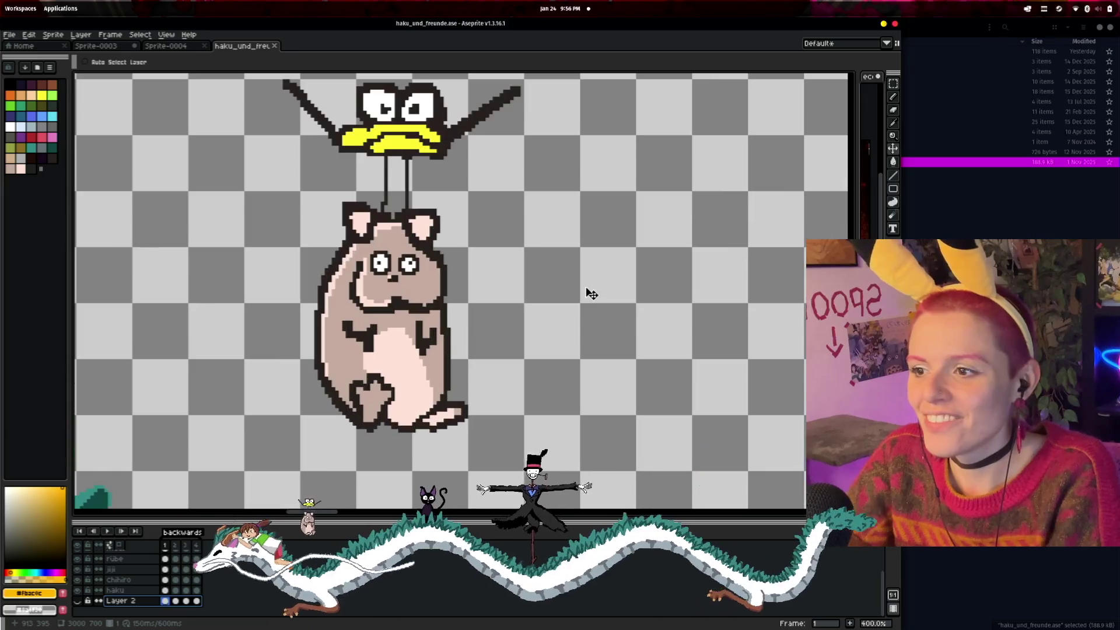
pyautogui.scroll(-1, 591, 293)
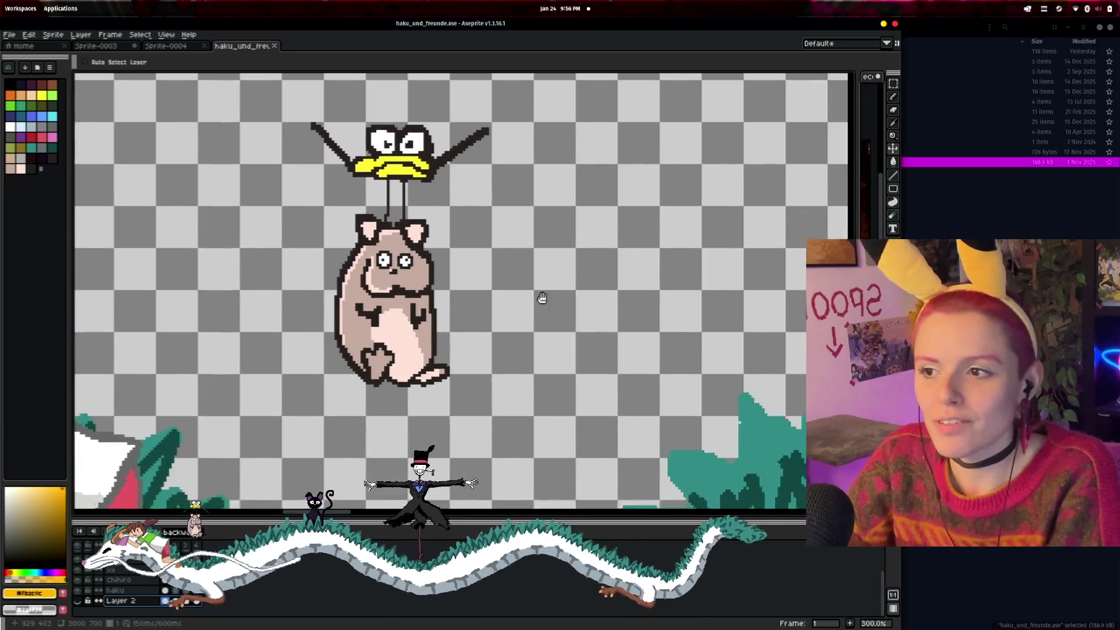
pyautogui.scroll(1, 400, 327)
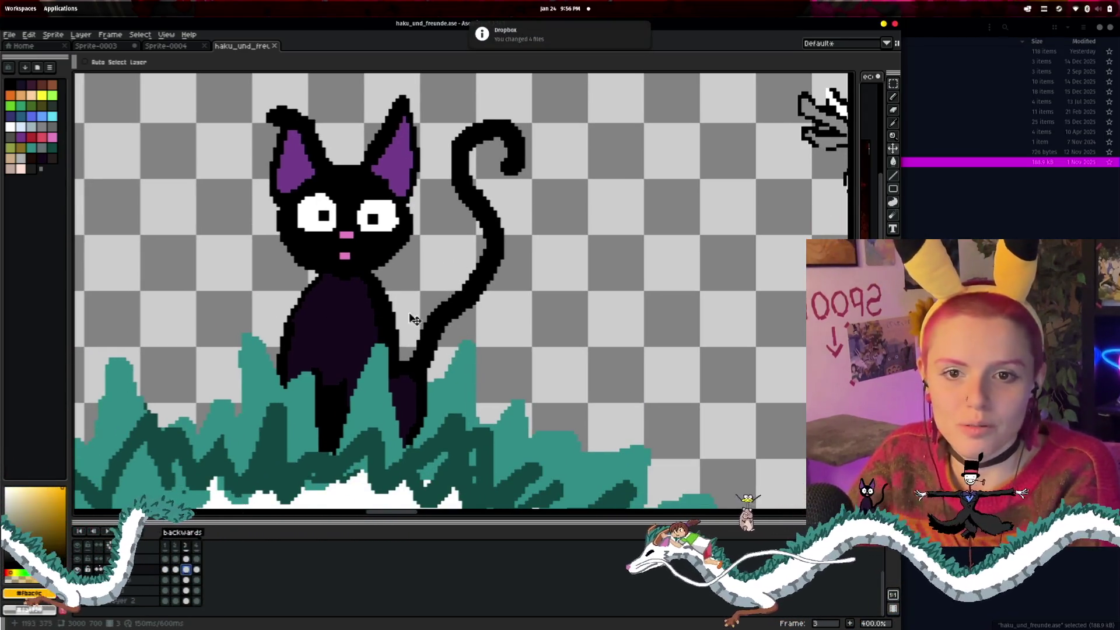
# - Pan over to the scarecrow character and zoom around it
pyautogui.hscroll(5, 412, 318)
pyautogui.scroll(-1, 463, 330)
pyautogui.moveTo(463, 330); pyautogui.dragTo(293, 342)
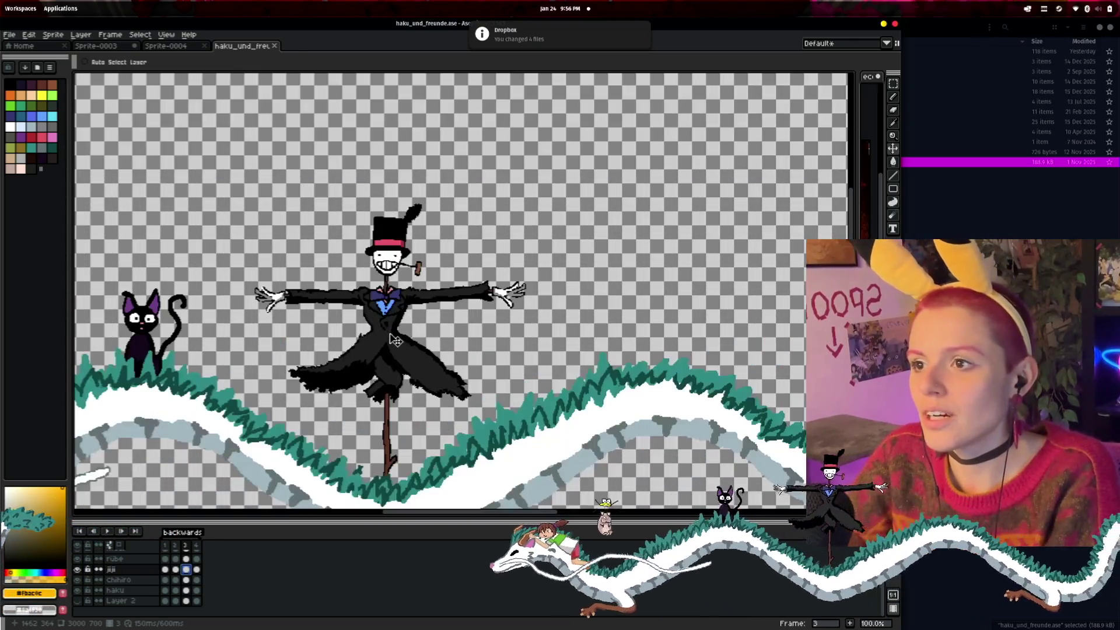
pyautogui.moveTo(394, 340); pyautogui.dragTo(424, 293)
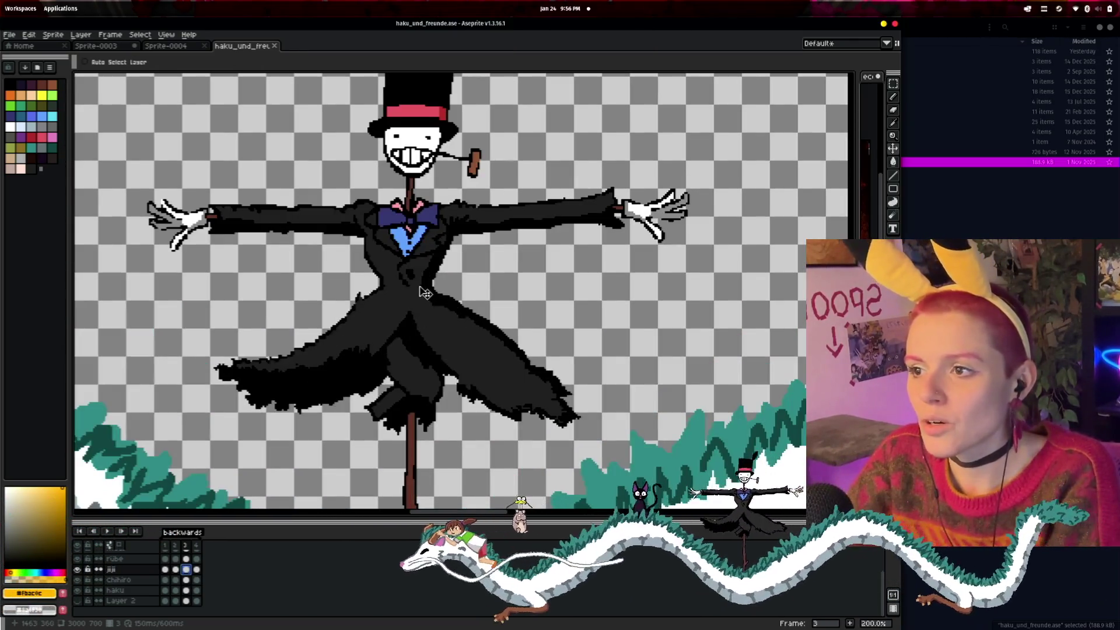
pyautogui.scroll(-4, 424, 292)
pyautogui.scroll(3, 425, 293)
# - Switch through Sprite-0004 to the Sprite-0003 tab and frame the Calcifer fire sprite
pyautogui.scroll(3, 422, 304)
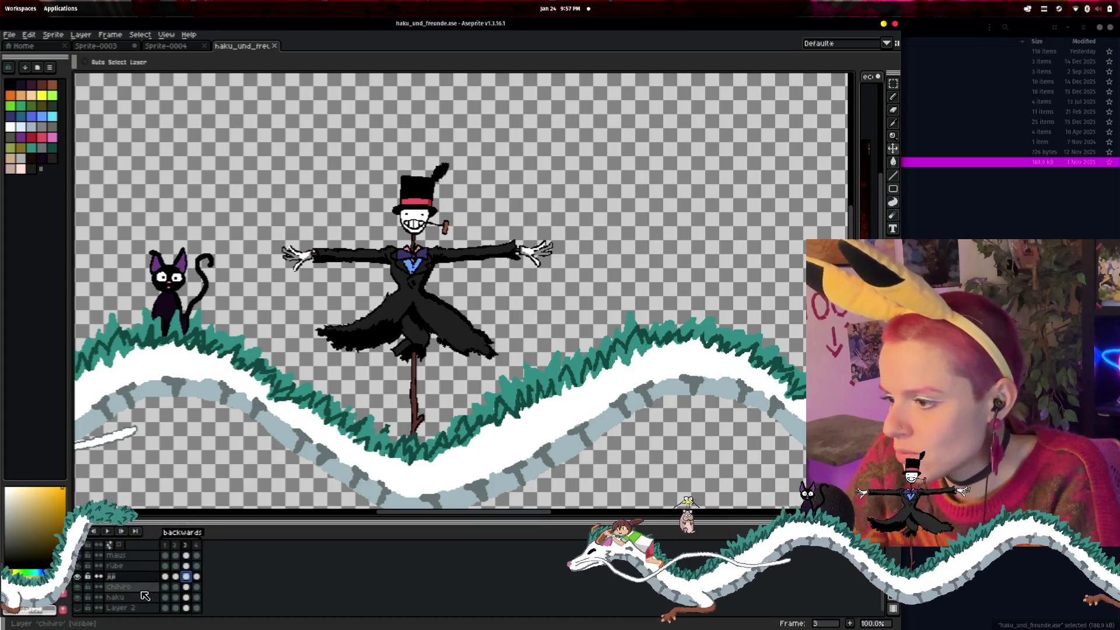
pyautogui.click(166, 47)
pyautogui.click(107, 46)
pyautogui.moveTo(370, 220)
pyautogui.mouseDown()
pyautogui.moveTo(493, 279)
pyautogui.moveTo(544, 282)
pyautogui.mouseUp()
pyautogui.scroll(1, 518, 290)
pyautogui.scroll(-1, 548, 286)
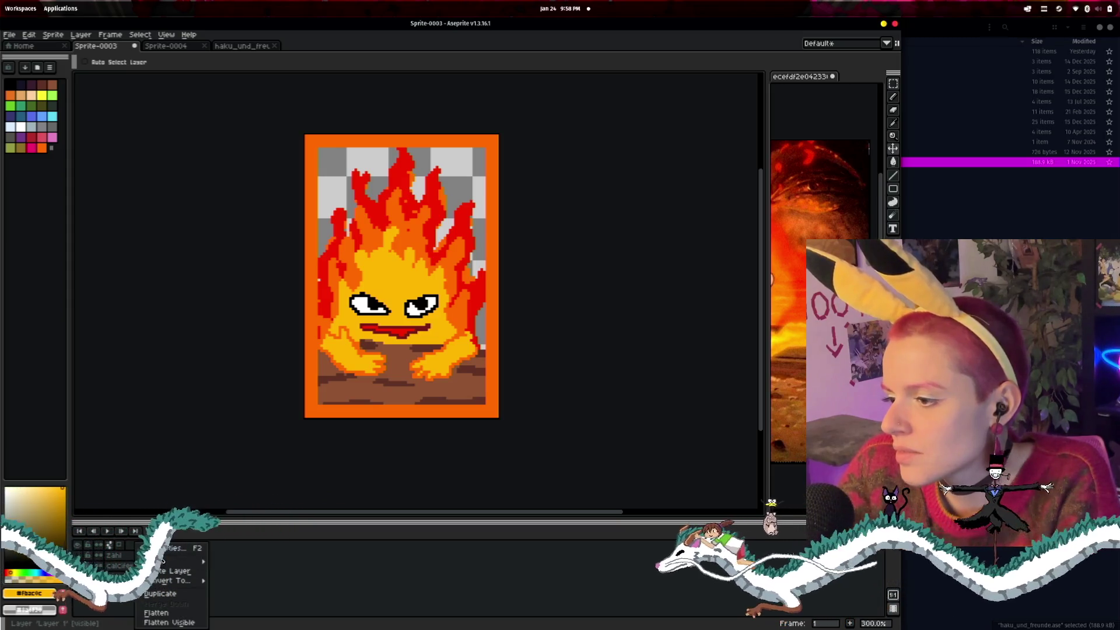
# - Add a new Layer 2 and move it below Layer 1
pyautogui.click(234, 562)
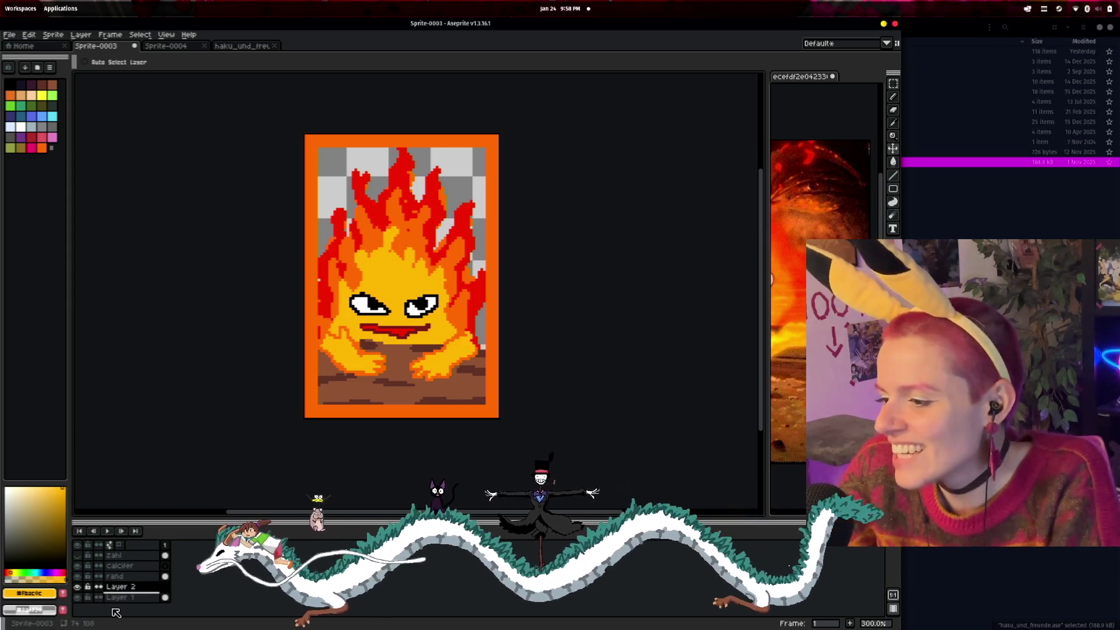
pyautogui.moveTo(110, 592); pyautogui.dragTo(136, 607)
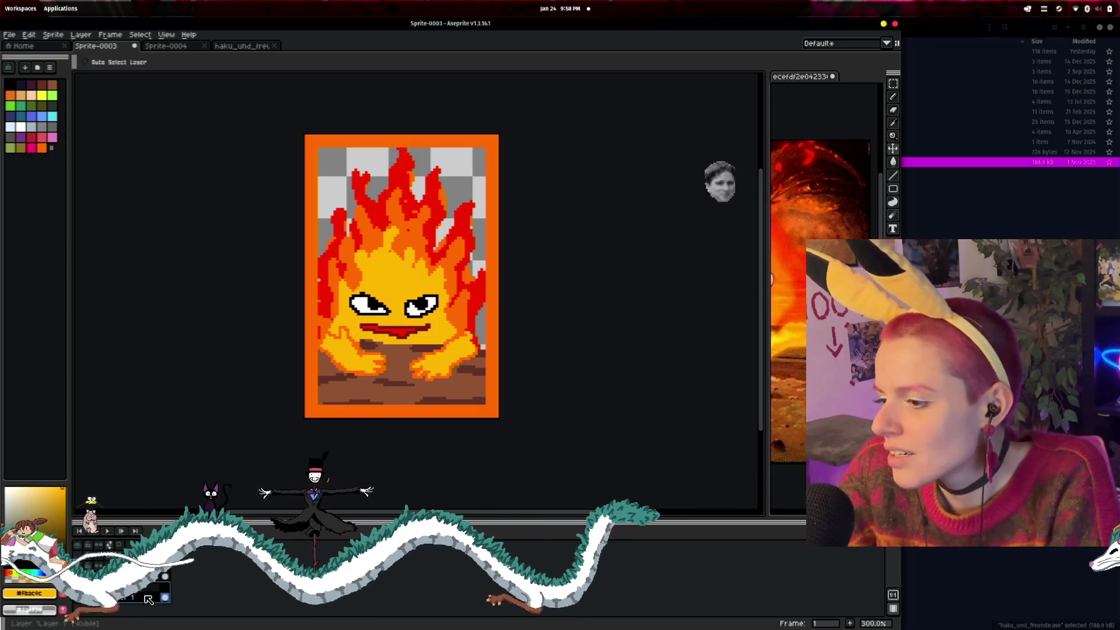
pyautogui.rightClick(145, 588)
pyautogui.press('Escape')
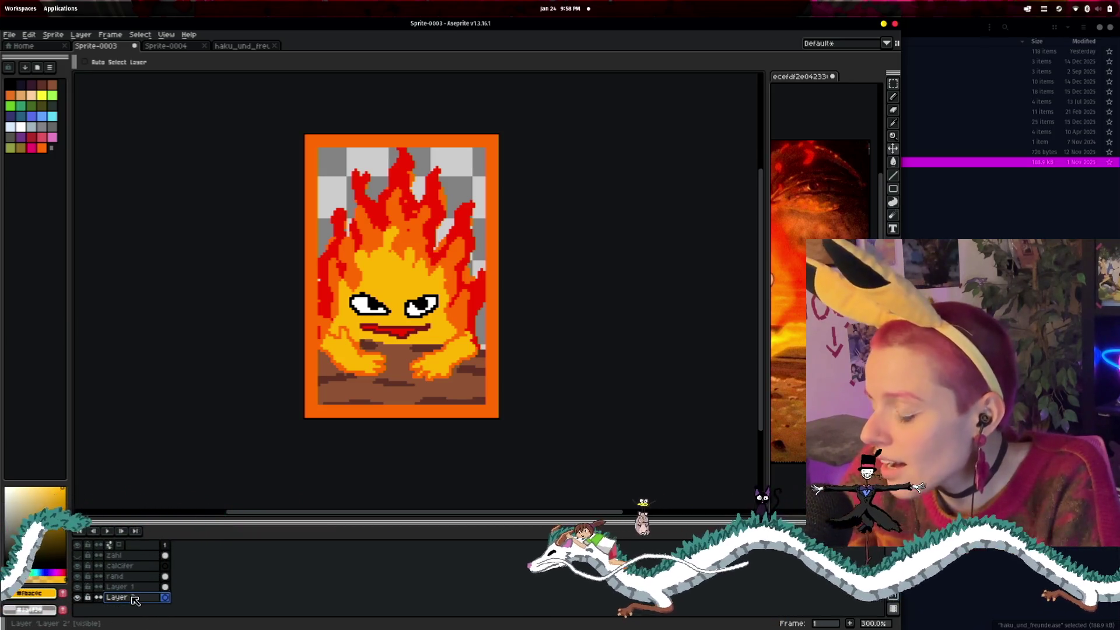
# - Hide Layer 1 and rename it to calci
pyautogui.doubleClick(132, 589)
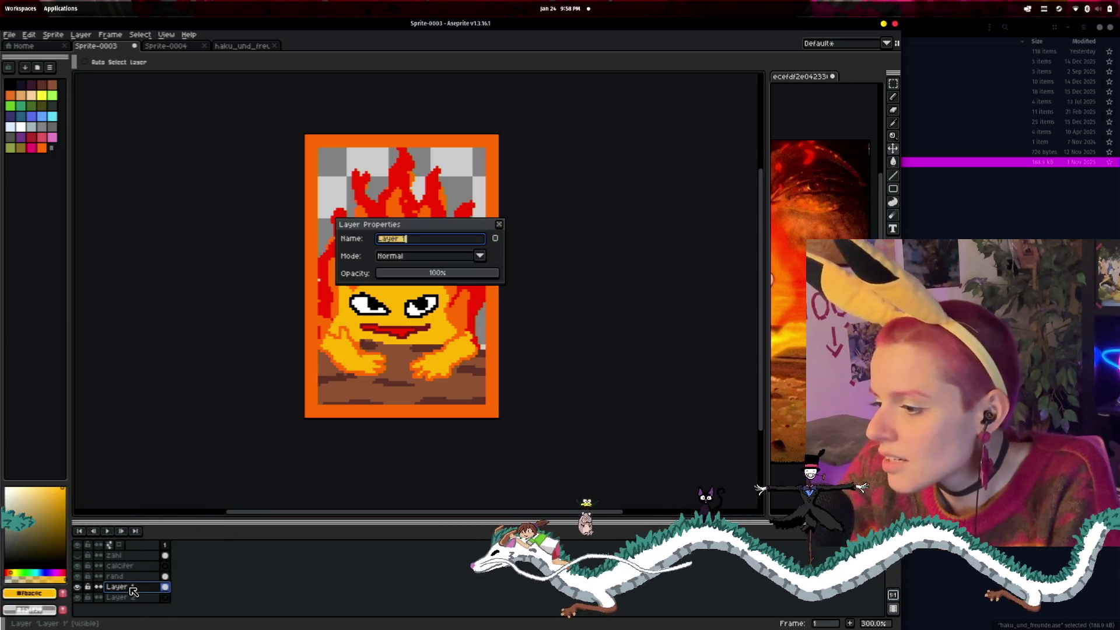
pyautogui.click(500, 225)
pyautogui.click(78, 586)
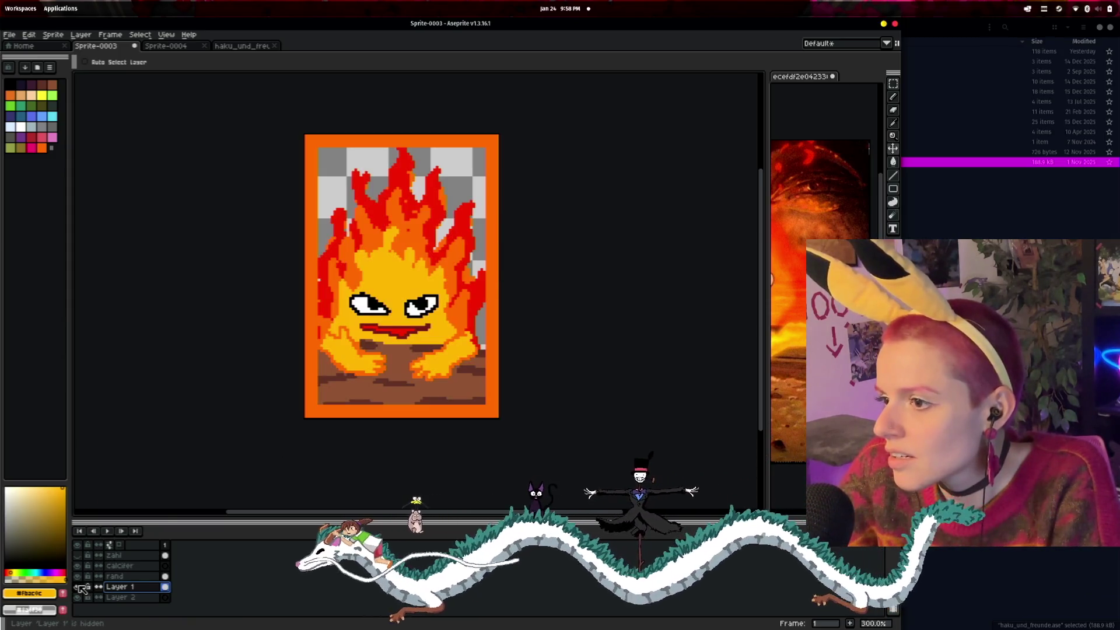
pyautogui.doubleClick(120, 589)
pyautogui.write('calci')
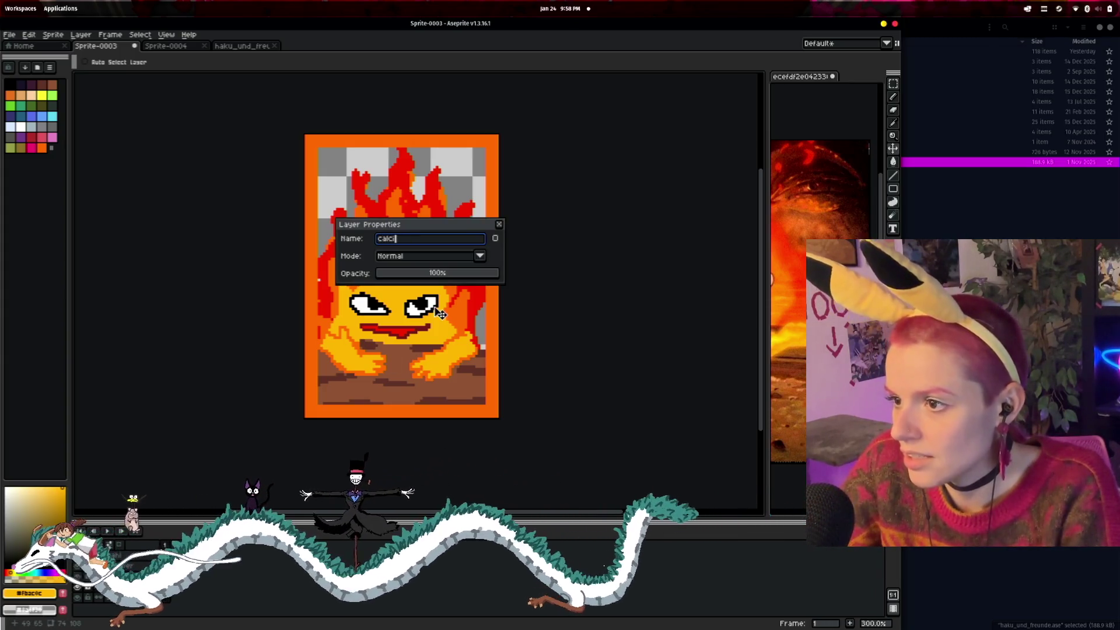
pyautogui.press('Return')
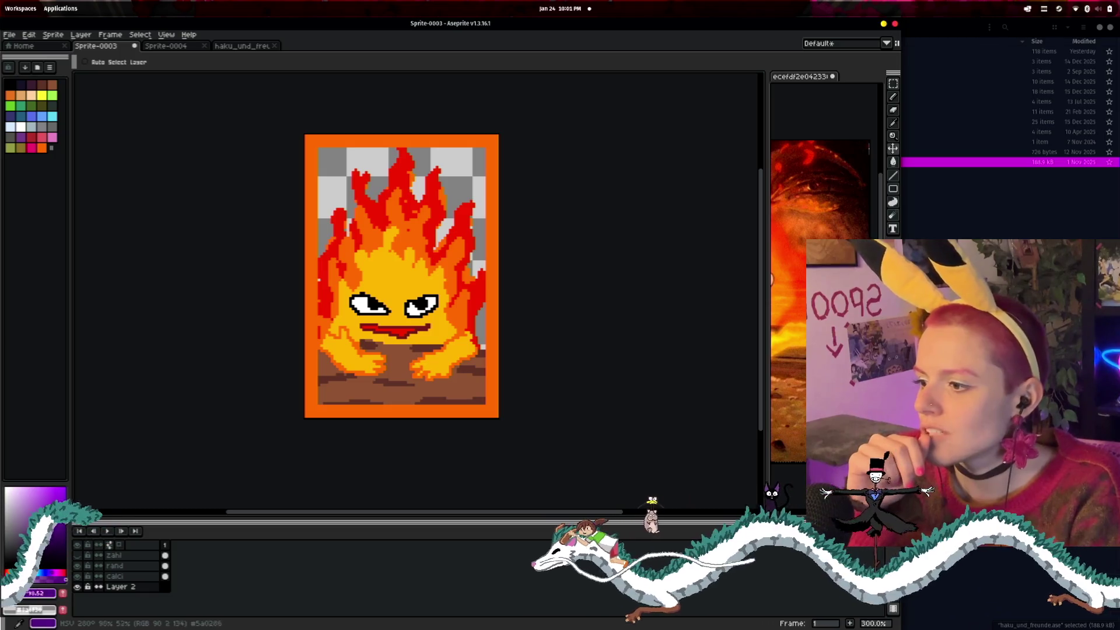
# - Pick a duller, darker mid-purple in the colour field as the foreground colour
pyautogui.click(42, 502)
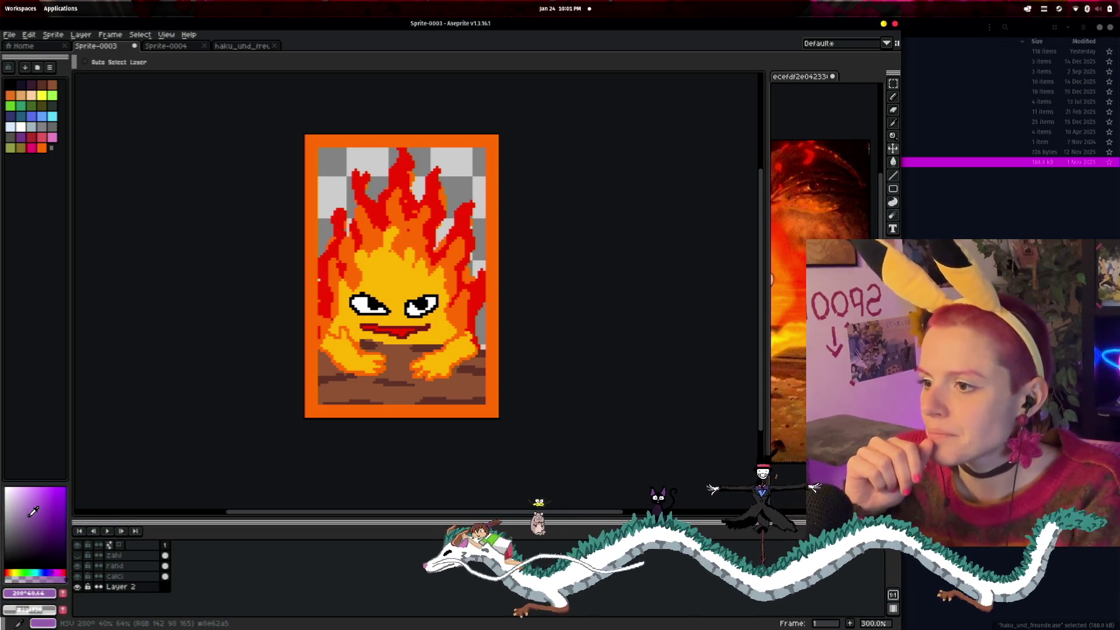
pyautogui.click(33, 512)
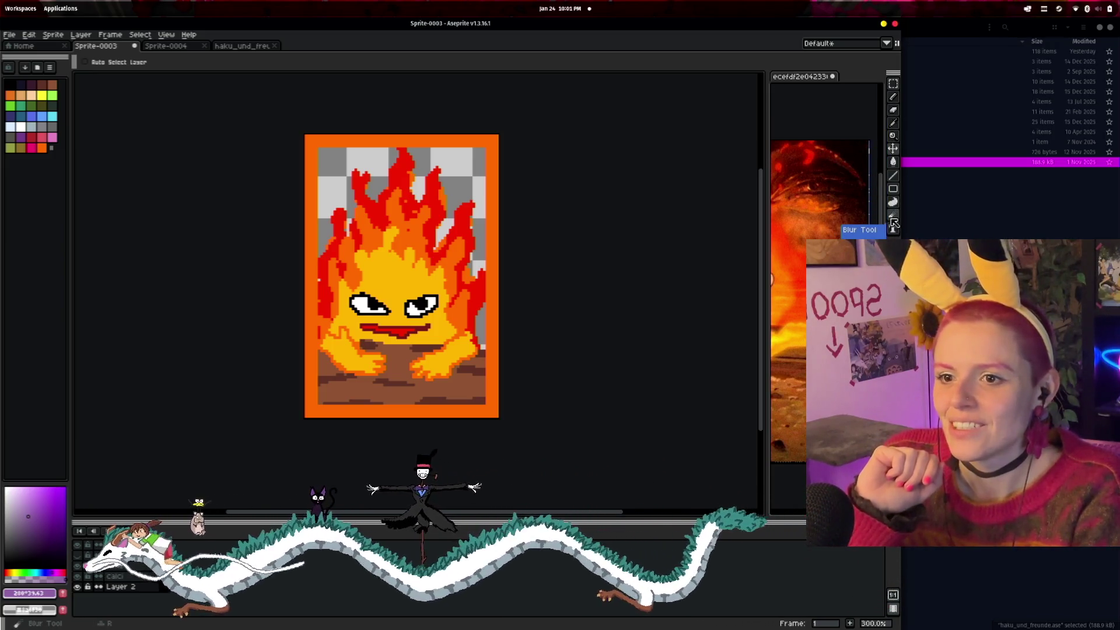
# - Paint the purple backdrop behind the flames with a 40px pencil, then switch to Filled Rectangle
pyautogui.click(894, 222)
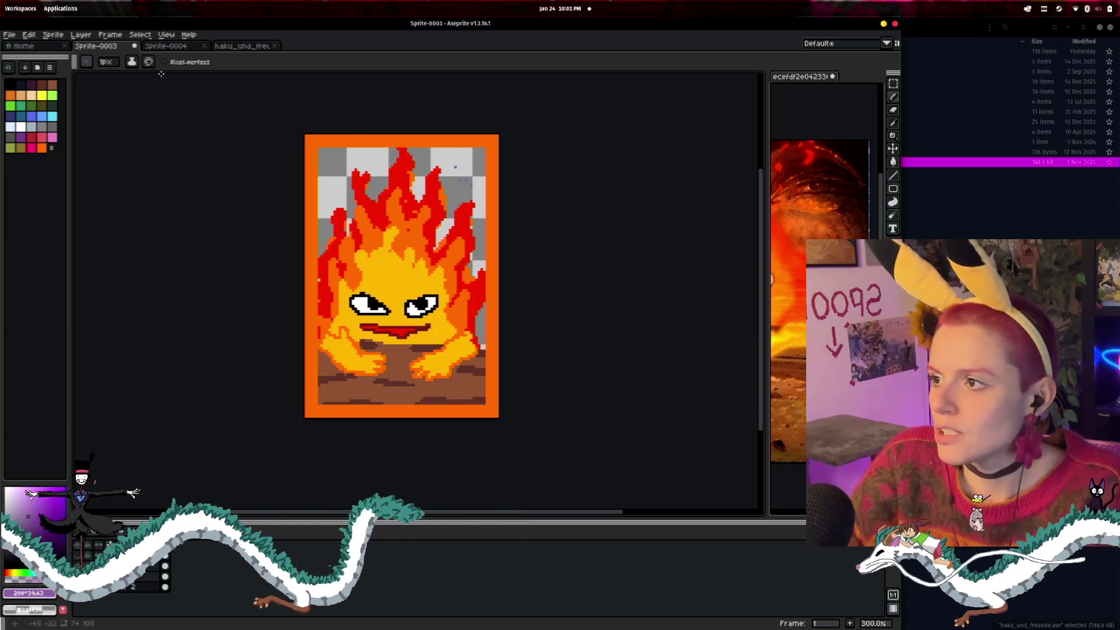
pyautogui.click(106, 62)
pyautogui.moveTo(162, 78); pyautogui.dragTo(170, 78)
pyautogui.moveTo(461, 169); pyautogui.dragTo(442, 190)
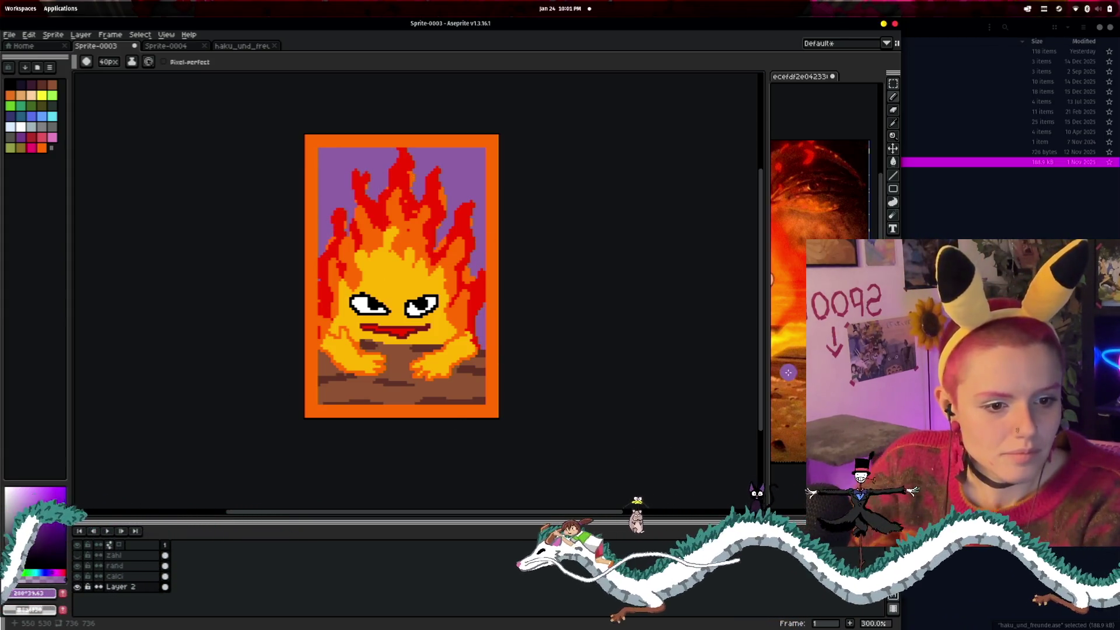
pyautogui.press('u')
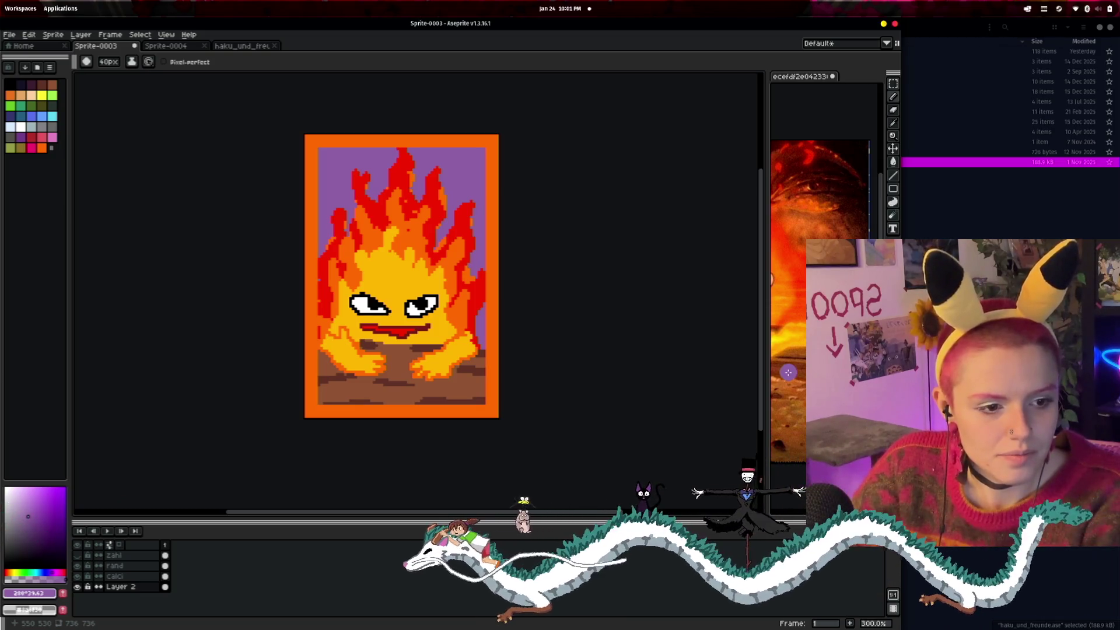
pyautogui.hotkey('shift', 'u')
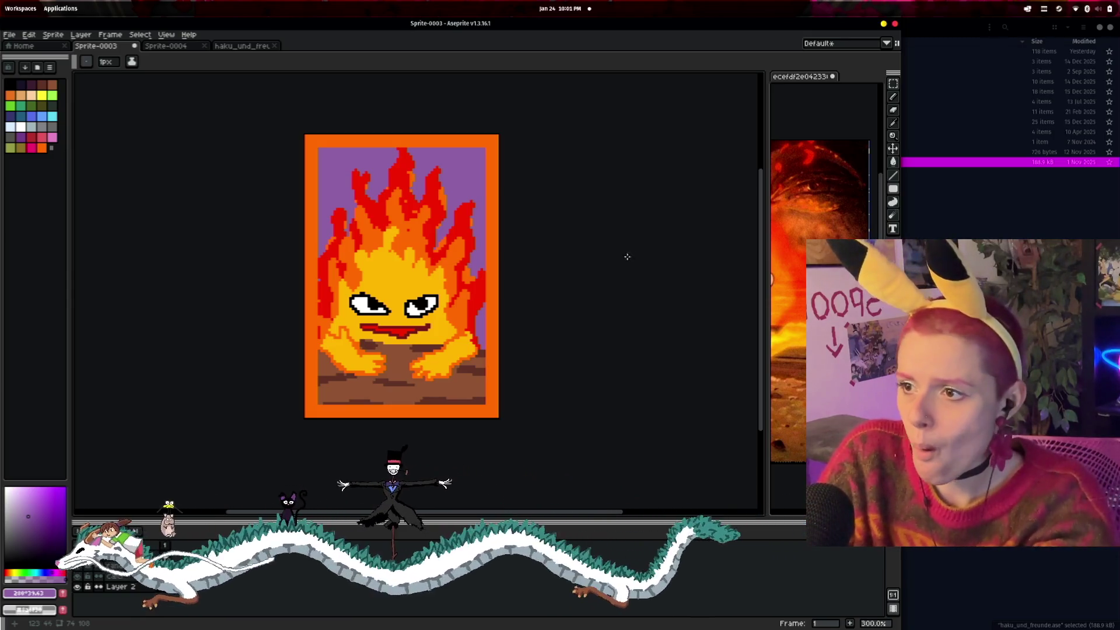
# - Draw 1px dark lines along the purple area's top and right edges
pyautogui.scroll(1, 607, 265)
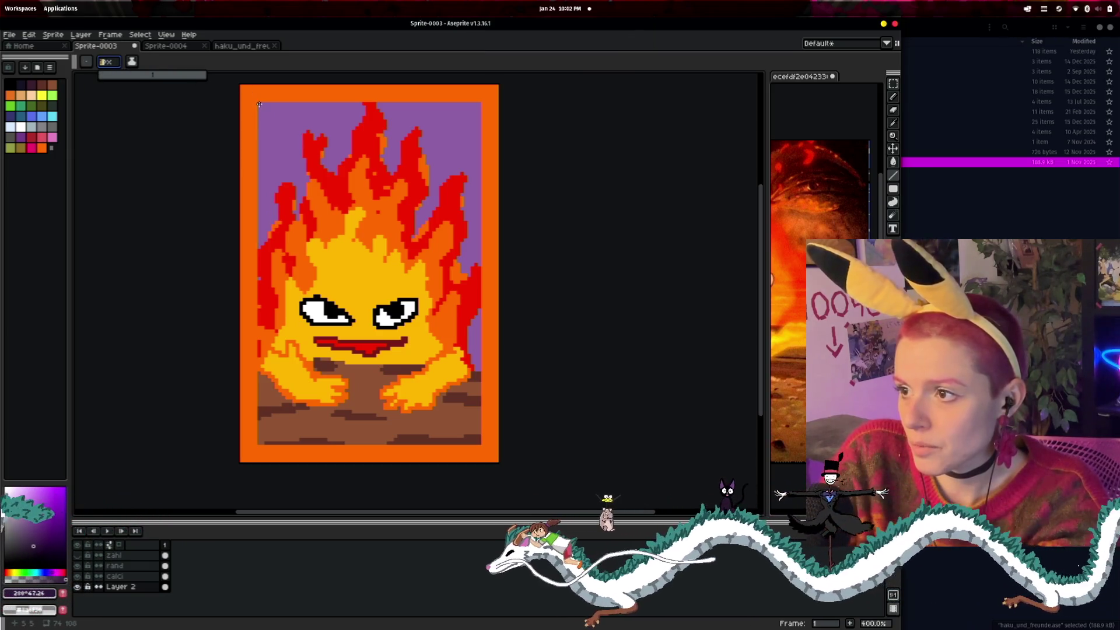
pyautogui.scroll(4, 259, 104)
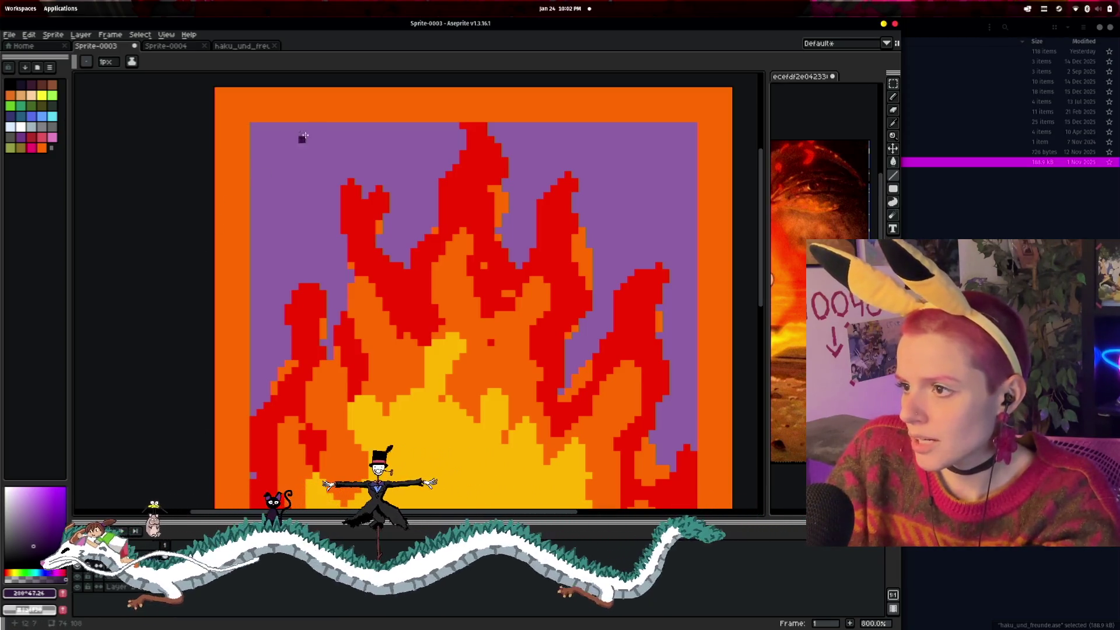
pyautogui.moveTo(252, 127); pyautogui.dragTo(695, 126)
pyautogui.moveTo(663, 198); pyautogui.dragTo(455, 167)
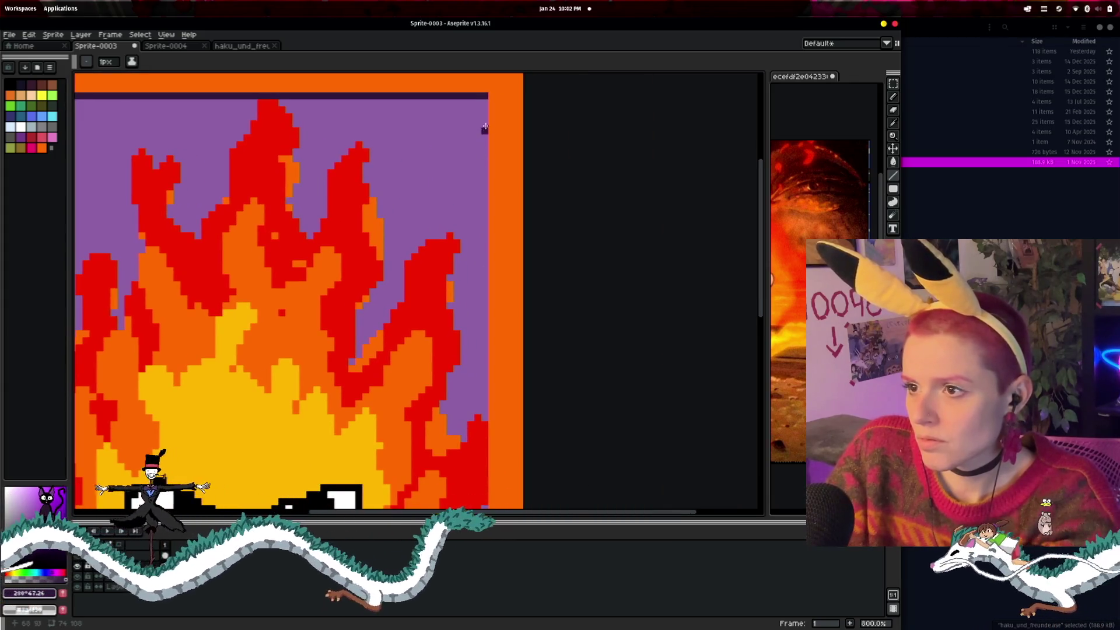
pyautogui.moveTo(485, 119)
pyautogui.mouseDown()
pyautogui.moveTo(484, 503)
pyautogui.moveTo(507, 245)
pyautogui.mouseUp()
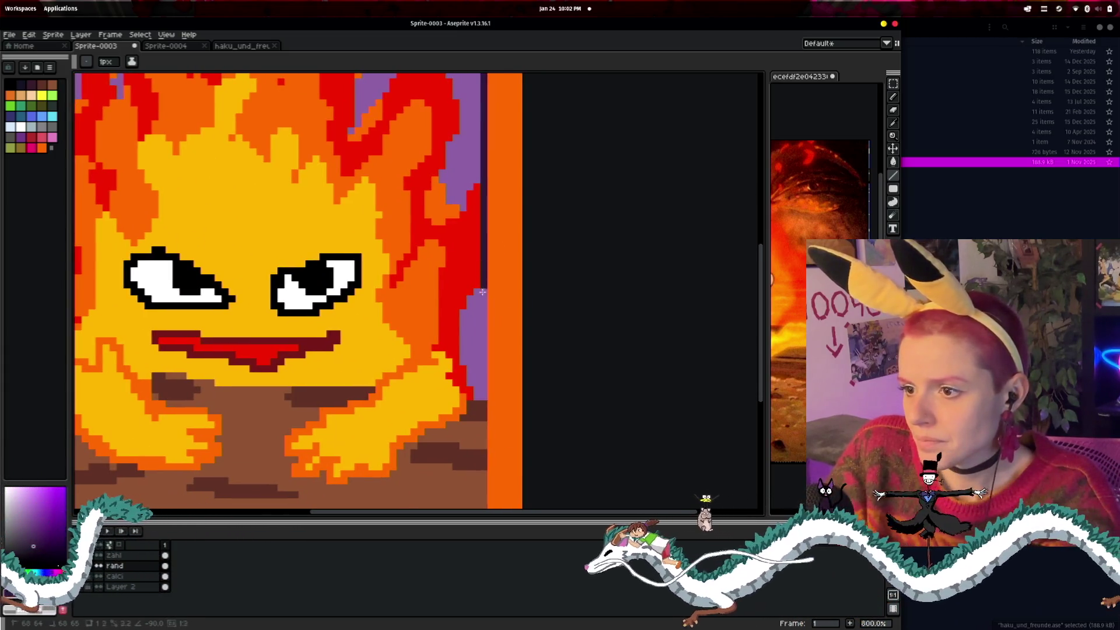
pyautogui.moveTo(482, 292); pyautogui.dragTo(484, 476)
# - Draw the dark 1px line along the purple area's bottom edge
pyautogui.scroll(-2, 484, 462)
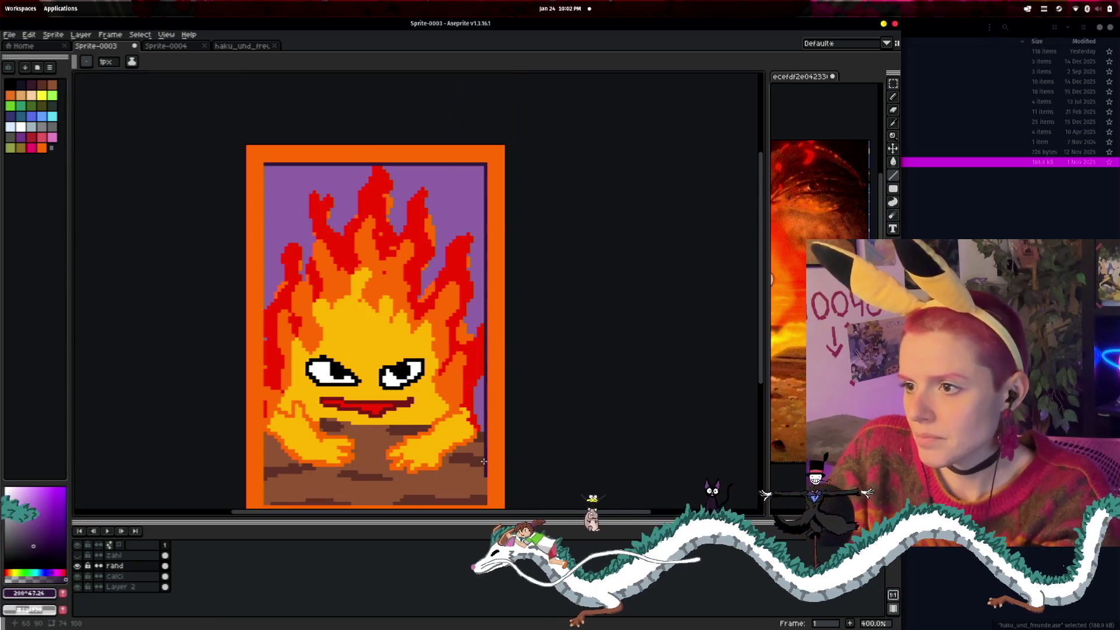
pyautogui.scroll(-1, 483, 462)
pyautogui.scroll(3, 420, 389)
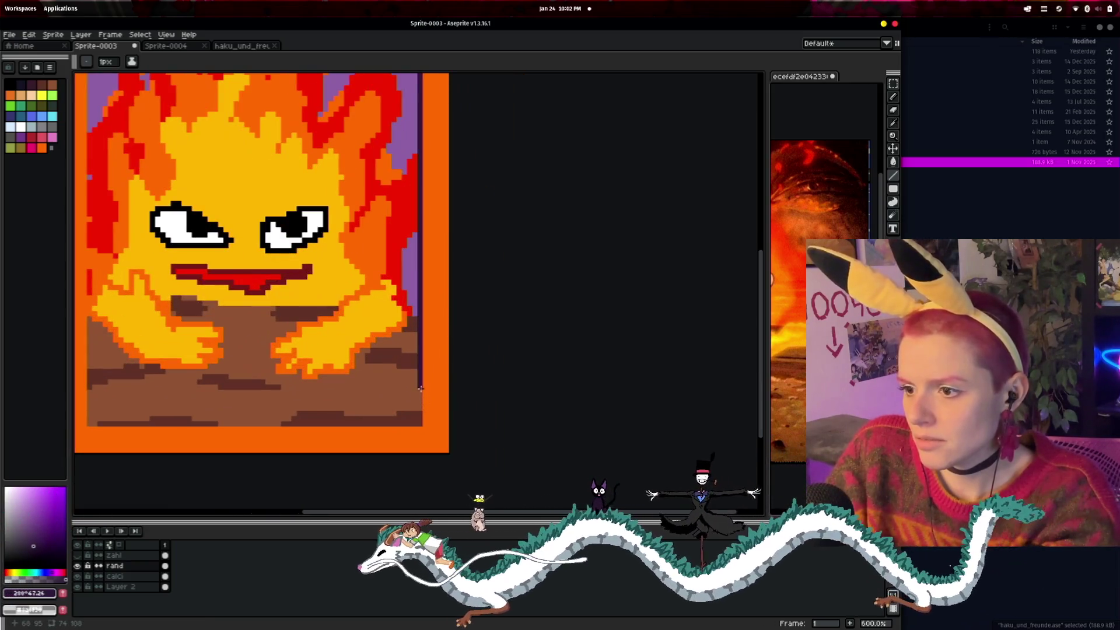
pyautogui.moveTo(418, 405); pyautogui.dragTo(484, 405)
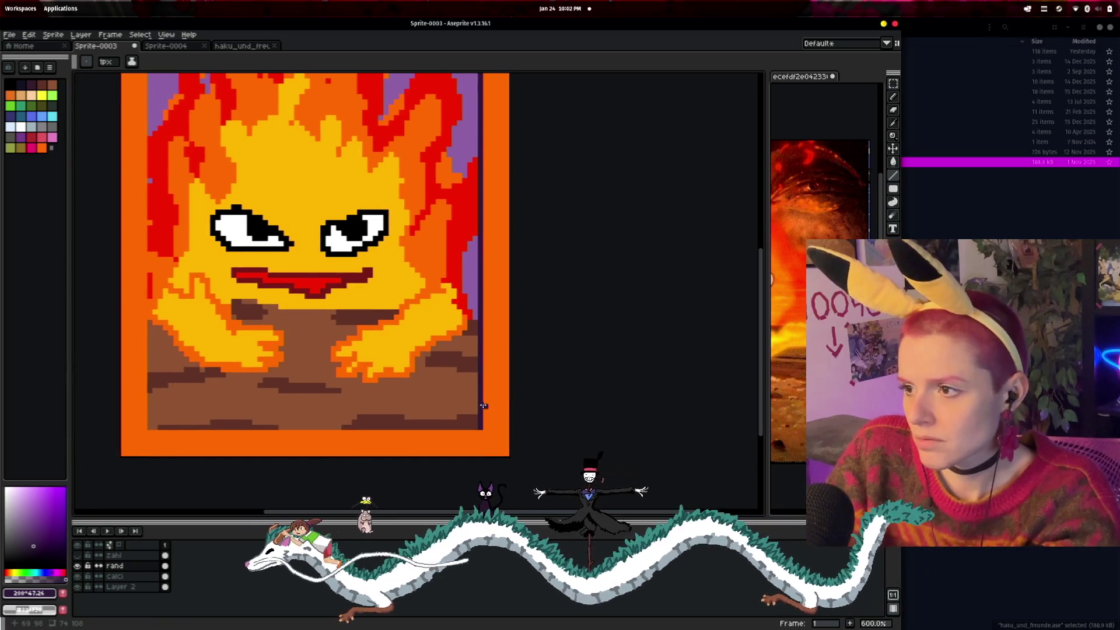
pyautogui.scroll(-3, 483, 405)
pyautogui.scroll(2, 257, 421)
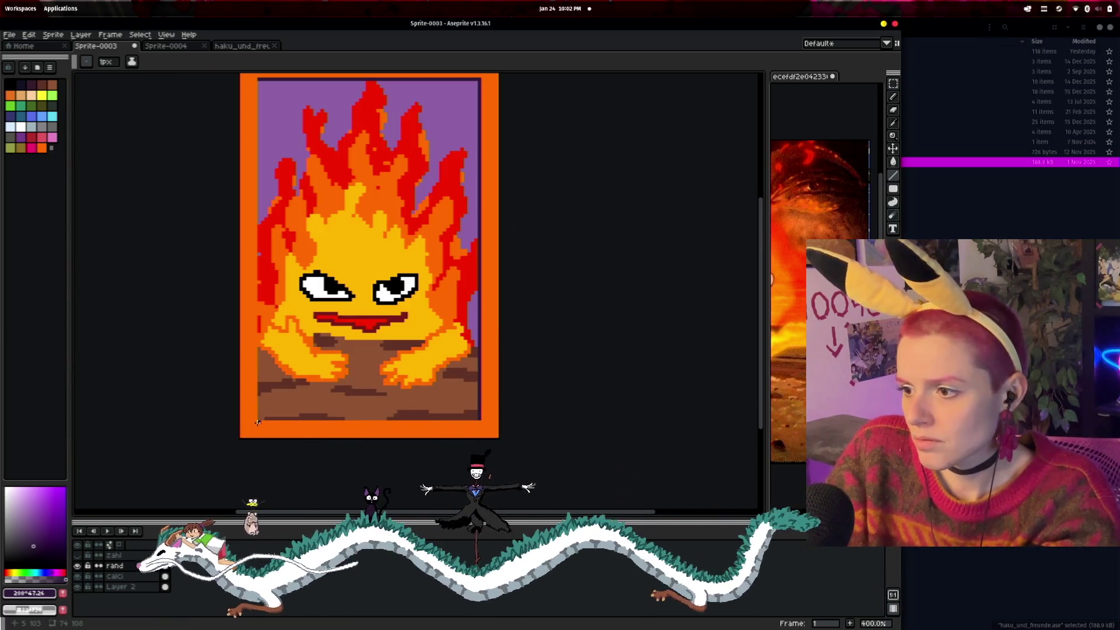
pyautogui.moveTo(257, 422); pyautogui.dragTo(475, 419)
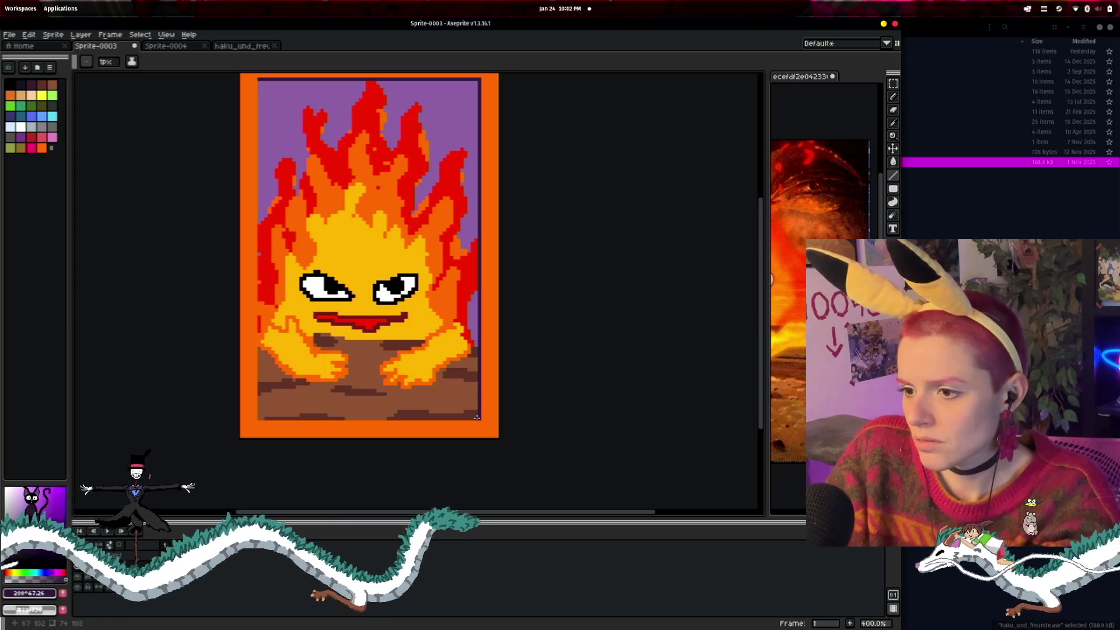
pyautogui.moveTo(477, 418); pyautogui.dragTo(258, 418)
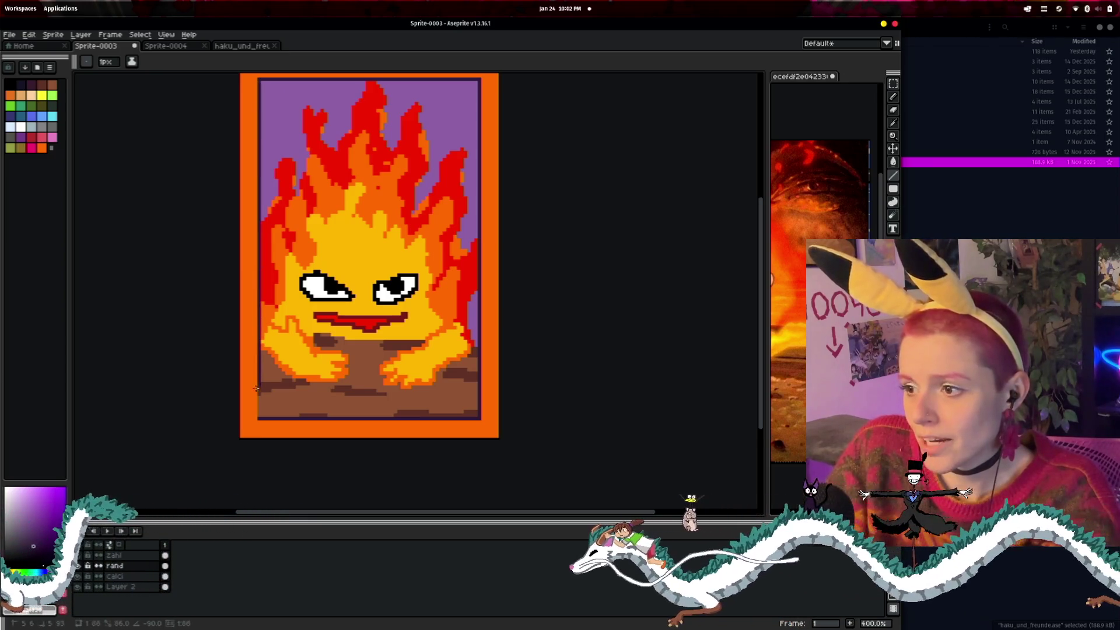
# - Frame the lower card, sample a colour with the Eyedropper, and return to Filled Rectangle
pyautogui.scroll(-2, 539, 348)
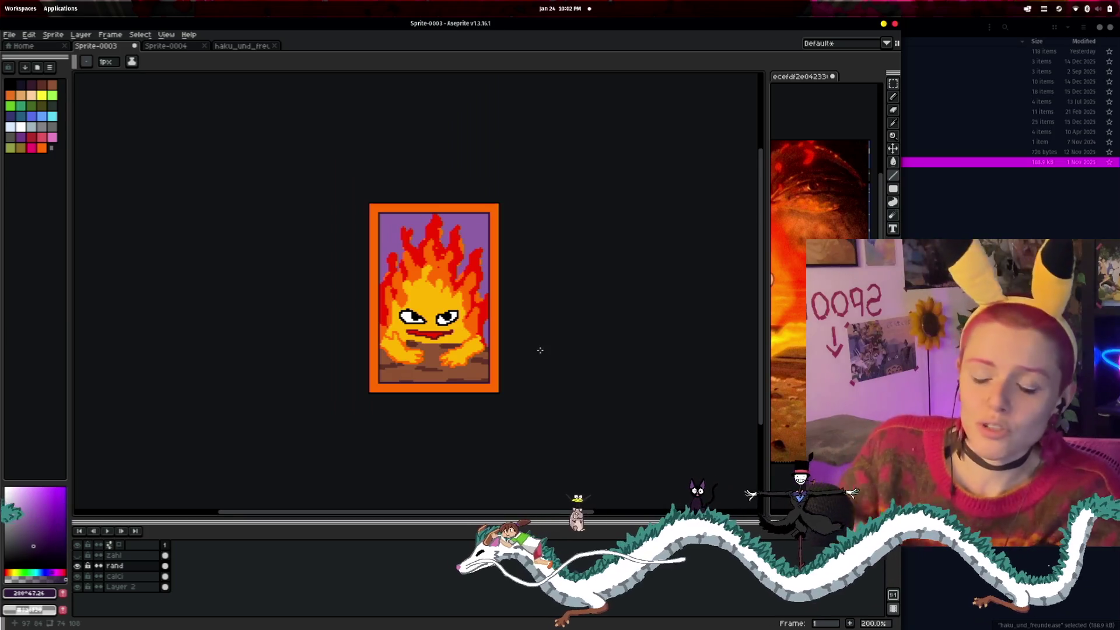
pyautogui.scroll(1, 540, 350)
pyautogui.scroll(1, 525, 318)
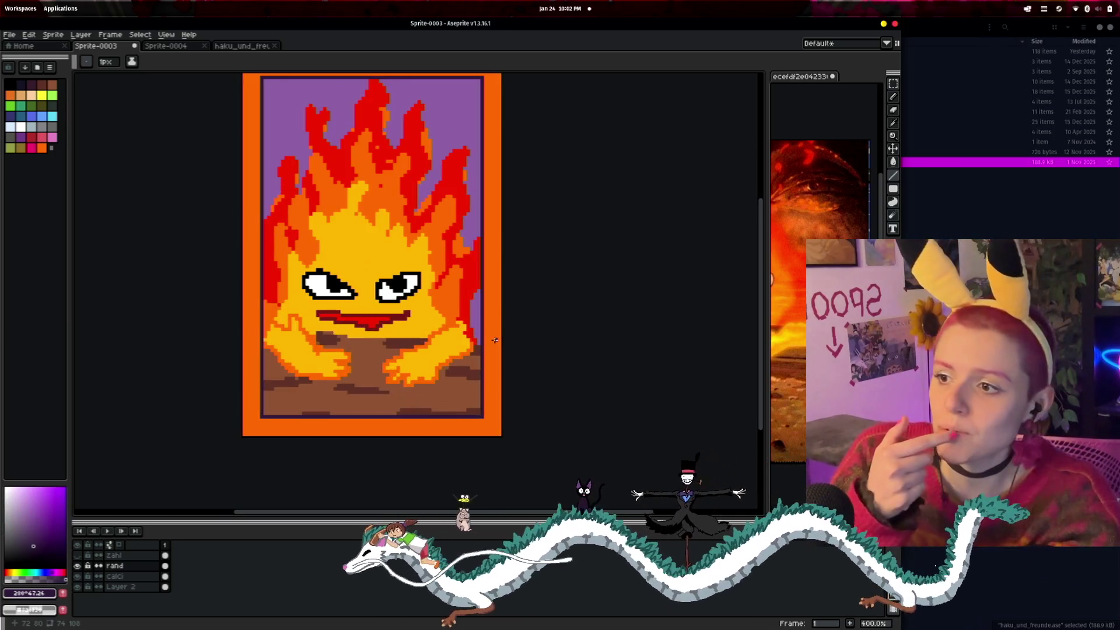
pyautogui.moveTo(528, 279)
pyautogui.mouseDown()
pyautogui.moveTo(529, 344)
pyautogui.moveTo(528, 322)
pyautogui.mouseUp()
pyautogui.scroll(-1, 527, 322)
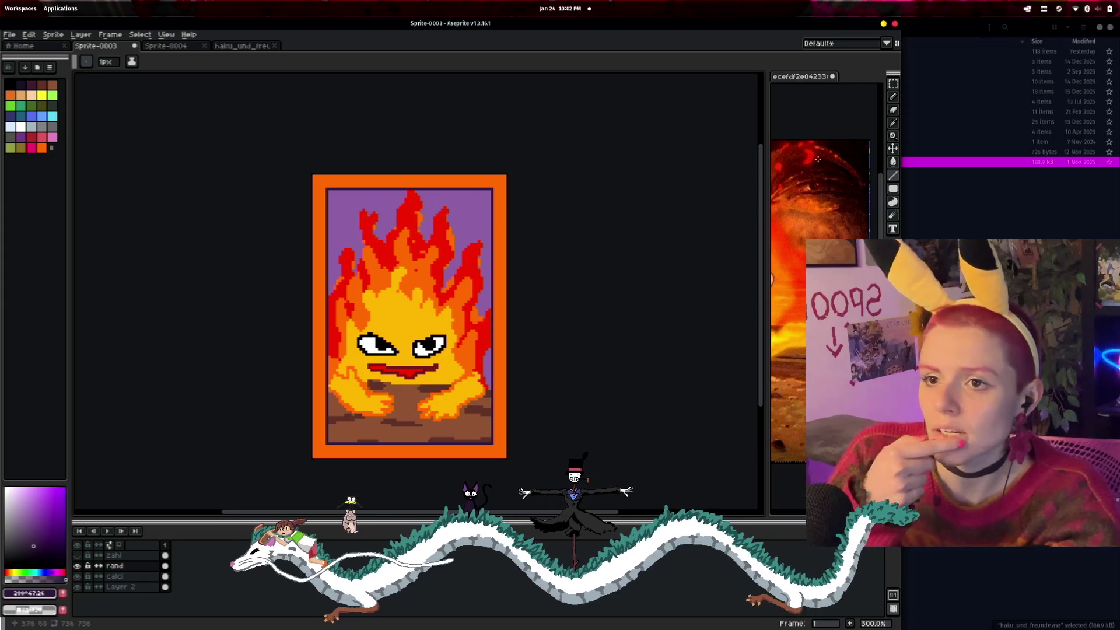
pyautogui.click(893, 123)
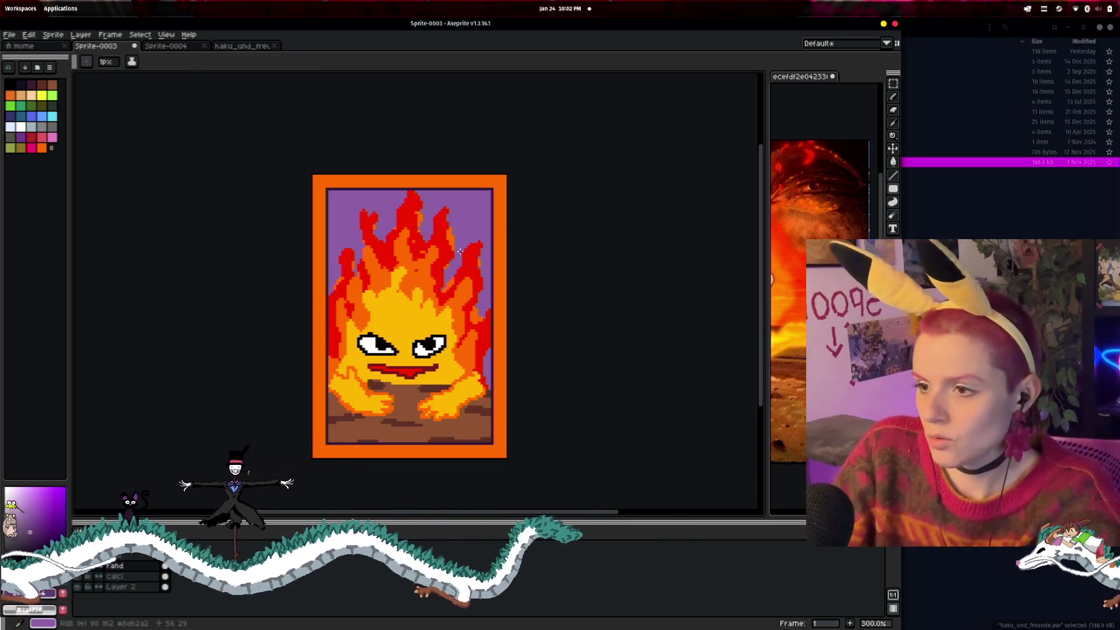
pyautogui.hotkey('shift', 'u')
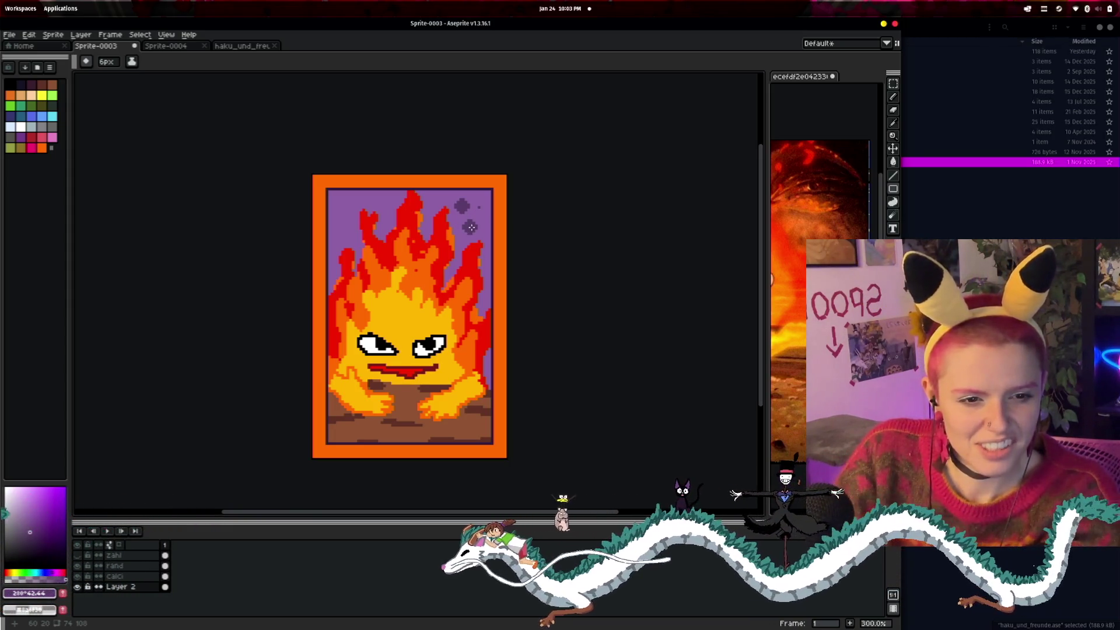
# - Paint a darker purple band across the background and fill the light patch left of the flames
pyautogui.moveTo(484, 201); pyautogui.dragTo(329, 201)
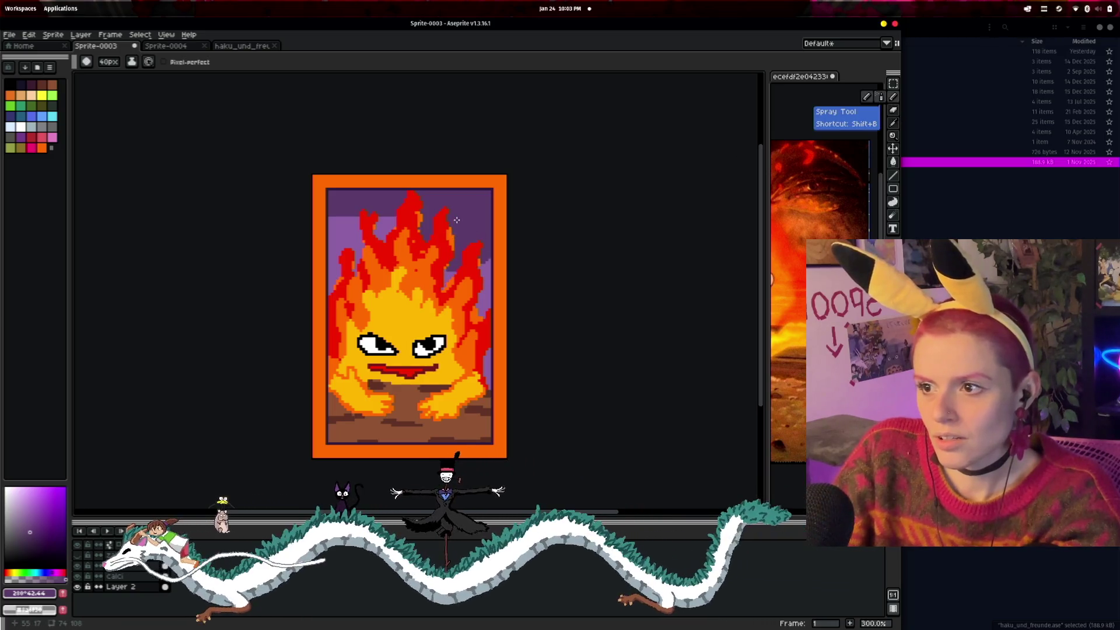
pyautogui.click(893, 175)
pyautogui.click(346, 245)
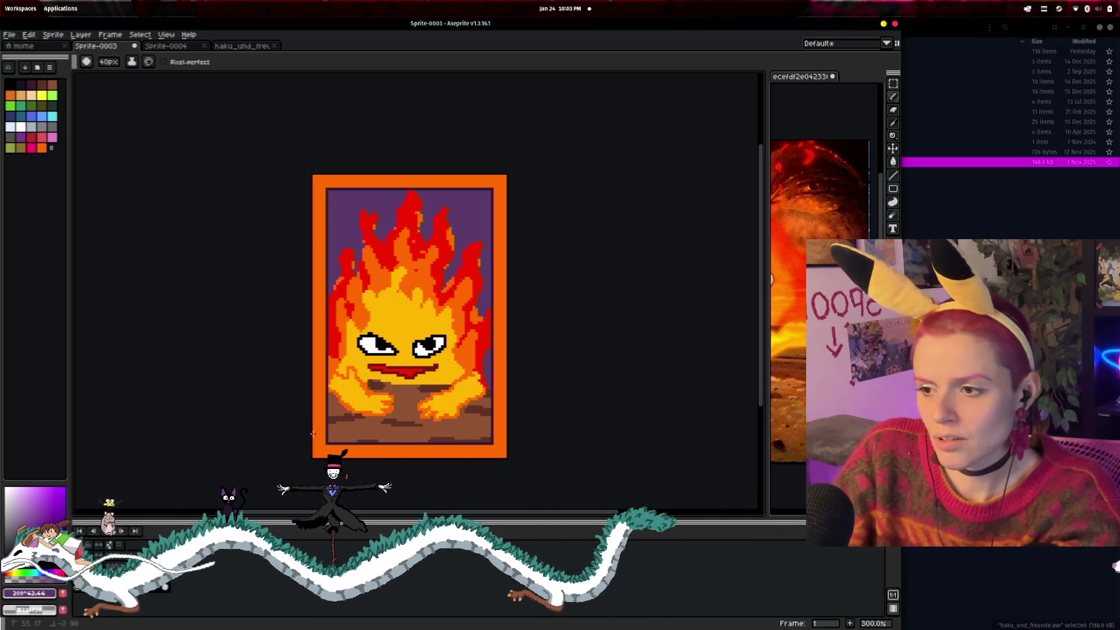
# - Reframe the enlarged card and bring the 0xWitchard create-game page forward
pyautogui.scroll(1, 675, 353)
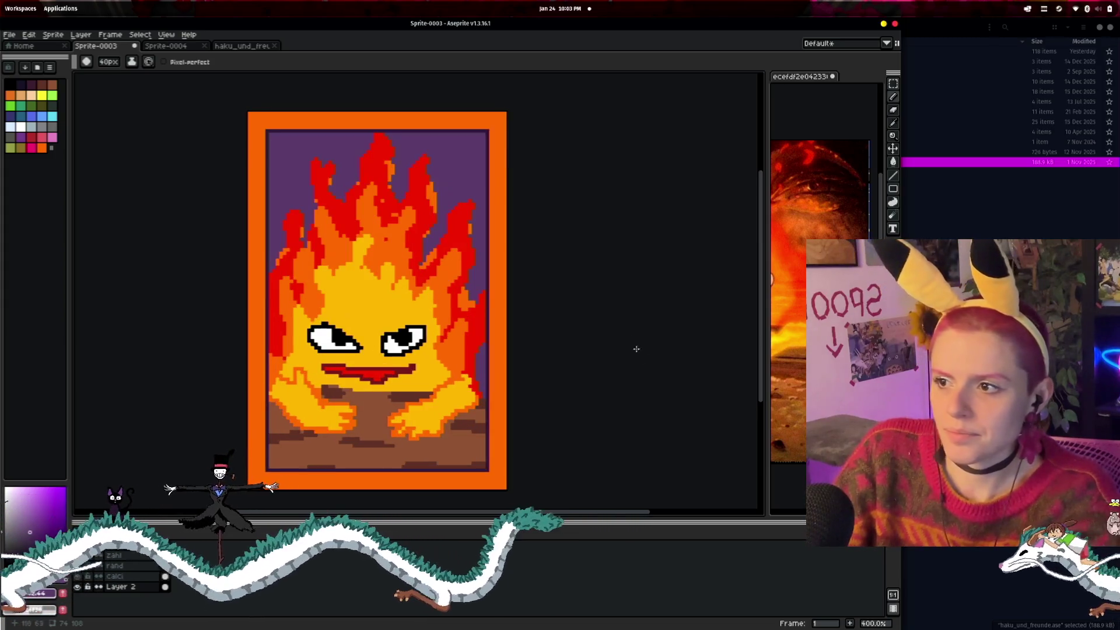
pyautogui.moveTo(637, 336); pyautogui.dragTo(625, 333)
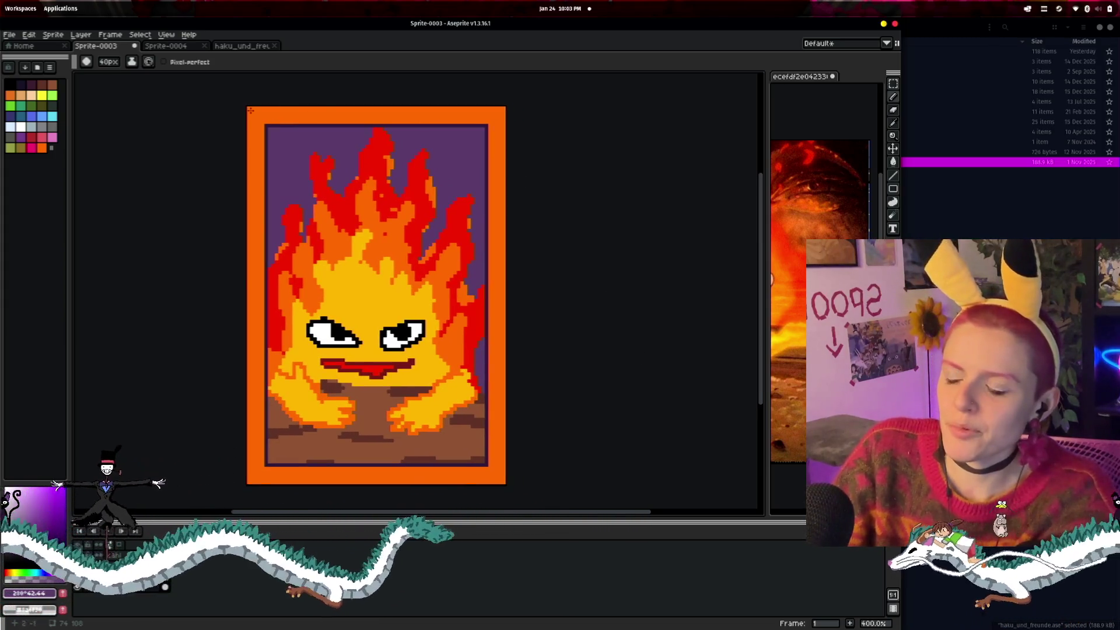
pyautogui.scroll(-4, 609, 348)
pyautogui.scroll(2, 607, 349)
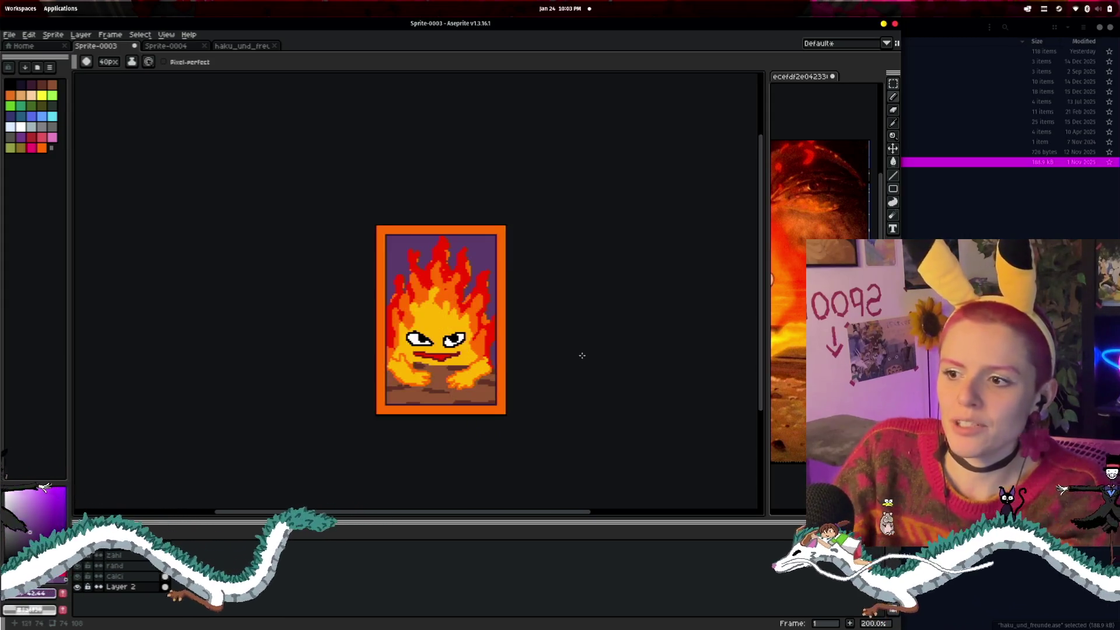
pyautogui.scroll(-1, 525, 362)
pyautogui.scroll(-3, 501, 366)
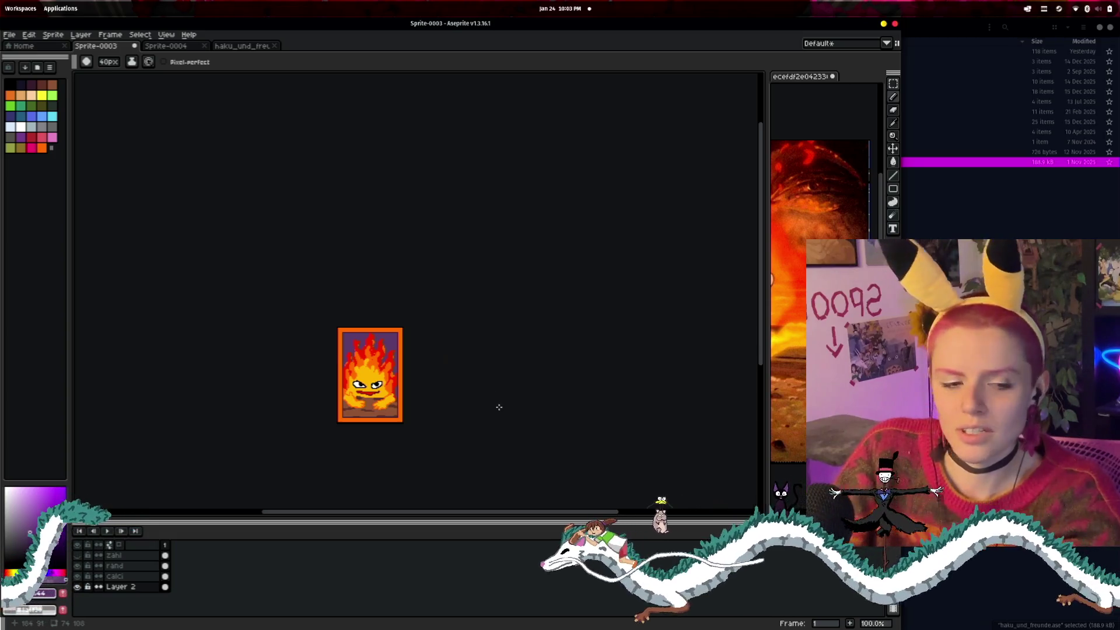
pyautogui.scroll(2, 500, 418)
pyautogui.scroll(1, 487, 388)
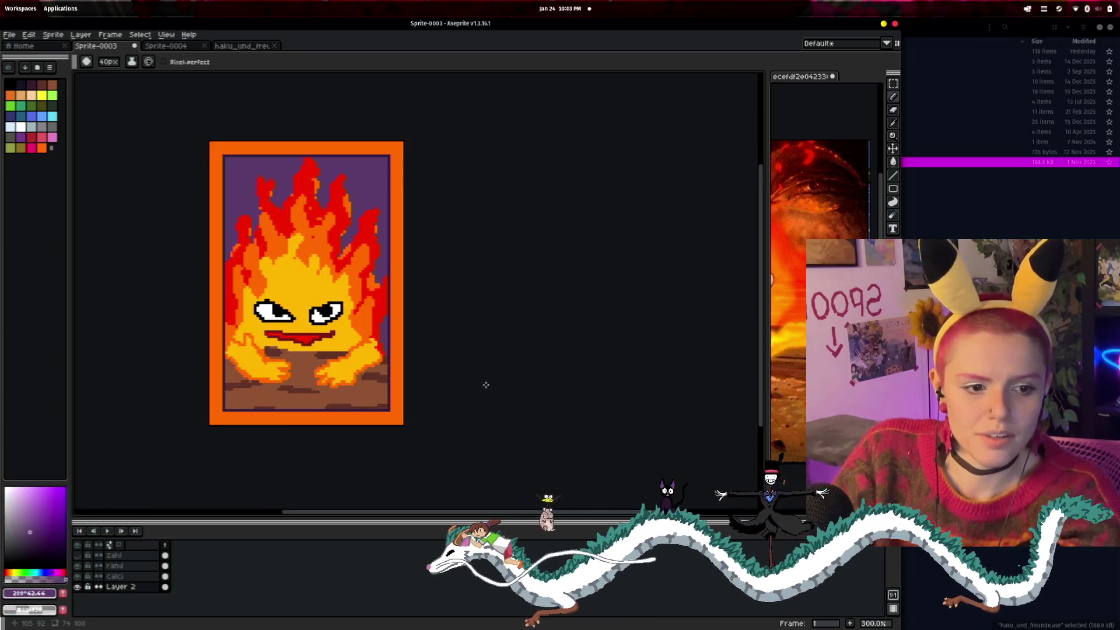
pyautogui.moveTo(484, 382); pyautogui.dragTo(606, 360)
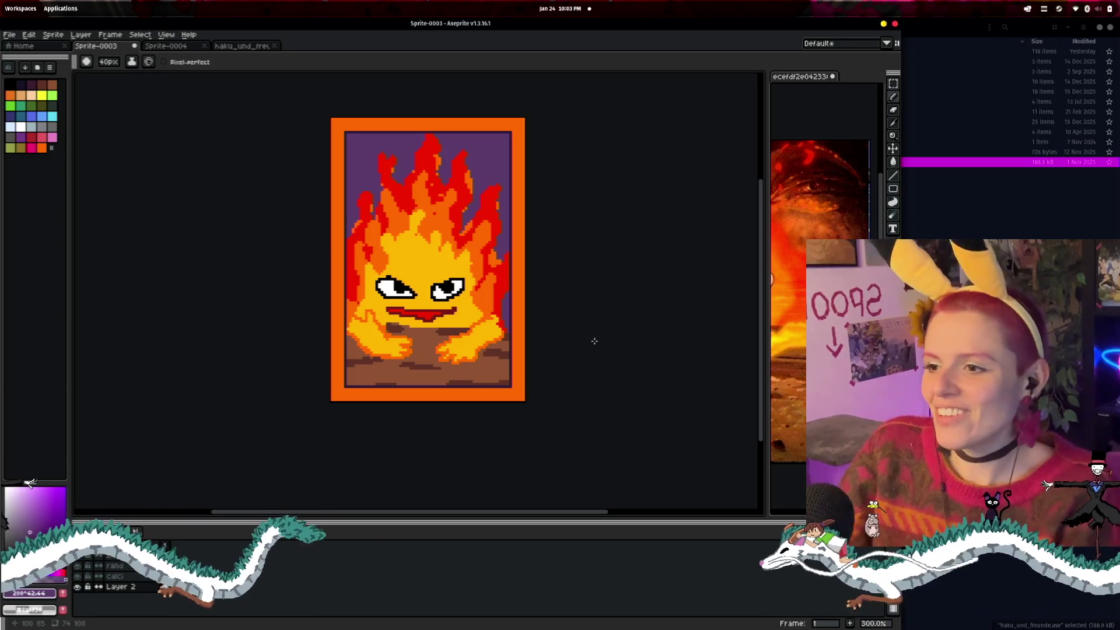
pyautogui.hotkey('alt', 'Tab')
pyautogui.hotkey('alt', 'Tab')
pyautogui.hotkey('alt', 'Tab')
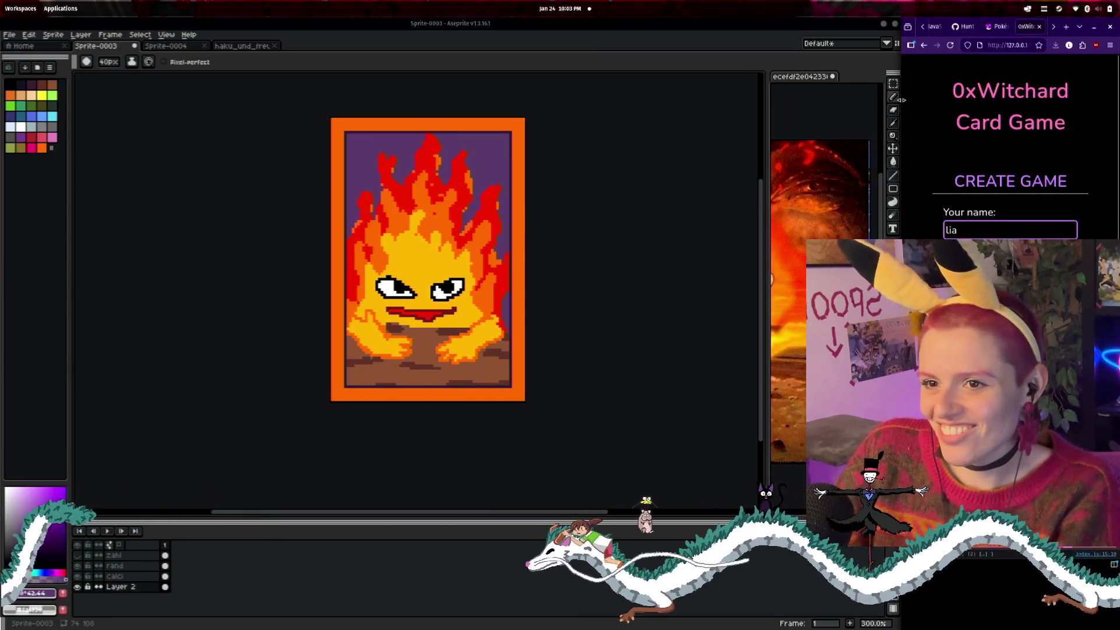
# - Widen the browser, search for 'komplementärfarben' and open the colour-wheel image result
pyautogui.moveTo(902, 103); pyautogui.dragTo(376, 104)
pyautogui.click(1044, 26)
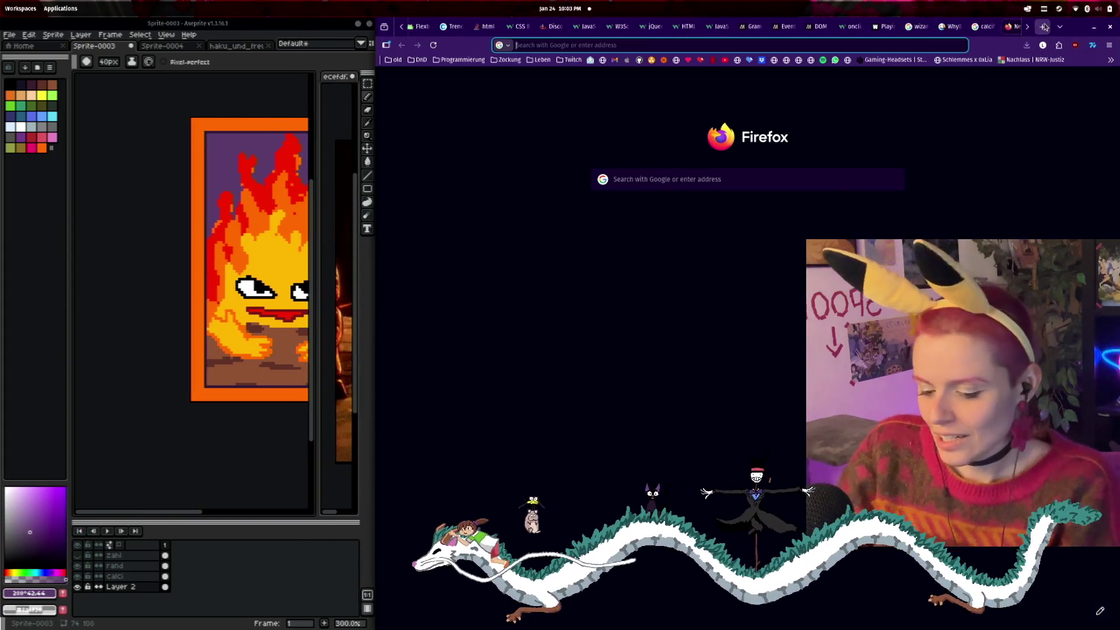
pyautogui.write('komplemen')
pyautogui.write('tärfab')
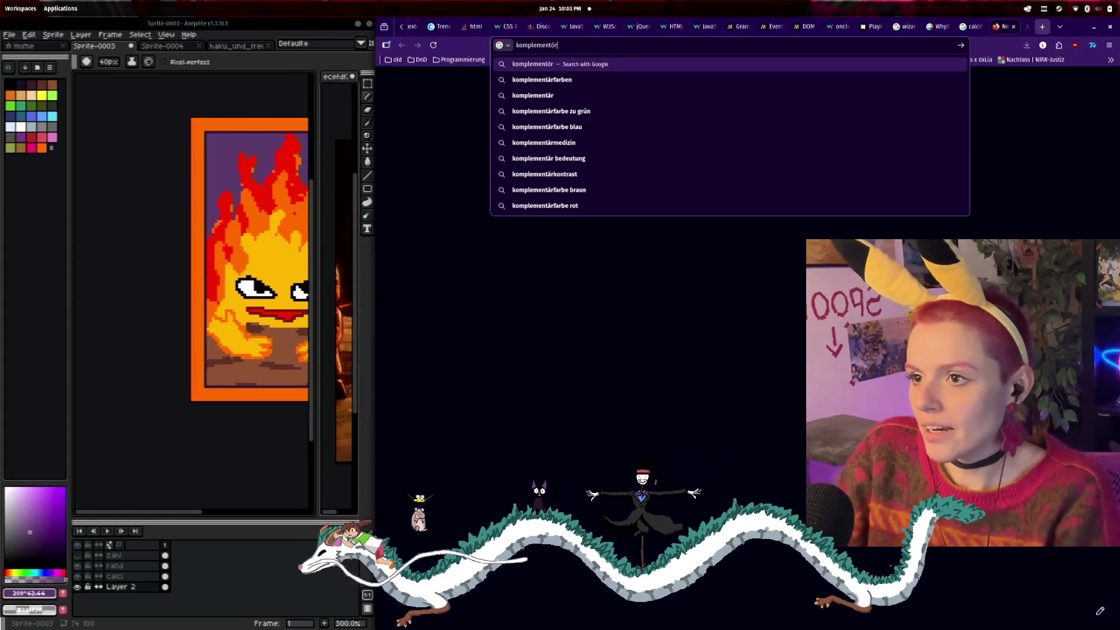
pyautogui.write('rben')
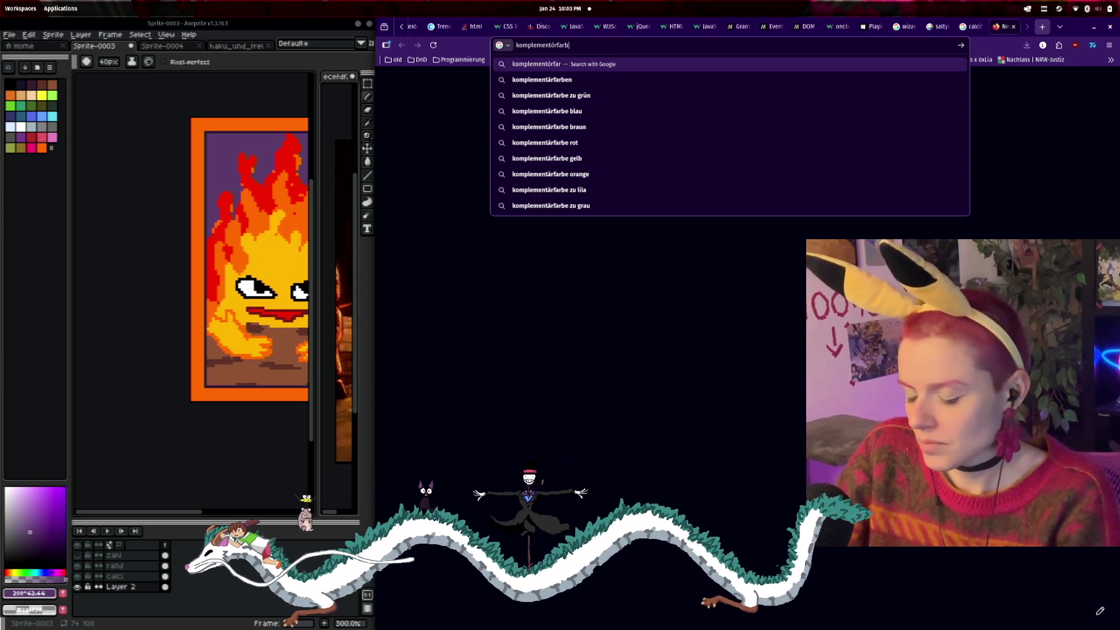
pyautogui.press('Return')
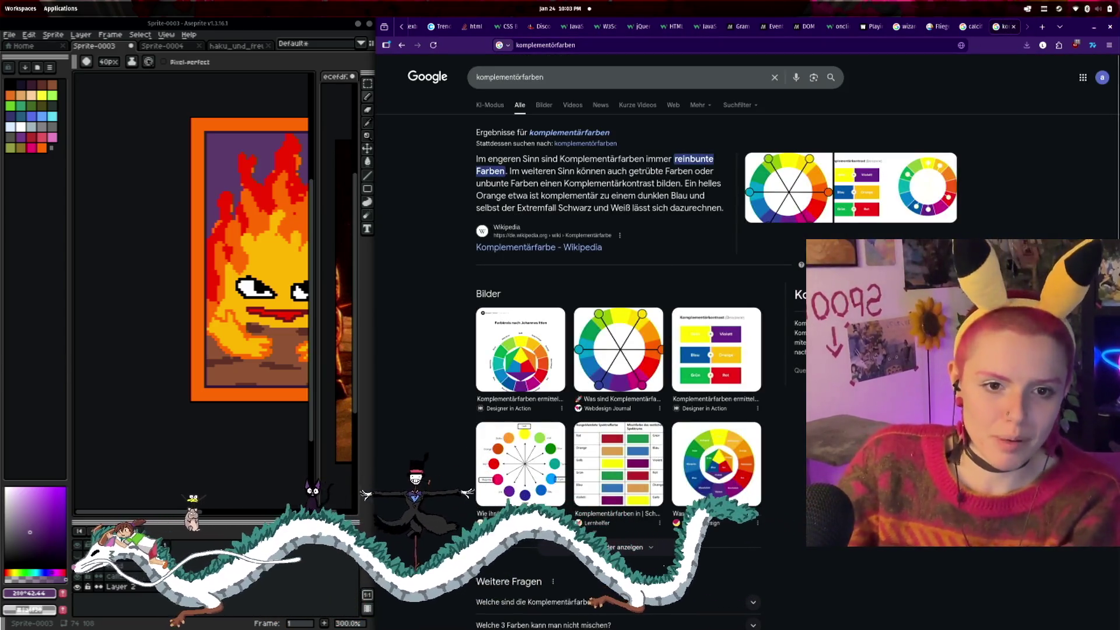
pyautogui.click(618, 350)
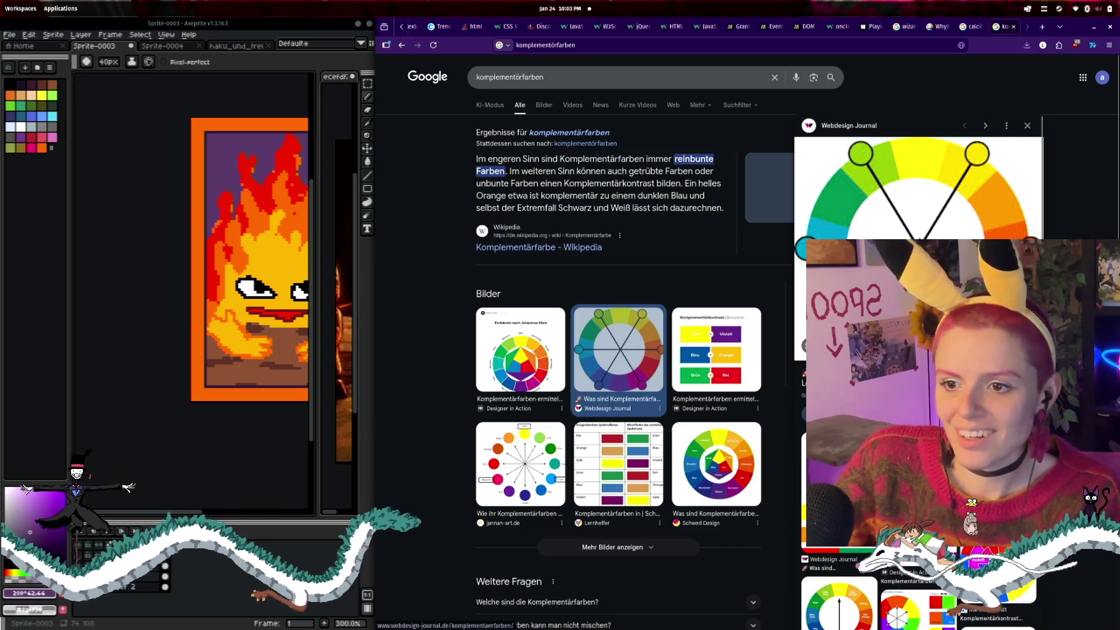
# - Open the colour-wheel image in its own tab, enlarged and in a maximized window
pyautogui.rightClick(911, 234)
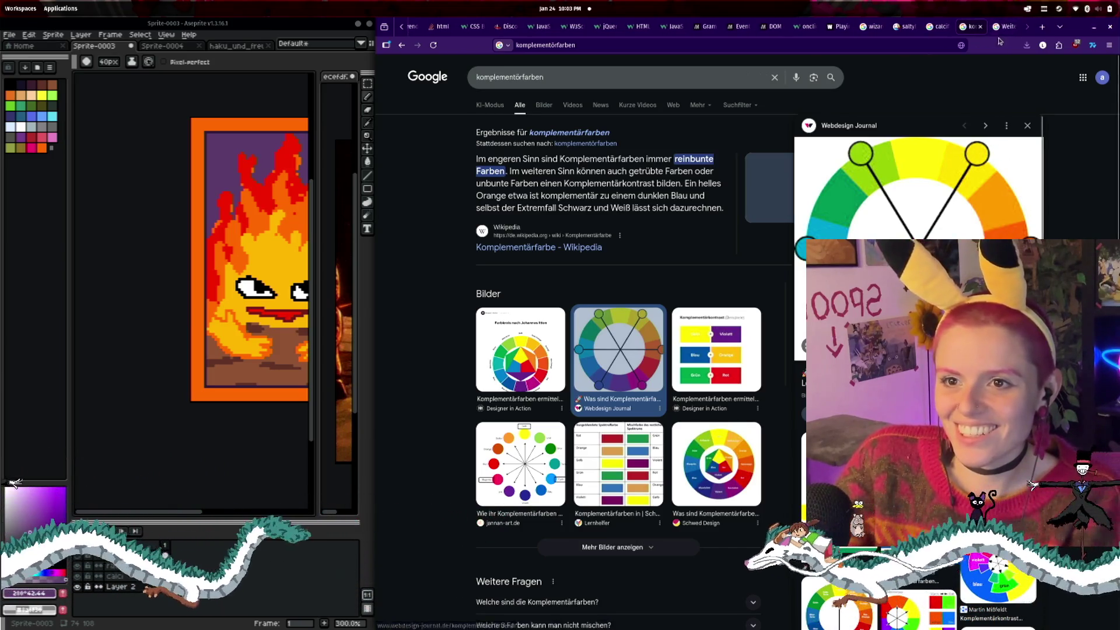
pyautogui.click(1004, 27)
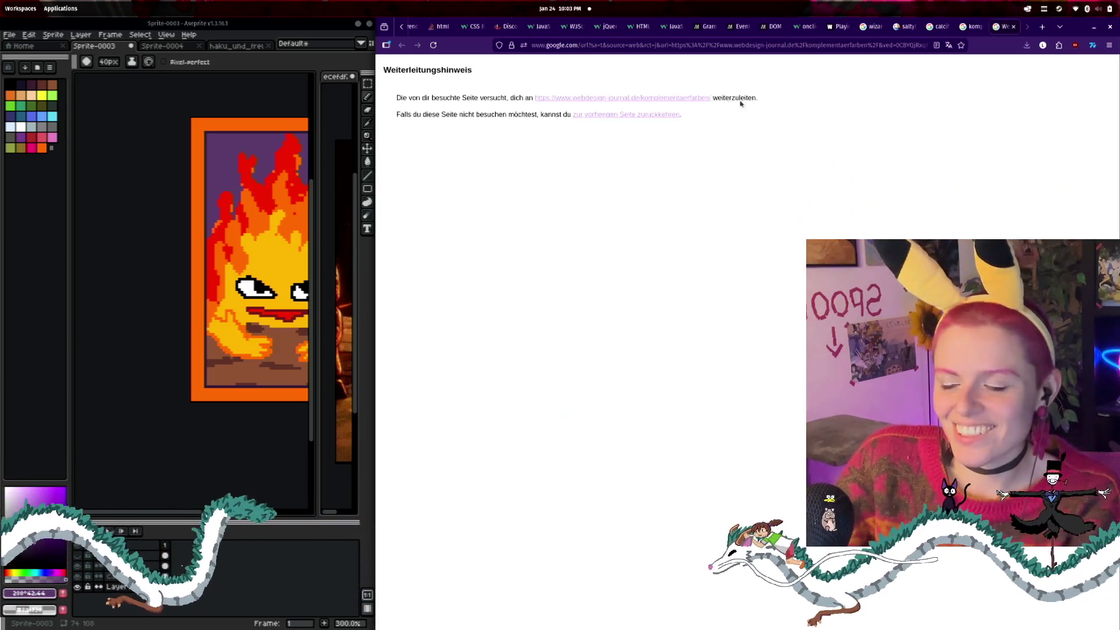
pyautogui.click(967, 27)
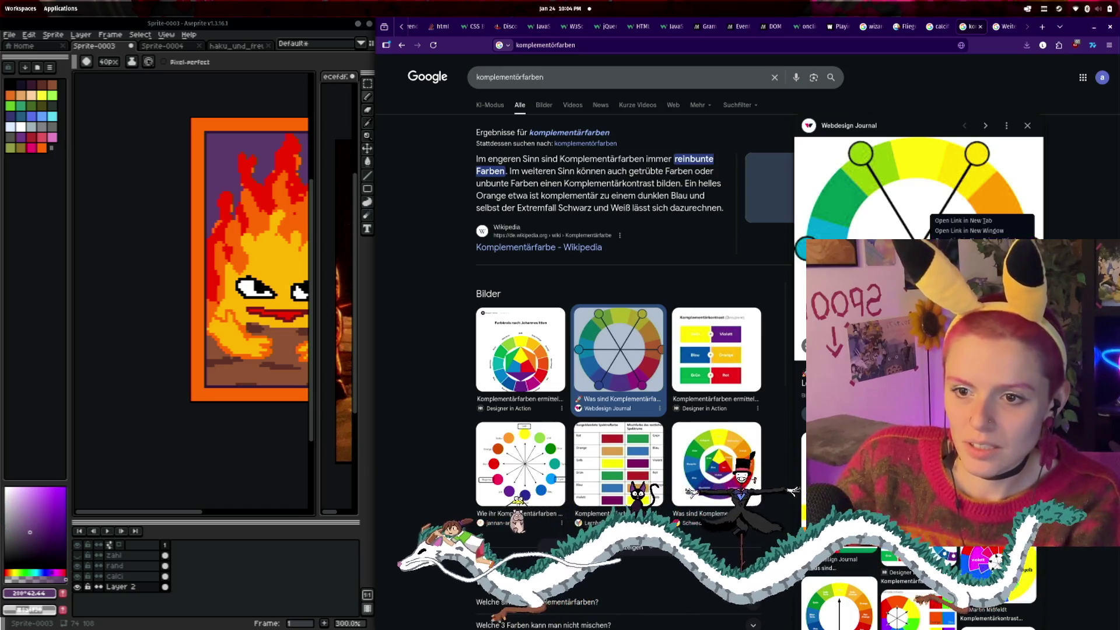
pyautogui.click(1006, 26)
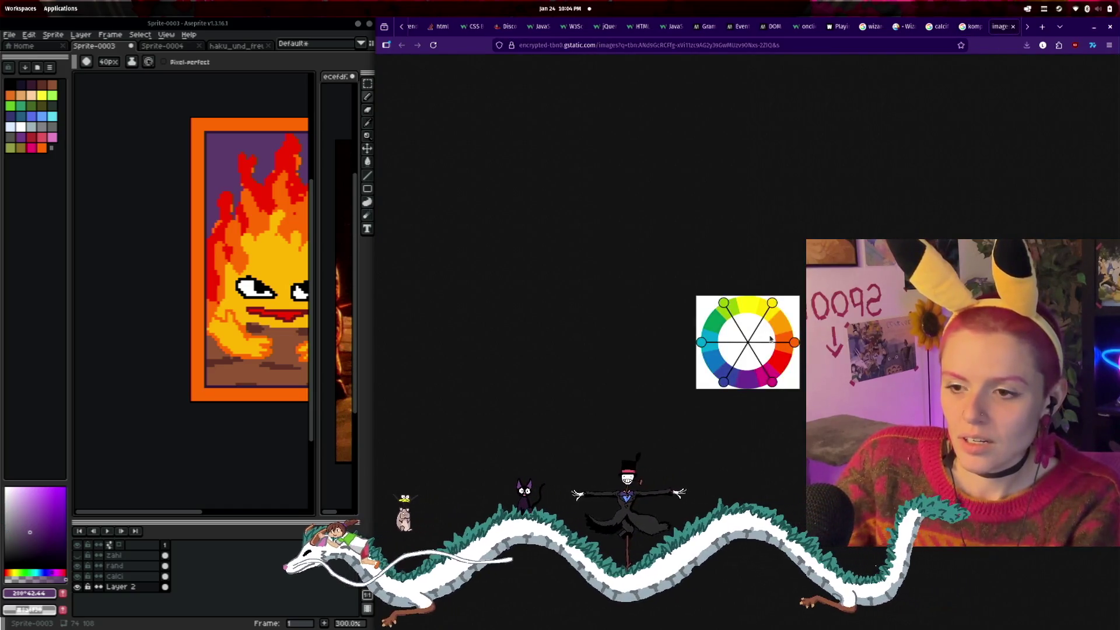
pyautogui.scroll(9, 756, 338)
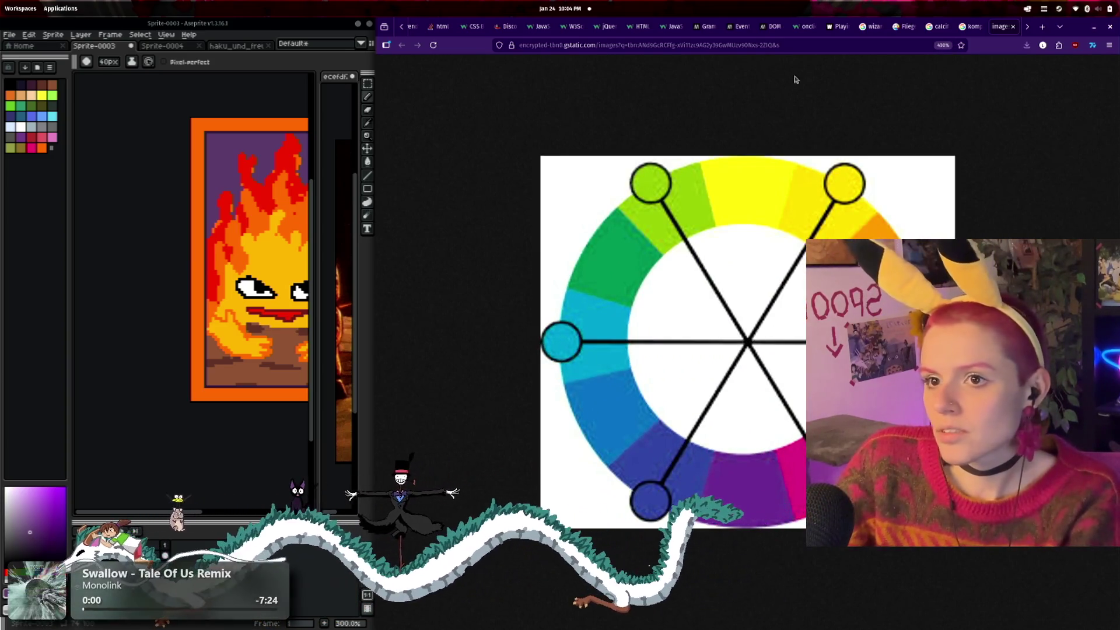
pyautogui.click(1089, 28)
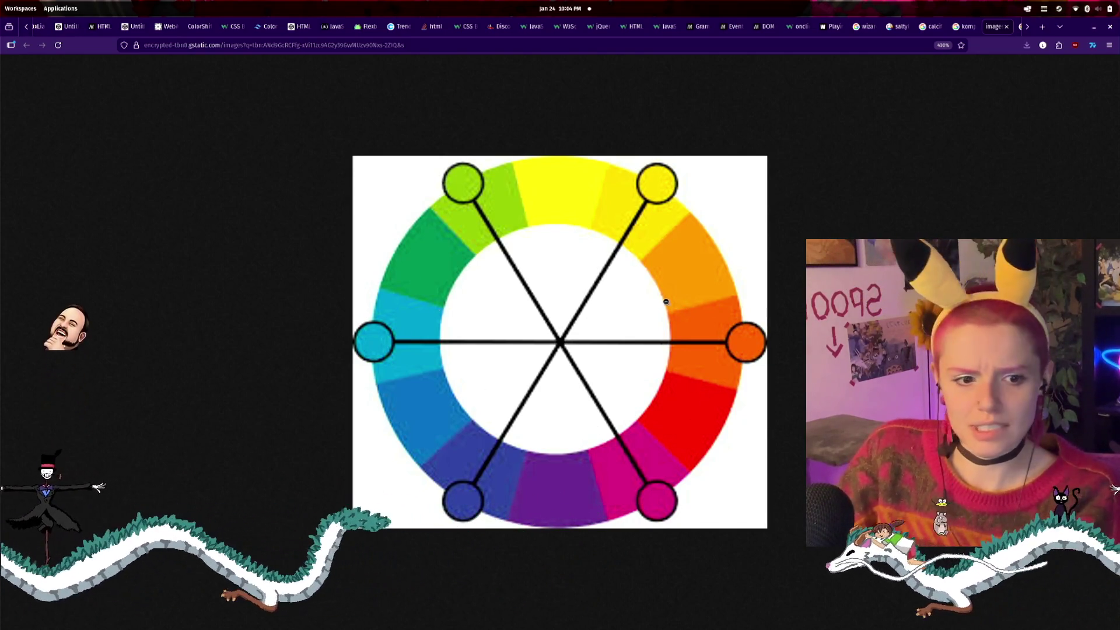
# - Reset the zoom and preview Johannes Itten's colour circle from the komplementärfarben results
pyautogui.hotkey('ctrl', '0')
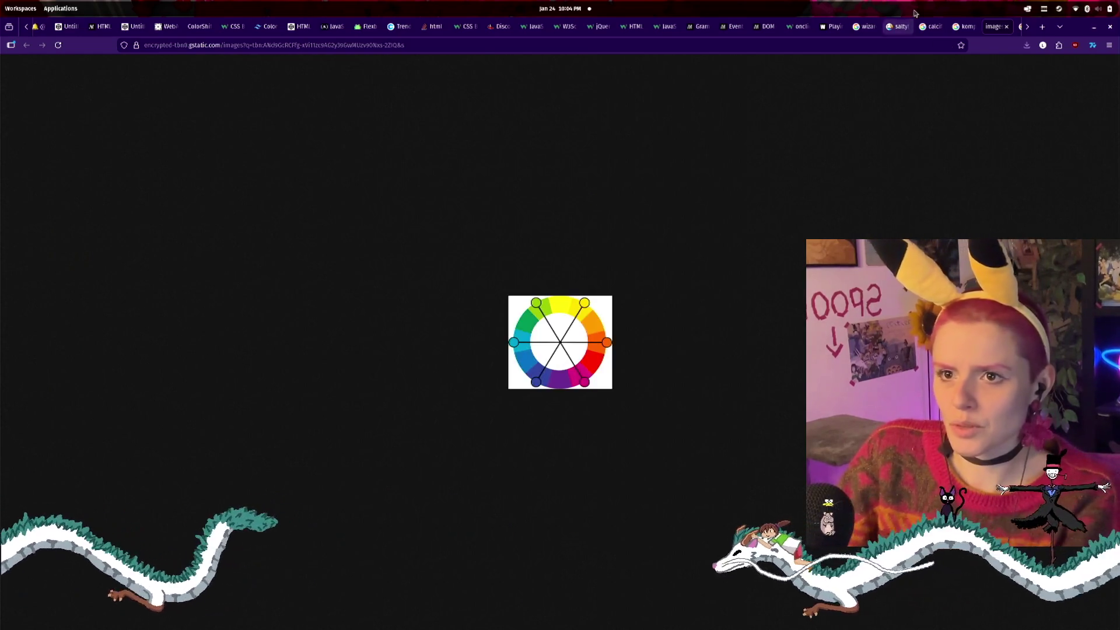
pyautogui.click(965, 26)
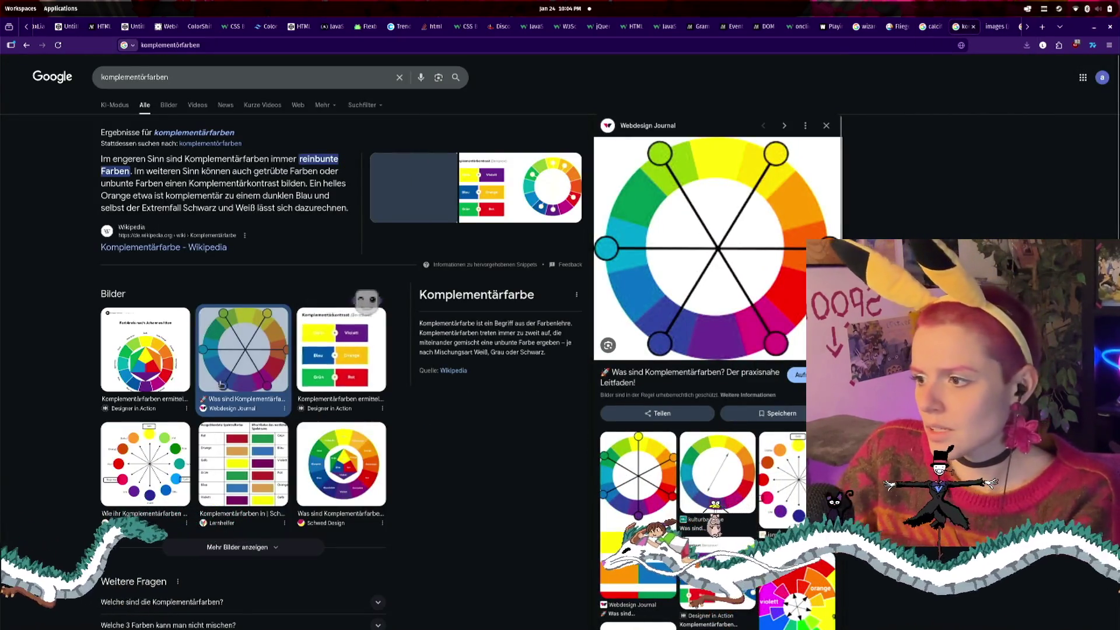
pyautogui.click(158, 366)
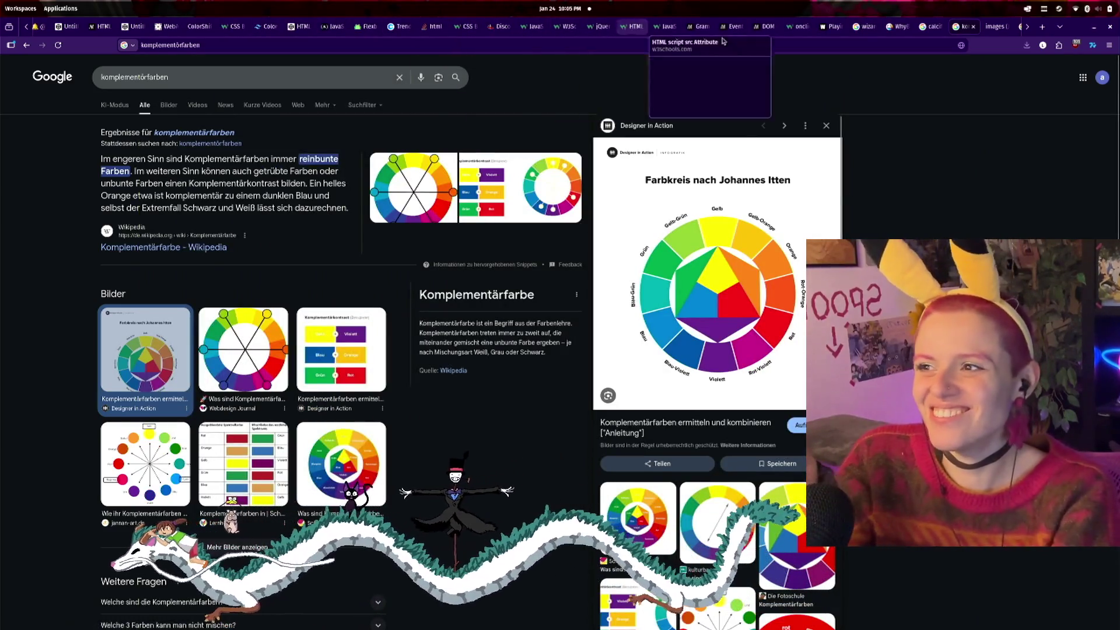
# - Minimize the browser, close the file manager and terminal, and maximize Aseprite
pyautogui.click(1095, 27)
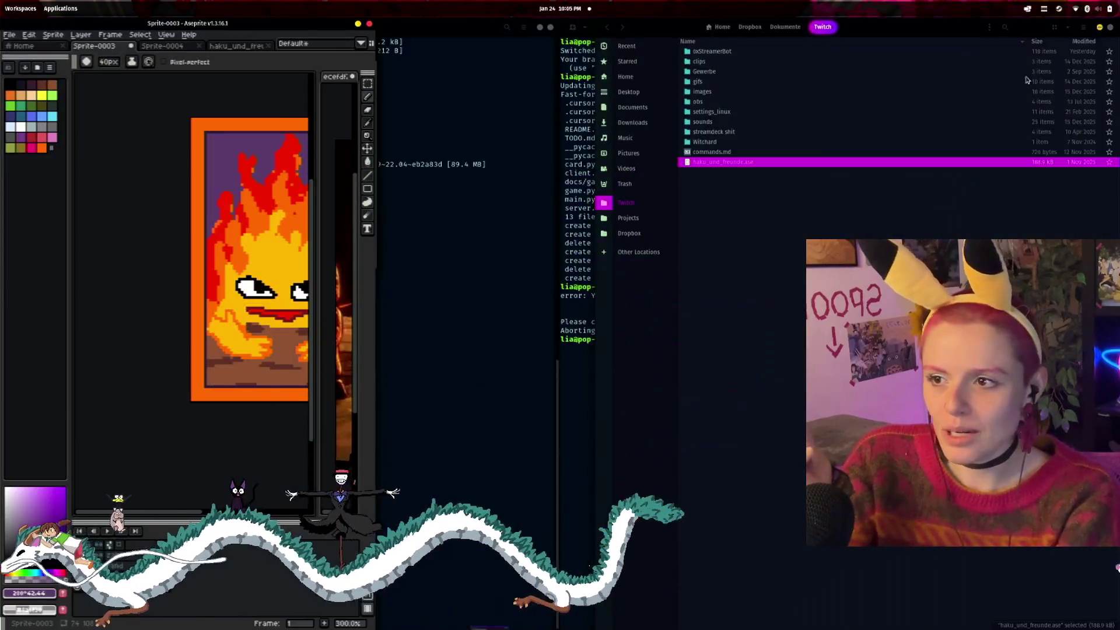
pyautogui.click(1109, 29)
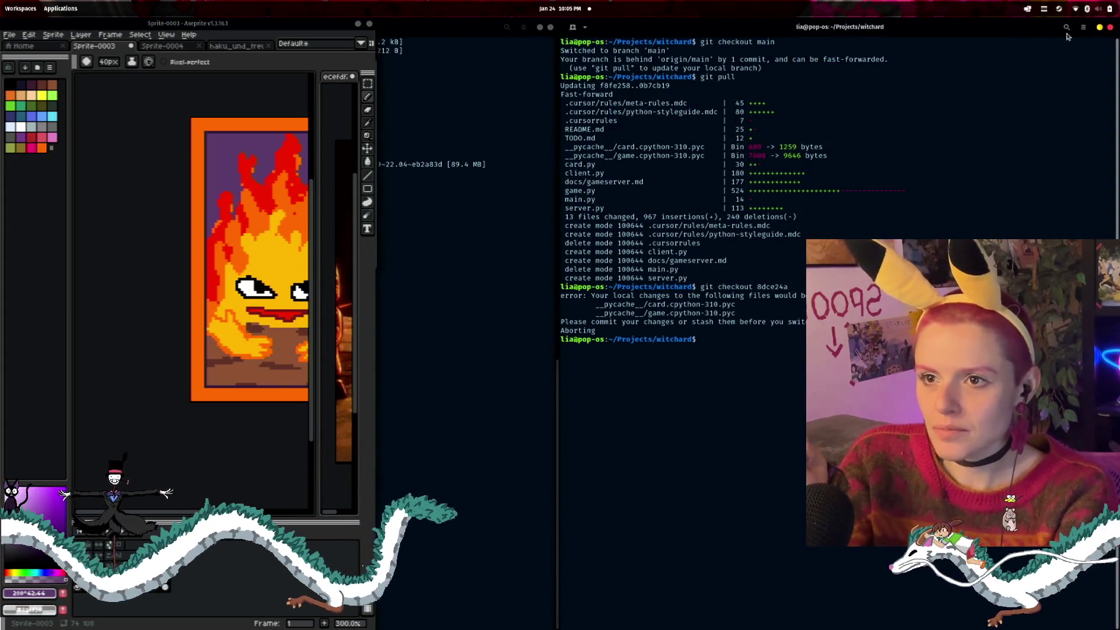
pyautogui.click(1096, 28)
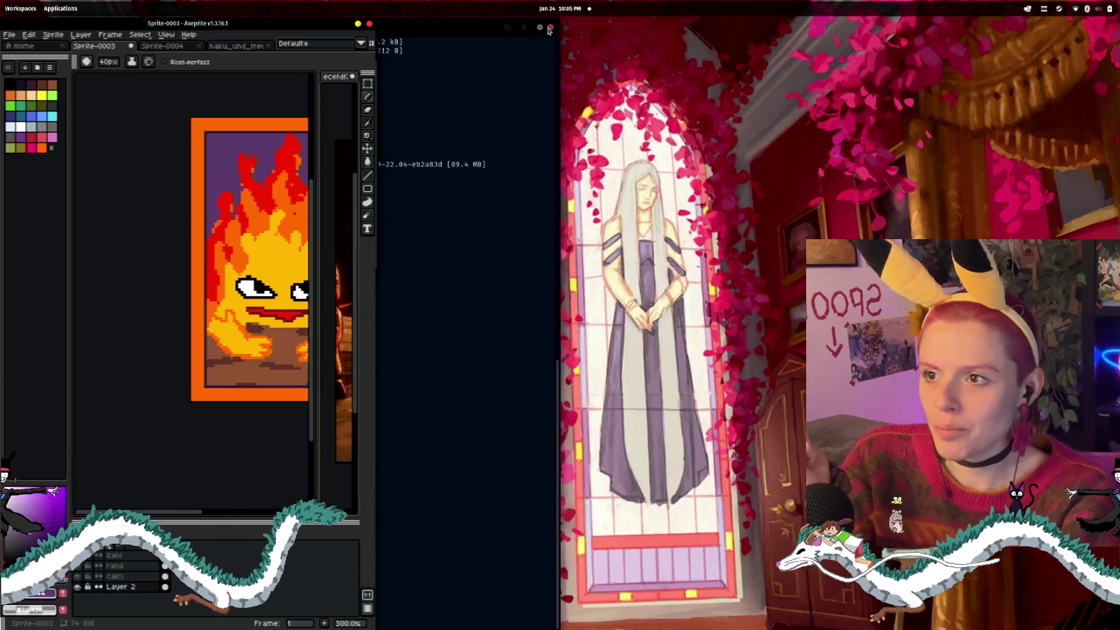
pyautogui.click(550, 28)
pyautogui.doubleClick(273, 22)
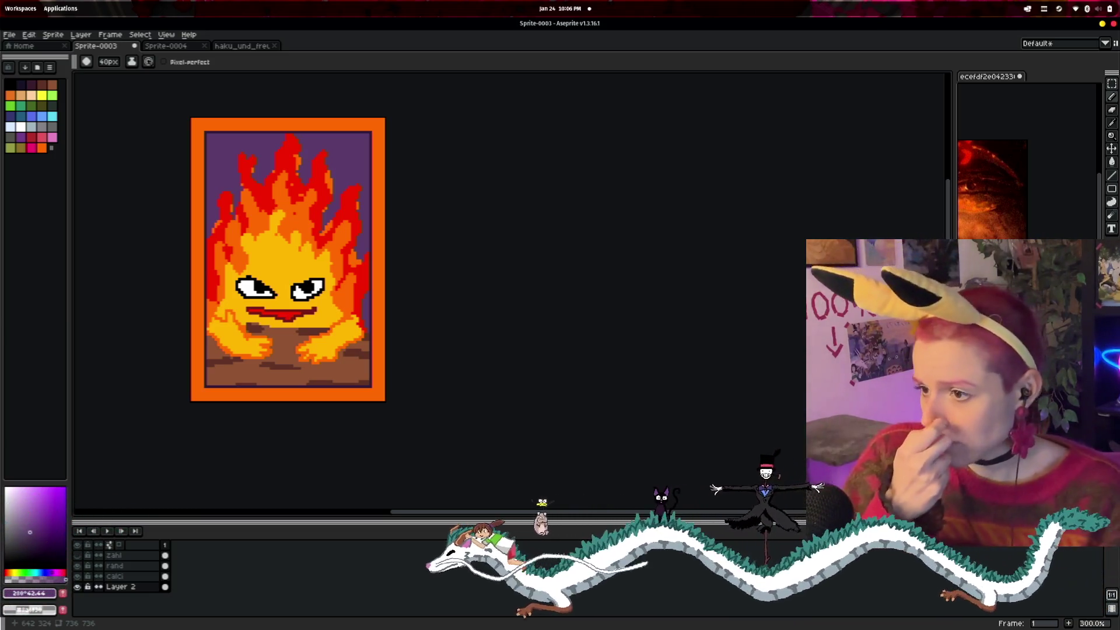
# - Recentre the card and change the drawing colour from purple to a dark burnt orange
pyautogui.scroll(1, 322, 256)
pyautogui.moveTo(459, 229)
pyautogui.mouseDown()
pyautogui.moveTo(517, 232)
pyautogui.moveTo(553, 250)
pyautogui.mouseUp()
pyautogui.scroll(1, 552, 250)
pyautogui.scroll(-2, 548, 257)
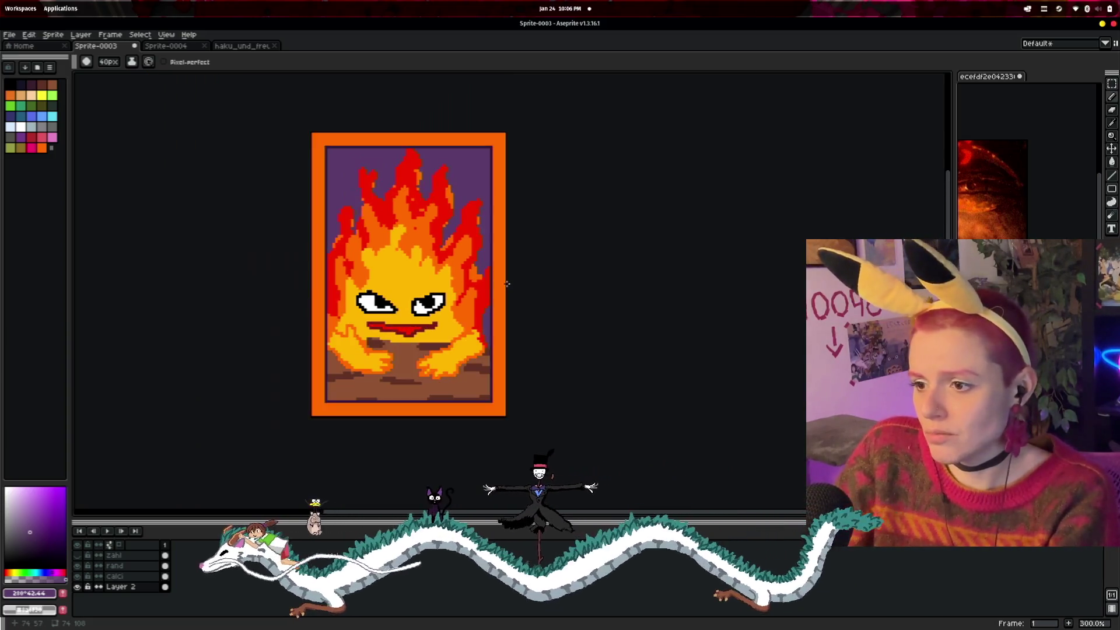
pyautogui.scroll(2, 512, 274)
pyautogui.moveTo(502, 294); pyautogui.dragTo(554, 300)
pyautogui.scroll(-1, 564, 302)
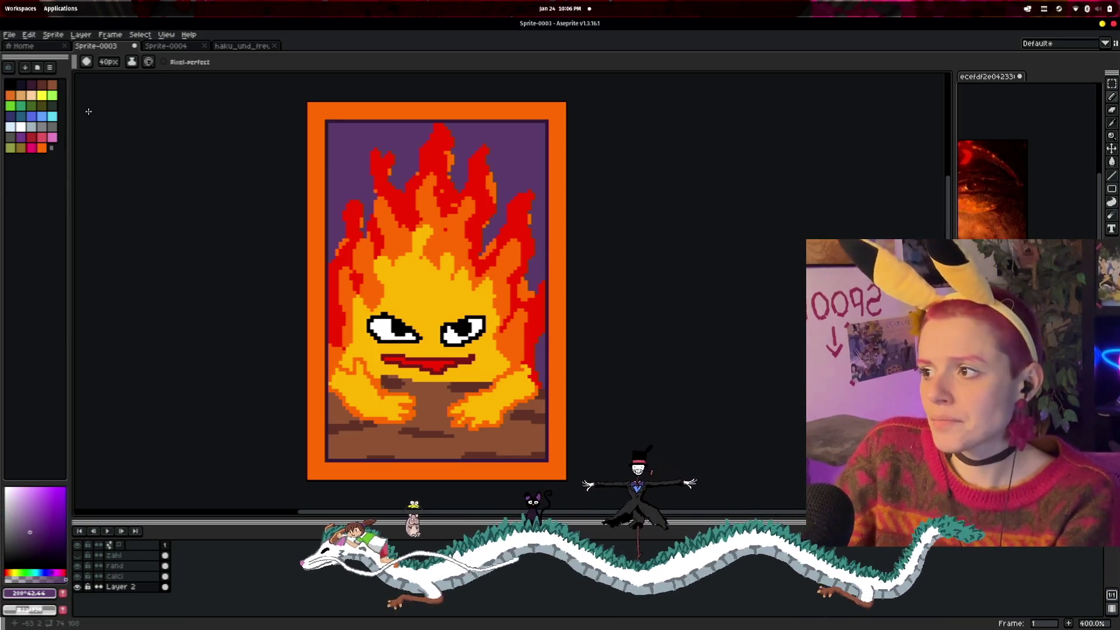
pyautogui.click(46, 148)
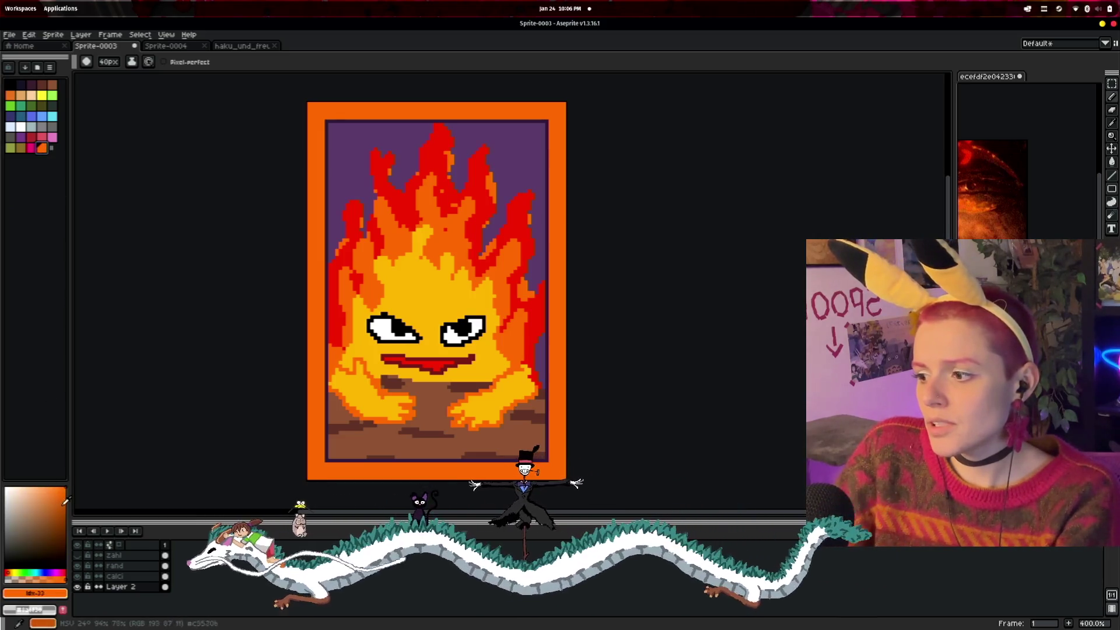
pyautogui.click(65, 511)
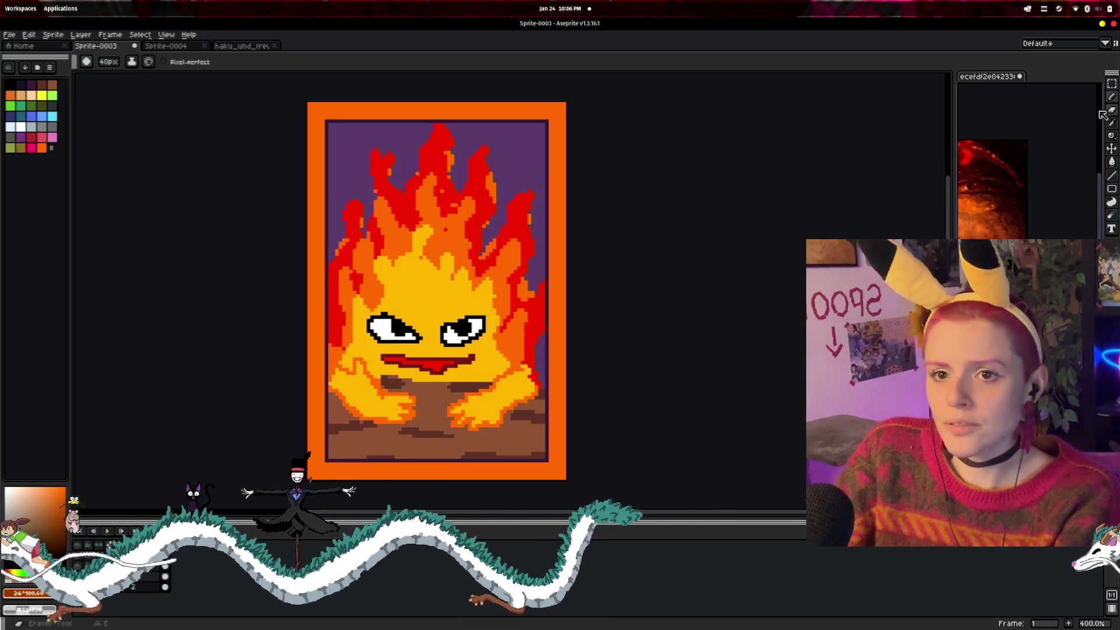
pyautogui.scroll(1, 555, 219)
pyautogui.scroll(-3, 556, 219)
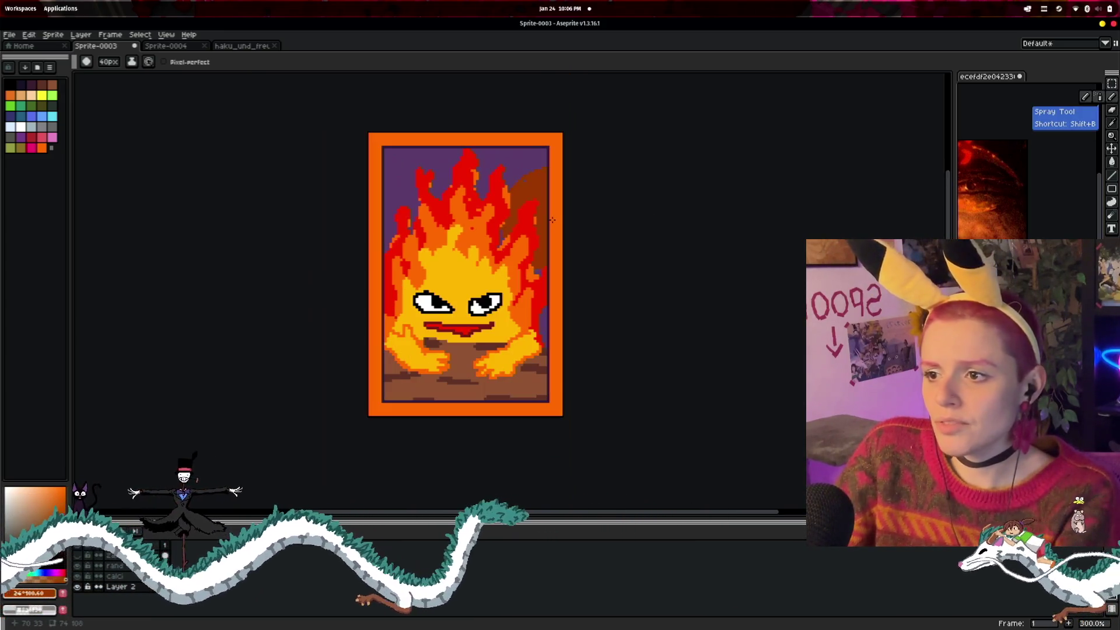
# - Add a new layer named 'rand topping'
pyautogui.rightClick(136, 574)
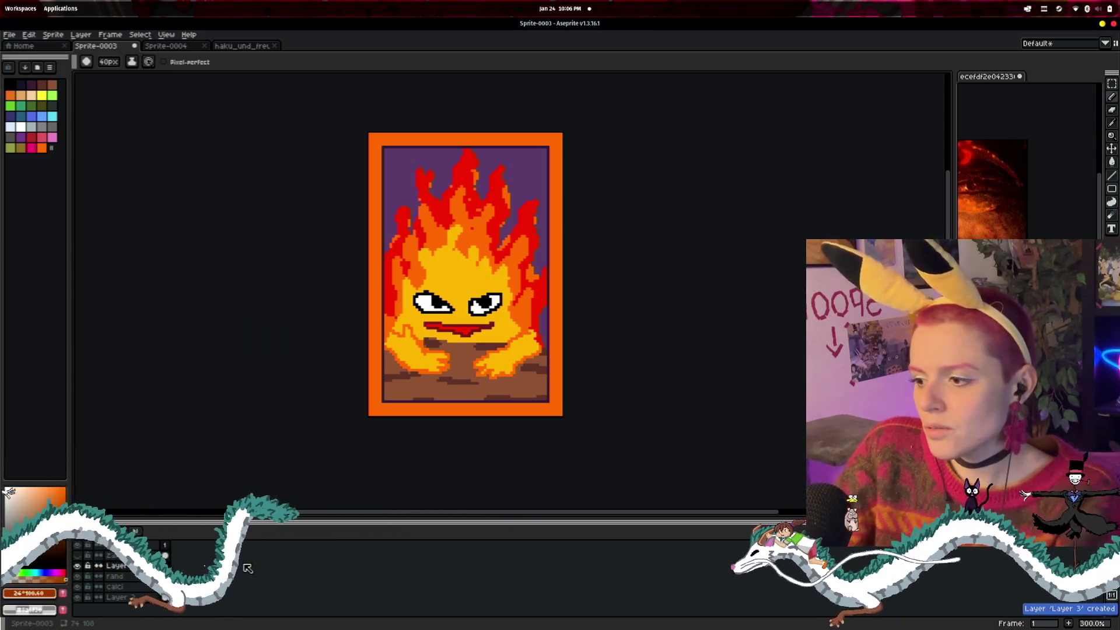
pyautogui.doubleClick(117, 566)
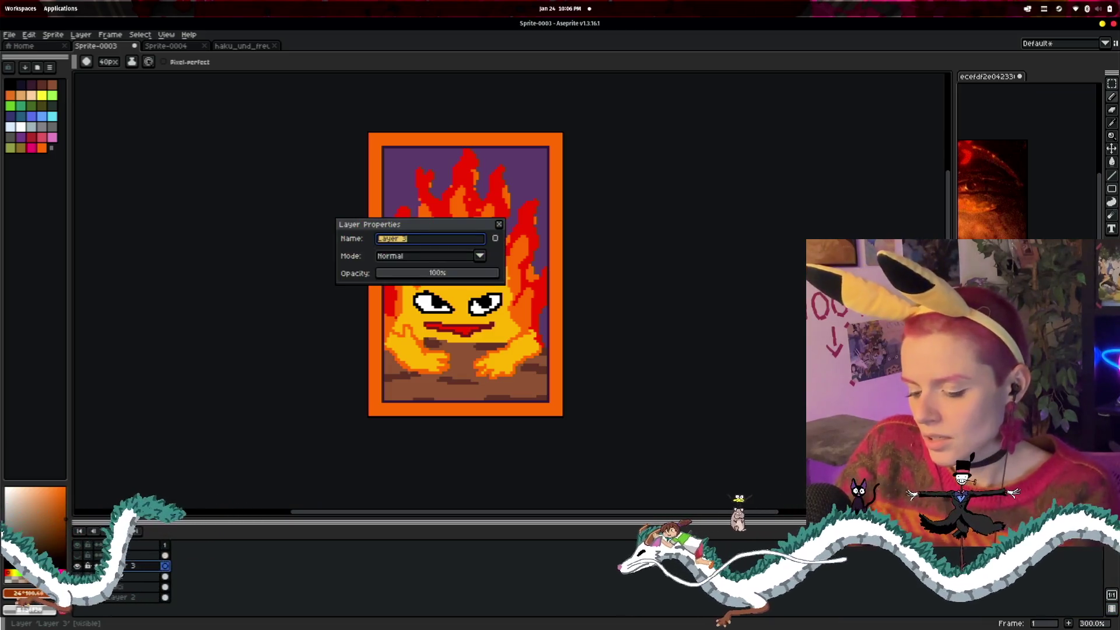
pyautogui.write('ing')
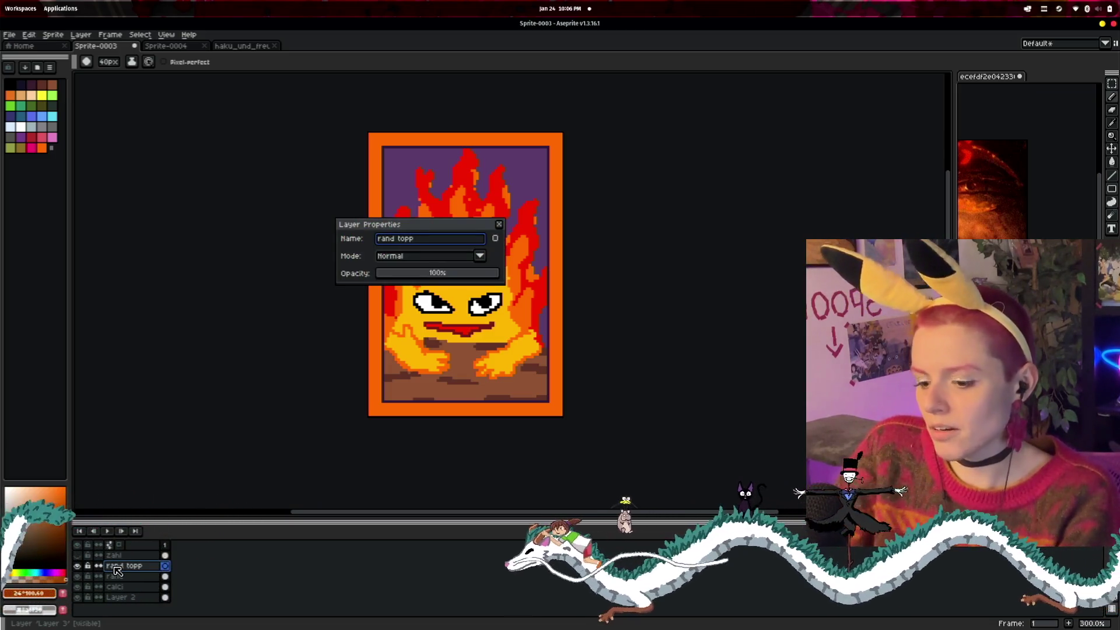
pyautogui.press('Return')
# - Reduce the brush size to 1 pixel
pyautogui.scroll(2, 508, 229)
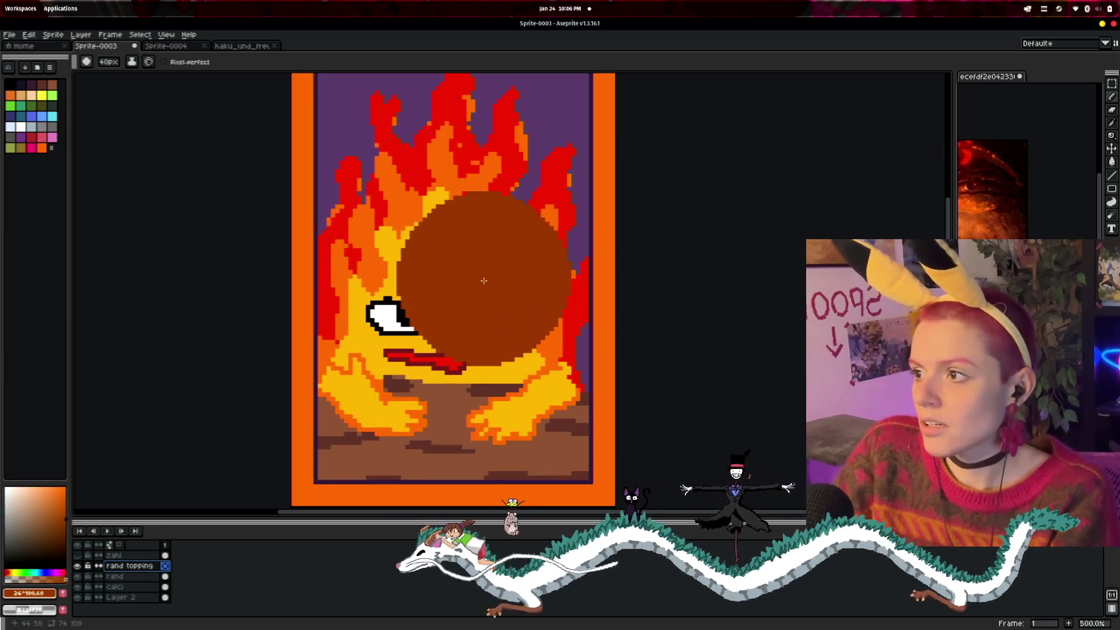
pyautogui.click(111, 61)
pyautogui.moveTo(123, 74); pyautogui.dragTo(99, 74)
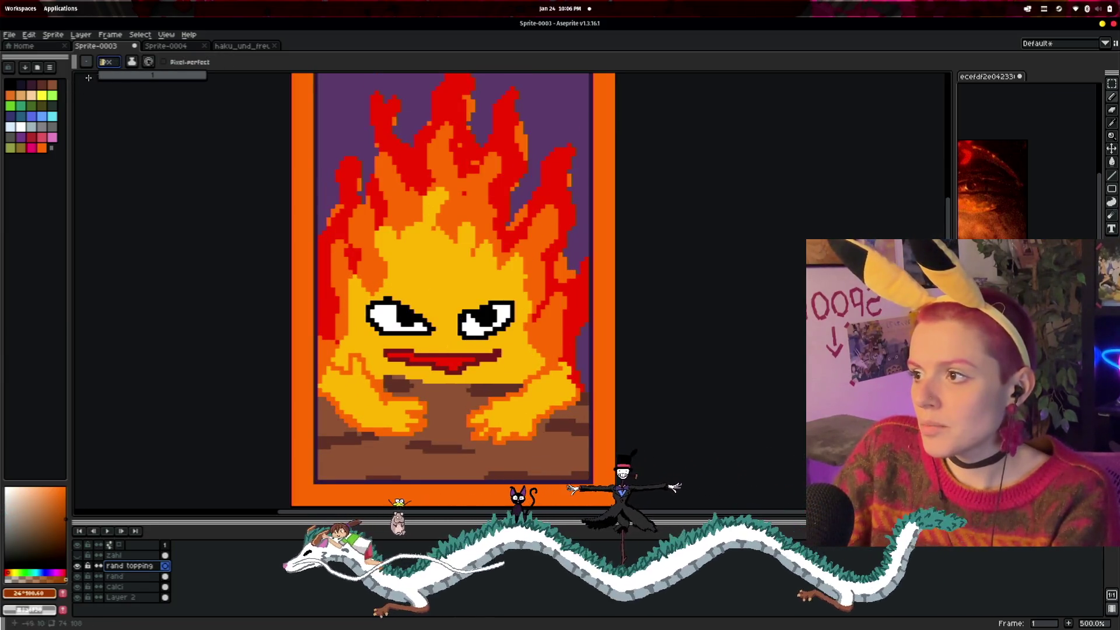
pyautogui.scroll(2, 451, 183)
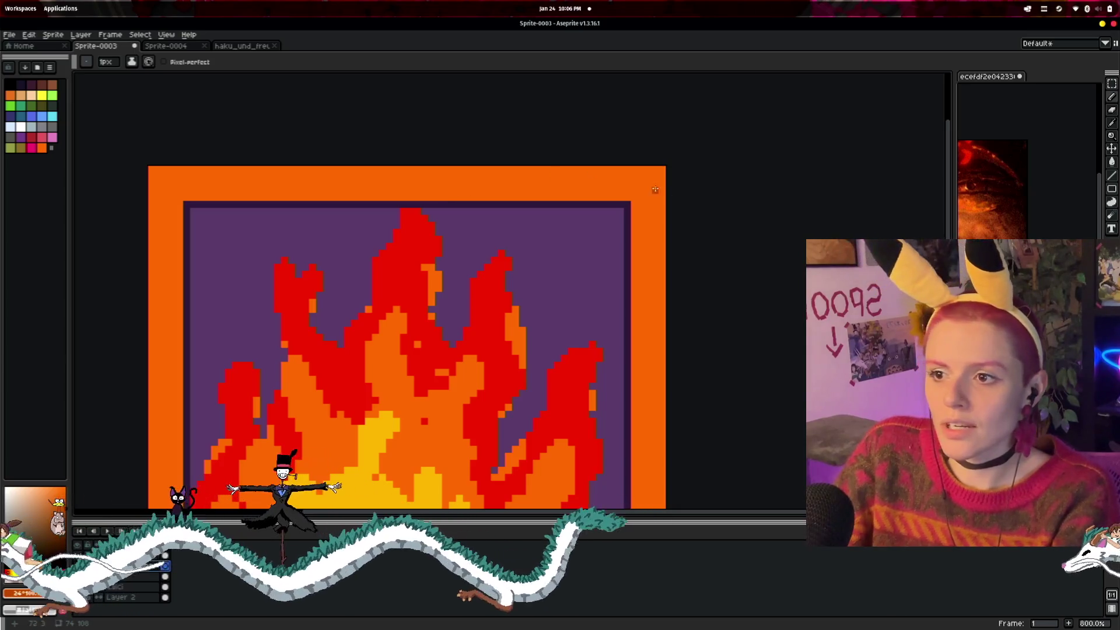
# - Draw a dark-orange zigzag down the frame's right edge, then zoom out to check it
pyautogui.moveTo(614, 197)
pyautogui.mouseDown()
pyautogui.moveTo(641, 170)
pyautogui.moveTo(662, 175)
pyautogui.moveTo(636, 231)
pyautogui.moveTo(658, 250)
pyautogui.moveTo(642, 303)
pyautogui.moveTo(659, 367)
pyautogui.moveTo(645, 425)
pyautogui.moveTo(652, 450)
pyautogui.mouseUp()
pyautogui.scroll(-2, 752, 432)
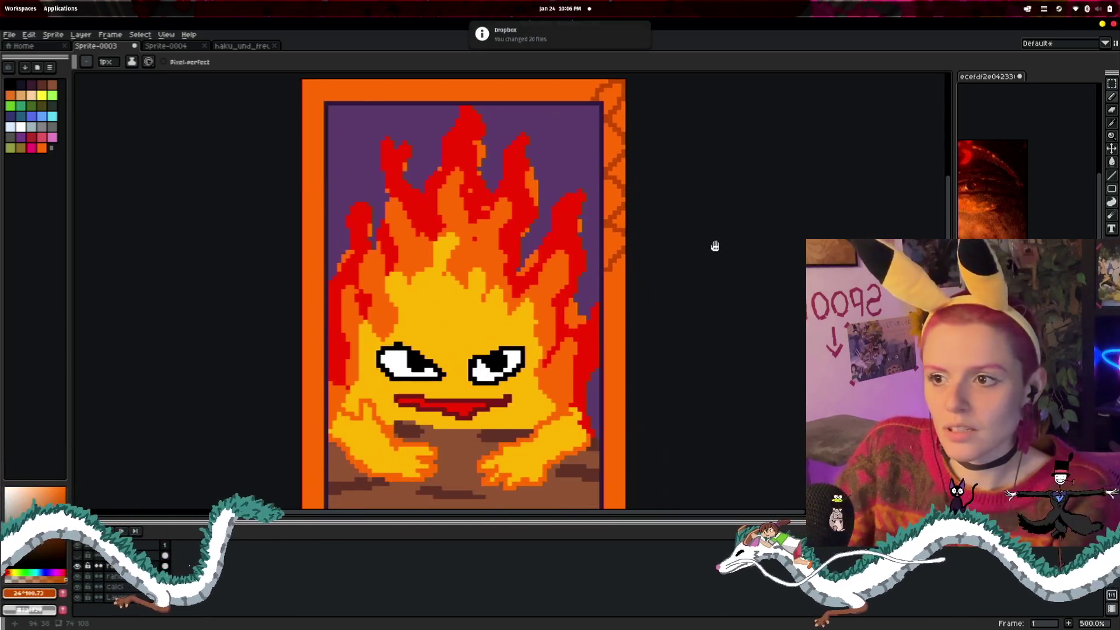
pyautogui.scroll(-5, 708, 279)
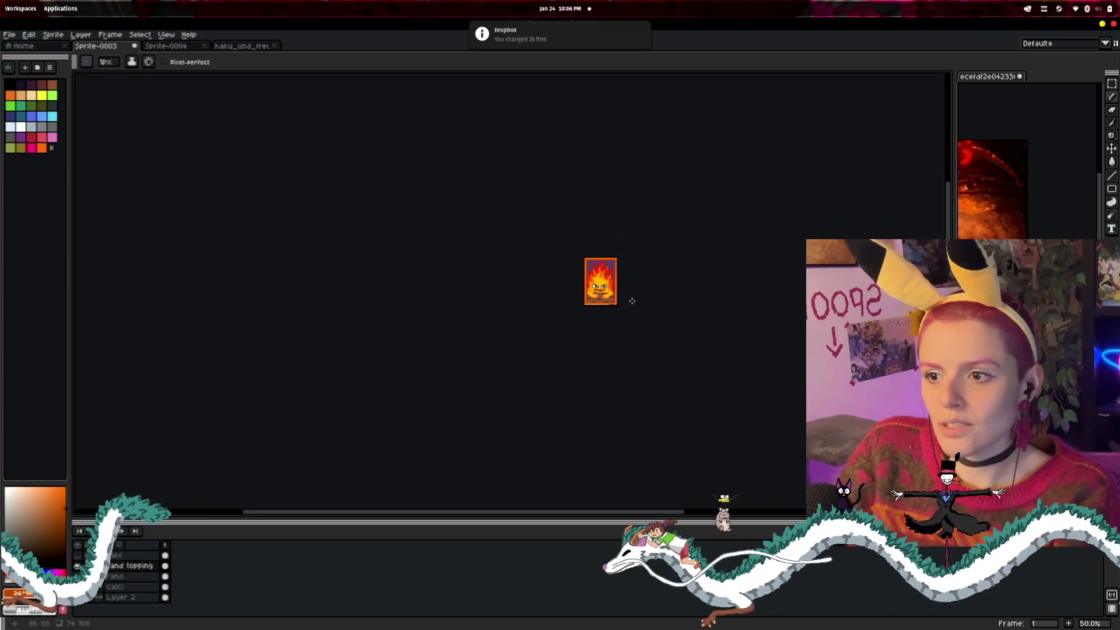
pyautogui.scroll(1, 659, 318)
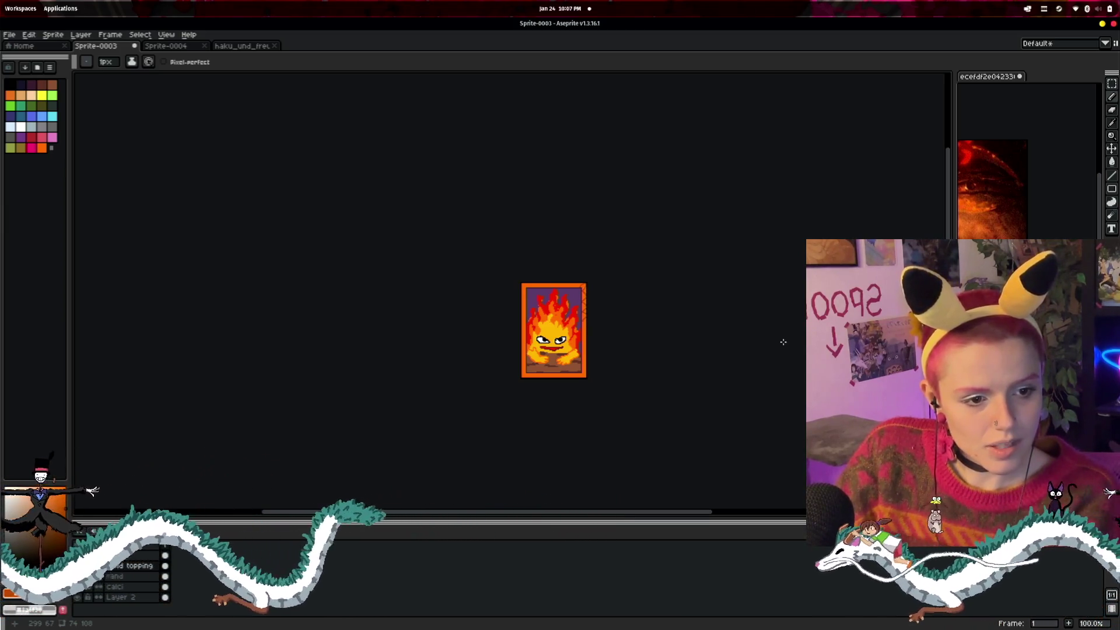
pyautogui.scroll(1, 764, 336)
pyautogui.scroll(1, 764, 336)
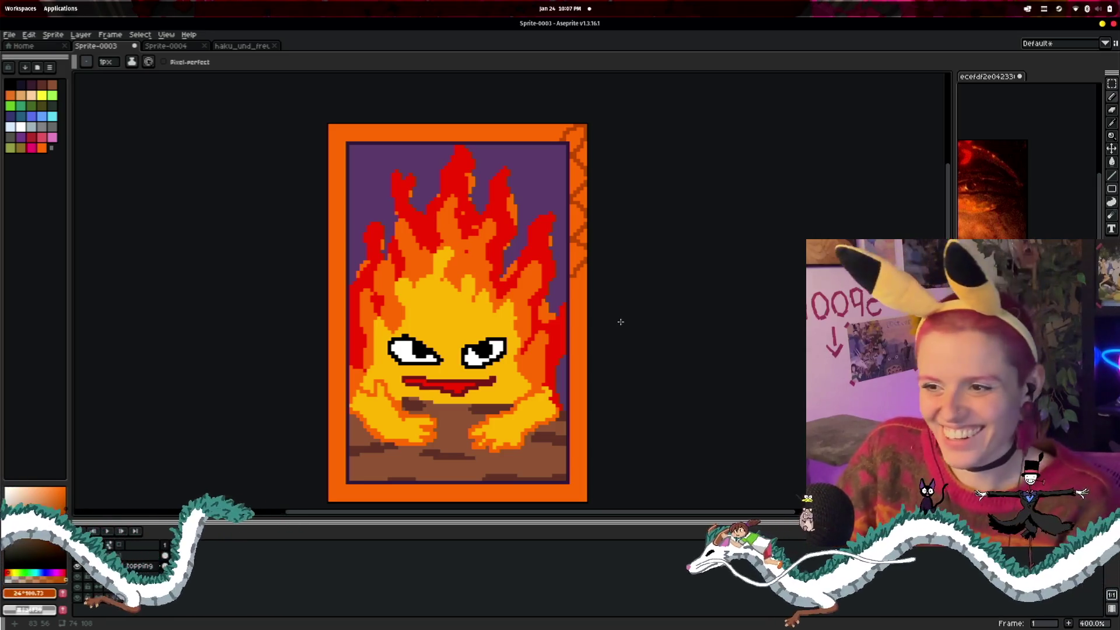
pyautogui.scroll(2, 410, 196)
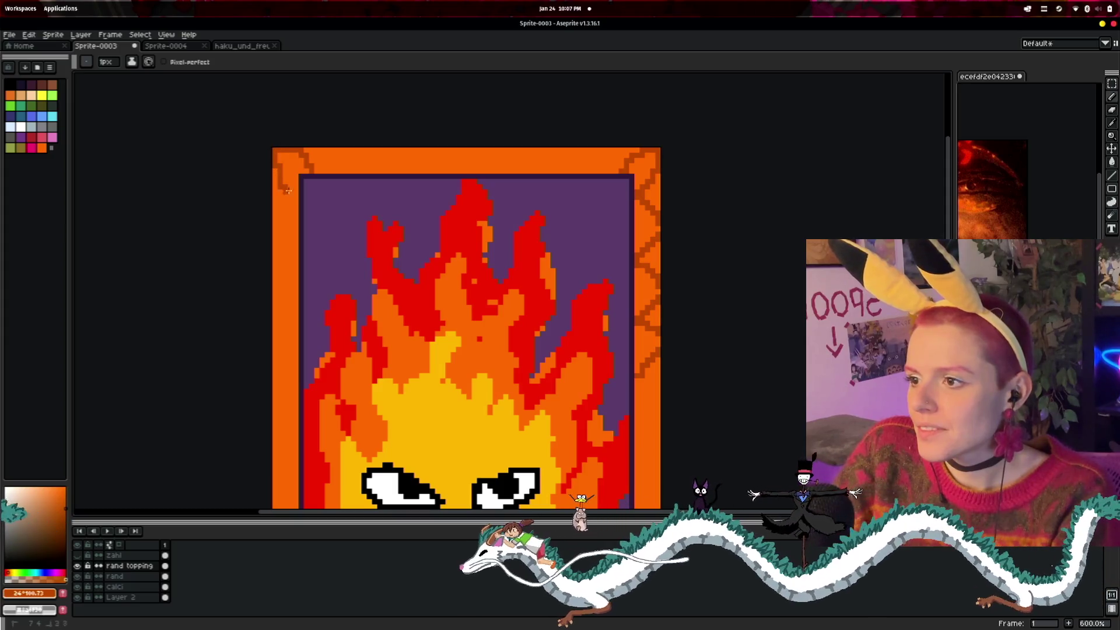
# - Pan and zoom around the card to inspect the fire and the top border
pyautogui.scroll(-3, 624, 306)
pyautogui.moveTo(733, 371); pyautogui.dragTo(566, 267)
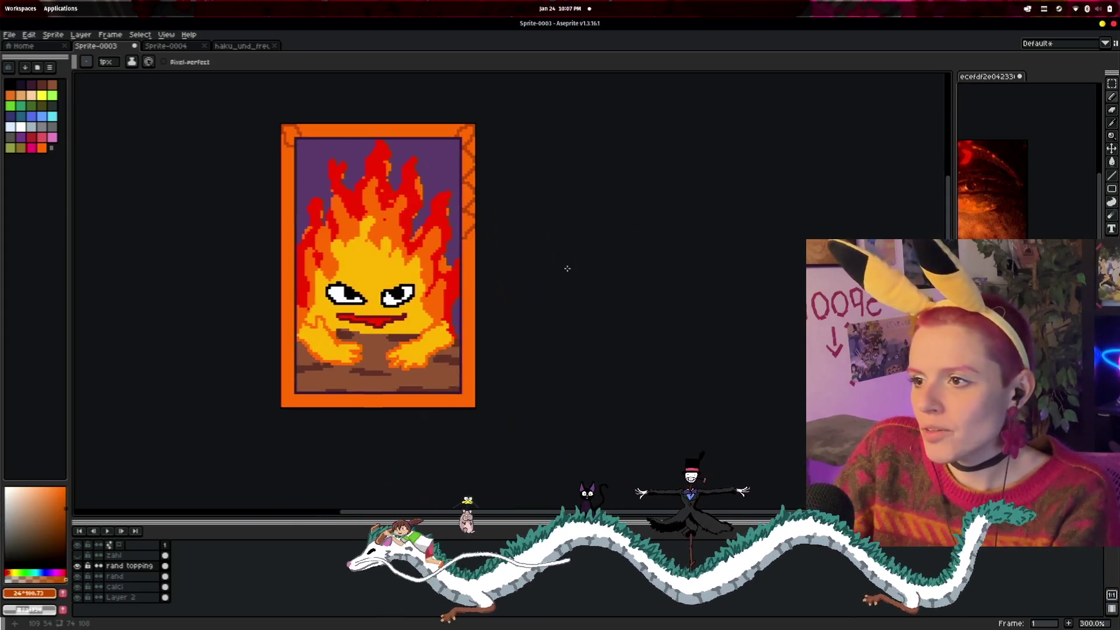
pyautogui.scroll(1, 520, 276)
pyautogui.scroll(1, 550, 215)
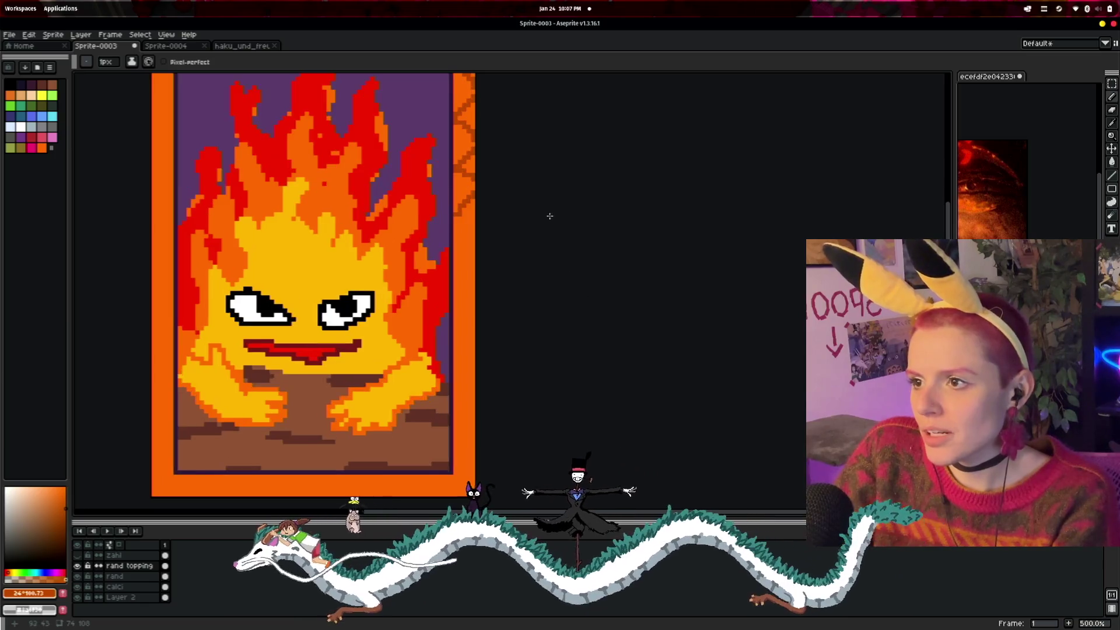
pyautogui.moveTo(550, 215); pyautogui.dragTo(637, 377)
pyautogui.moveTo(341, 198); pyautogui.dragTo(553, 279)
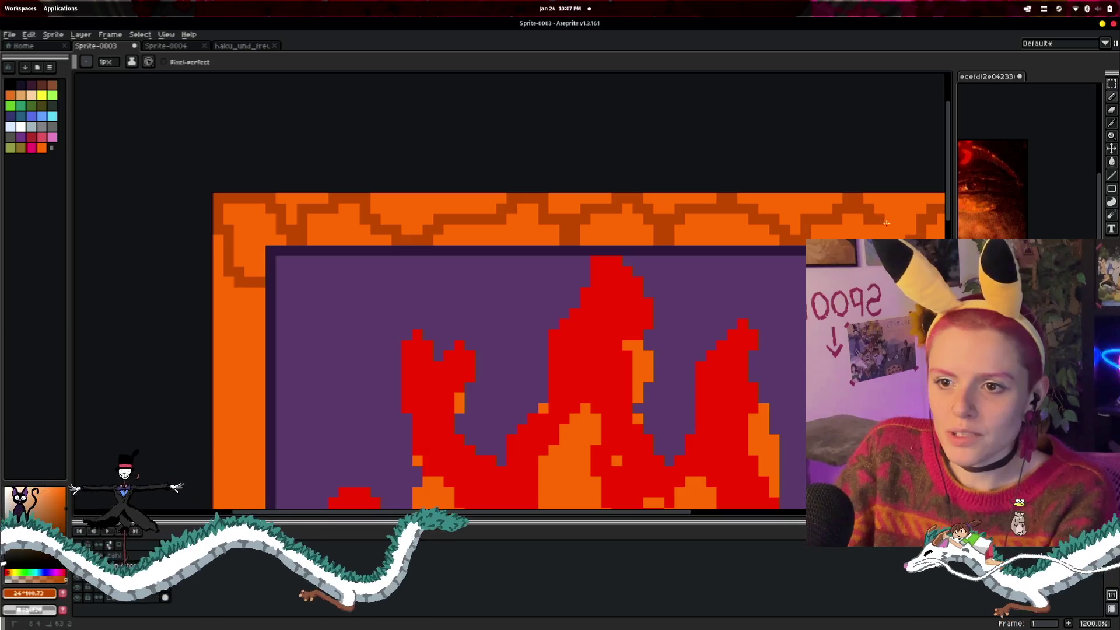
pyautogui.scroll(-4, 680, 262)
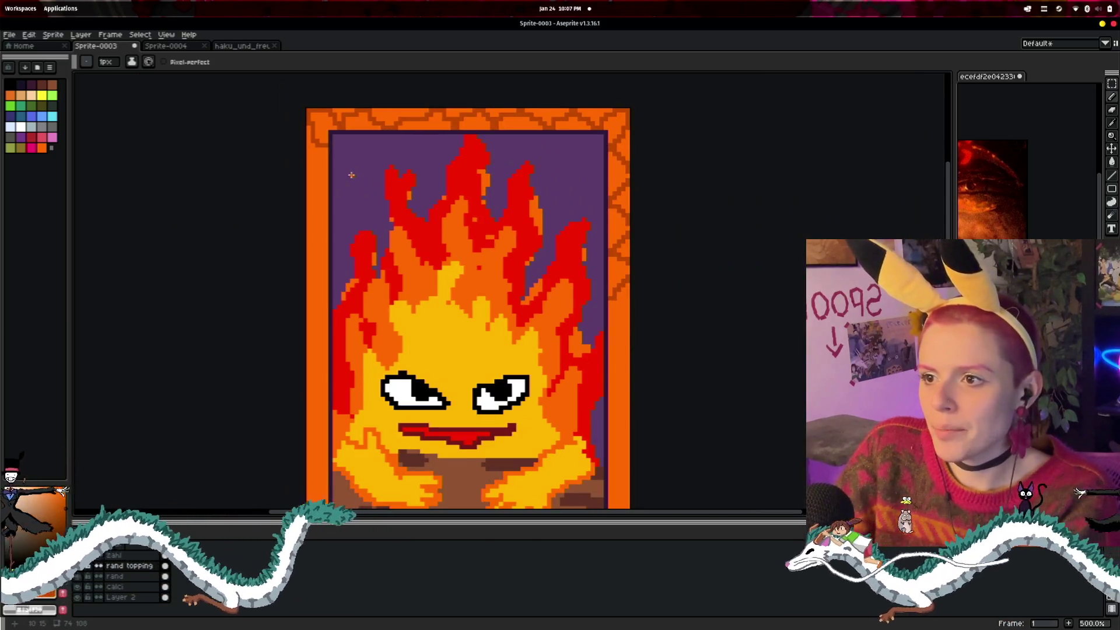
pyautogui.moveTo(357, 166); pyautogui.dragTo(452, 192)
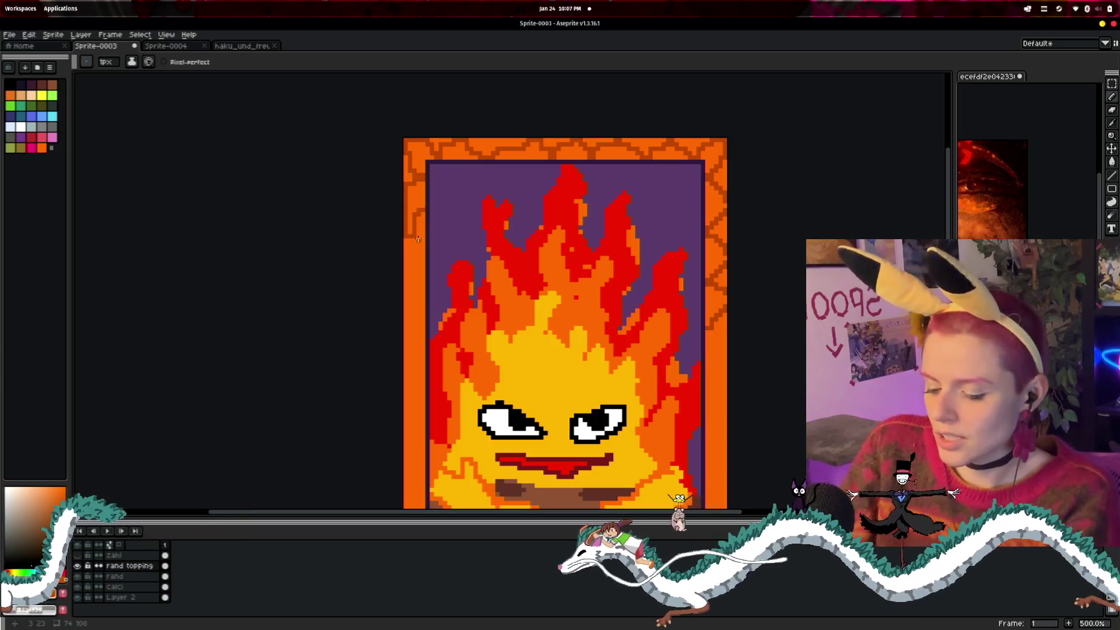
# - Draw dark-orange zigzag cracks along the bottom border and the left edge of the frame
pyautogui.press('ctrl')
pyautogui.scroll(1, 415, 257)
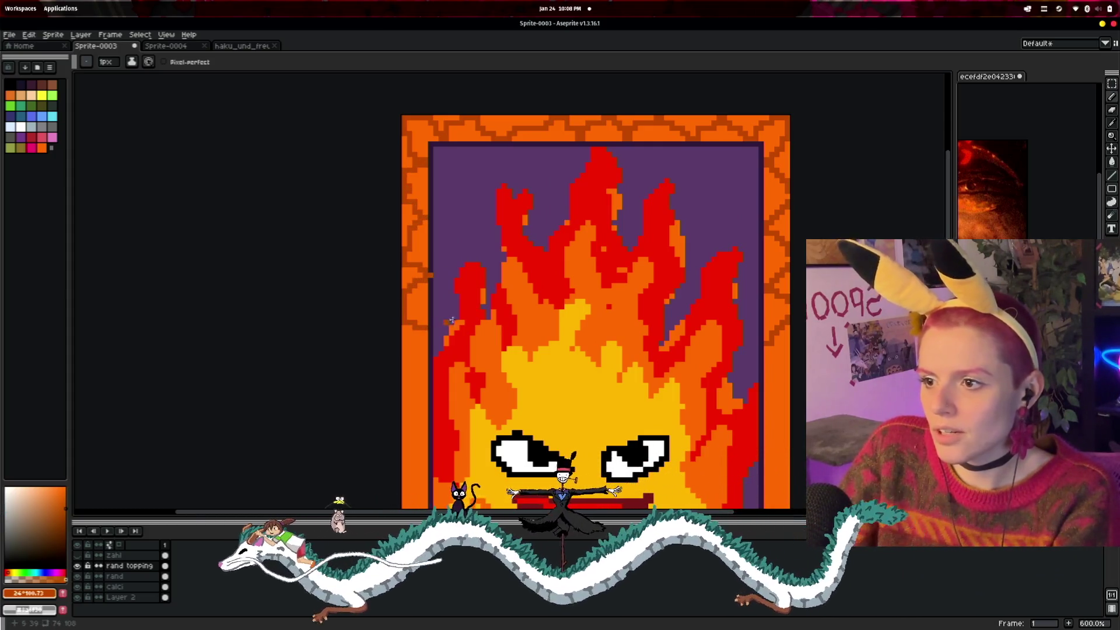
pyautogui.scroll(-3, 463, 319)
pyautogui.moveTo(575, 349); pyautogui.dragTo(499, 324)
pyautogui.scroll(-2, 508, 322)
pyautogui.scroll(2, 522, 328)
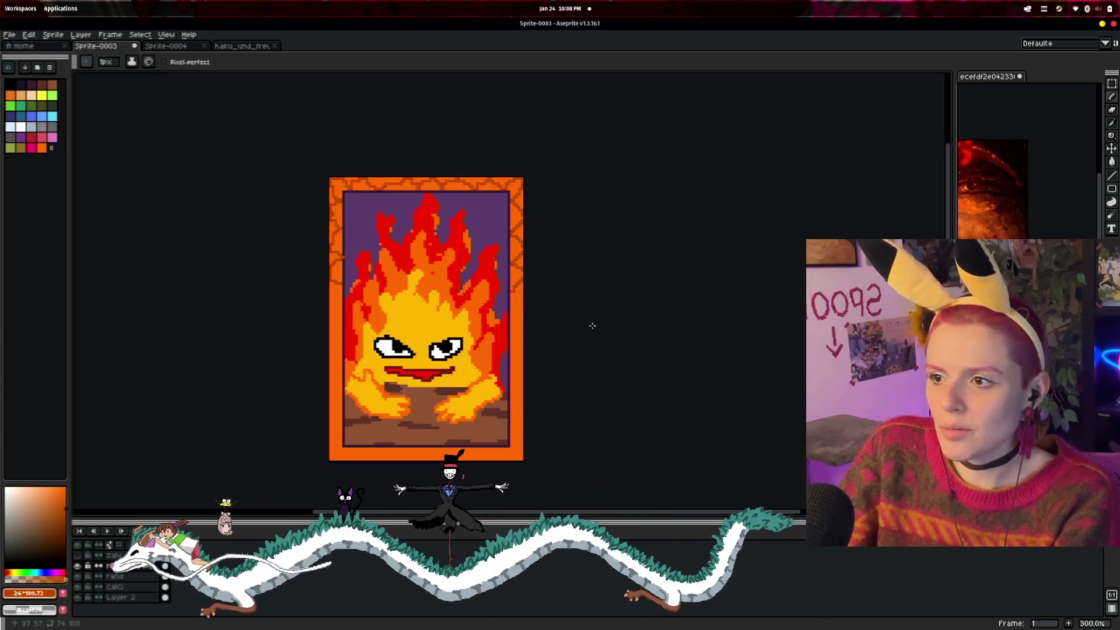
pyautogui.moveTo(593, 324); pyautogui.dragTo(620, 309)
pyautogui.scroll(2, 543, 282)
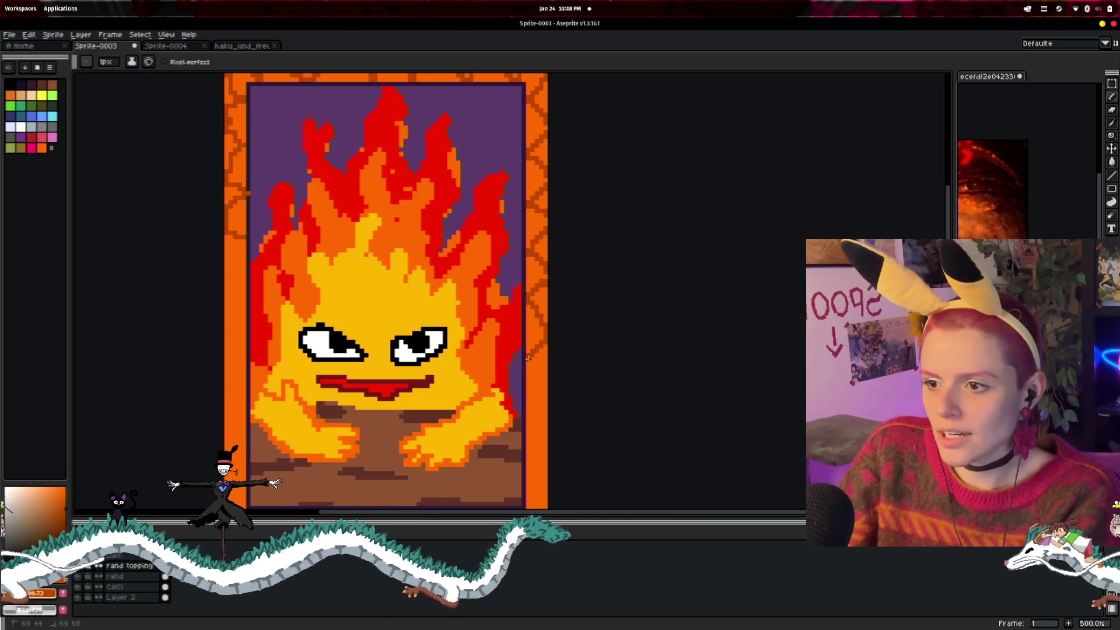
pyautogui.moveTo(528, 384); pyautogui.dragTo(483, 274)
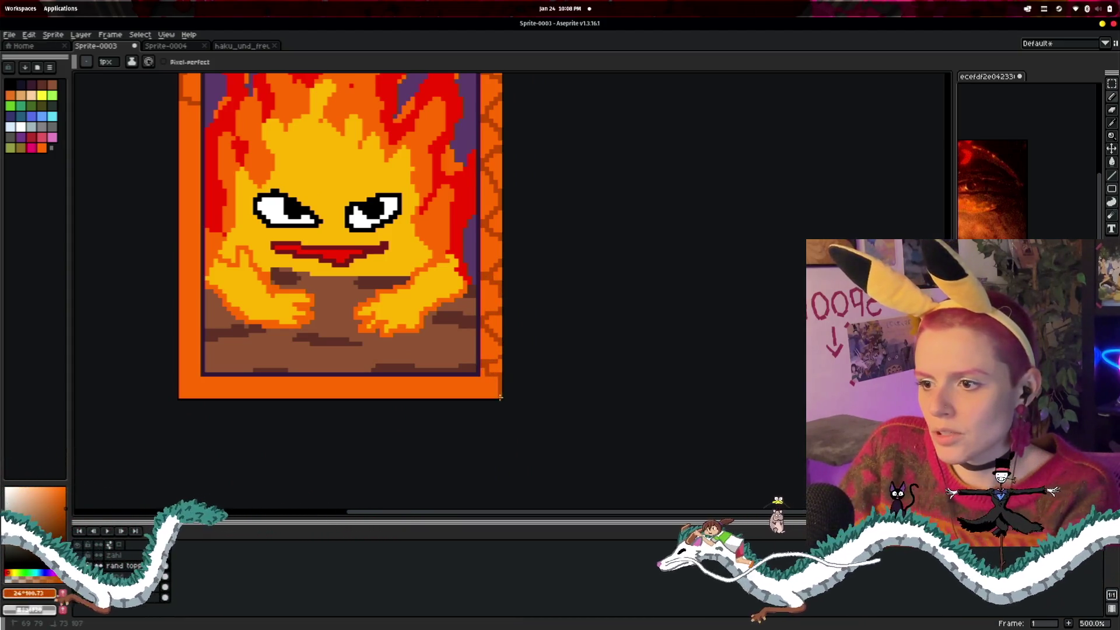
pyautogui.moveTo(476, 379); pyautogui.dragTo(383, 394)
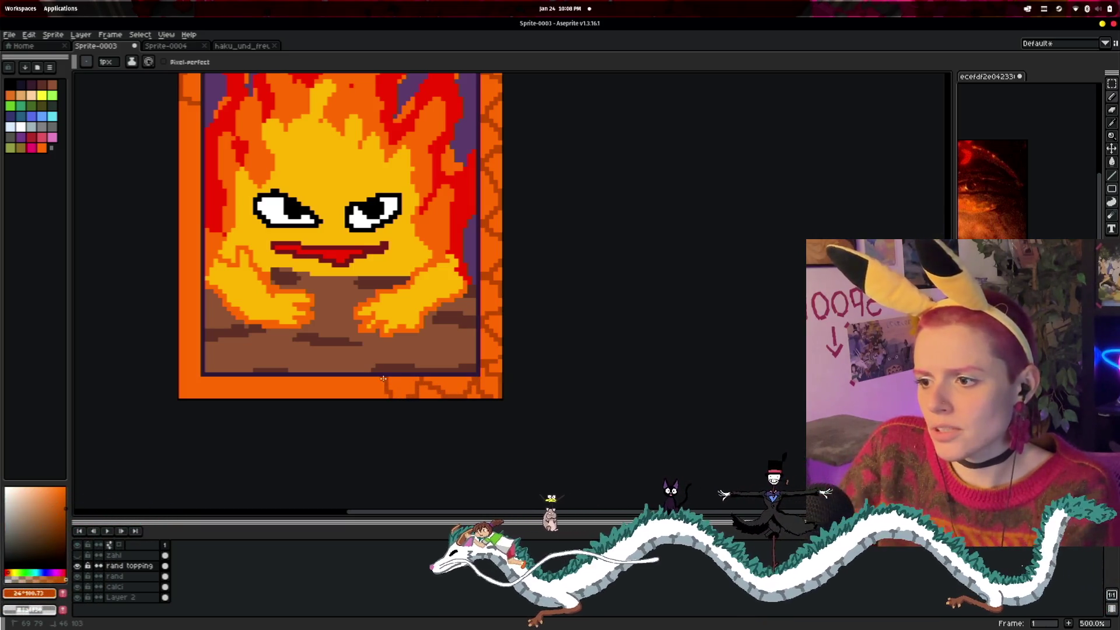
pyautogui.moveTo(191, 122); pyautogui.dragTo(199, 150)
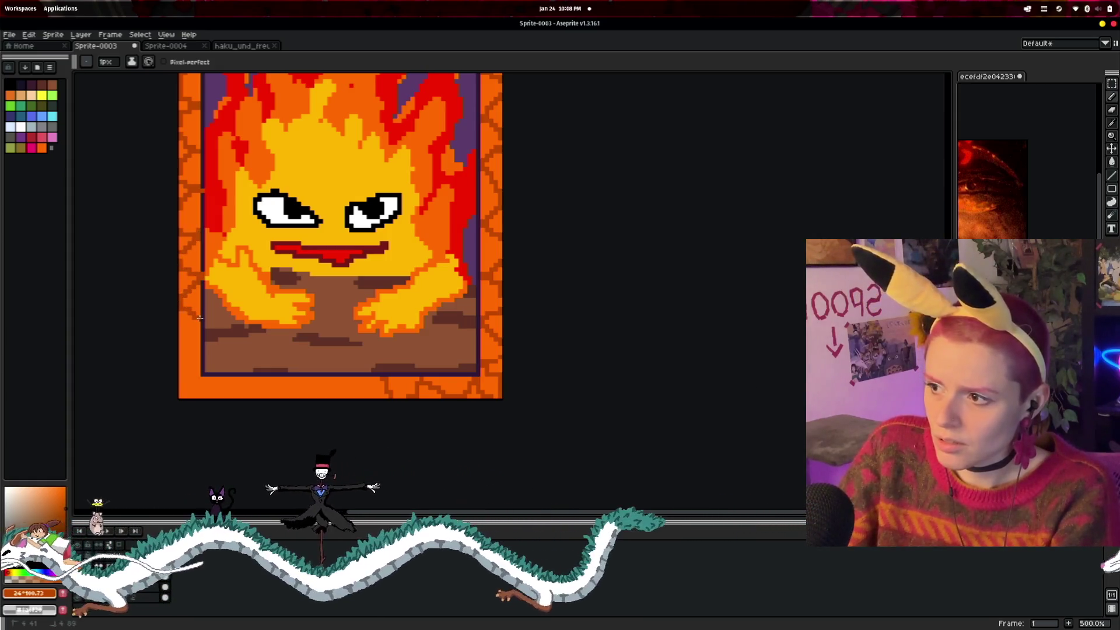
pyautogui.moveTo(382, 380)
pyautogui.mouseDown()
pyautogui.moveTo(323, 389)
pyautogui.moveTo(283, 380)
pyautogui.moveTo(261, 392)
pyautogui.mouseUp()
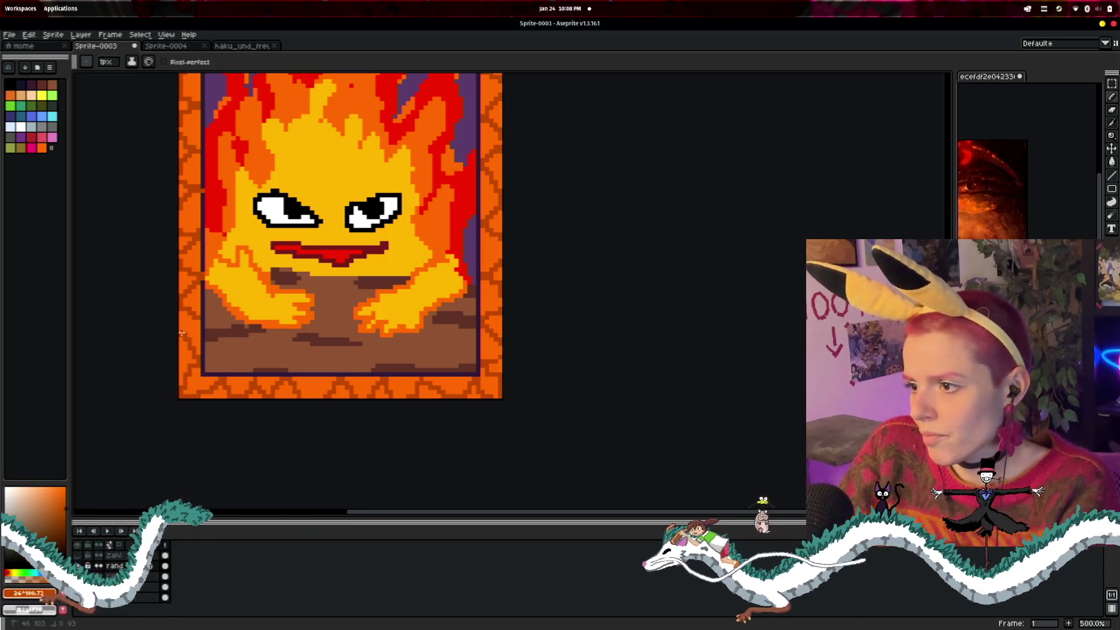
# - Sample the dark purple #3a2445 outline with the eyedropper, then return to the Pencil
pyautogui.scroll(-2, 202, 308)
pyautogui.scroll(3, 233, 245)
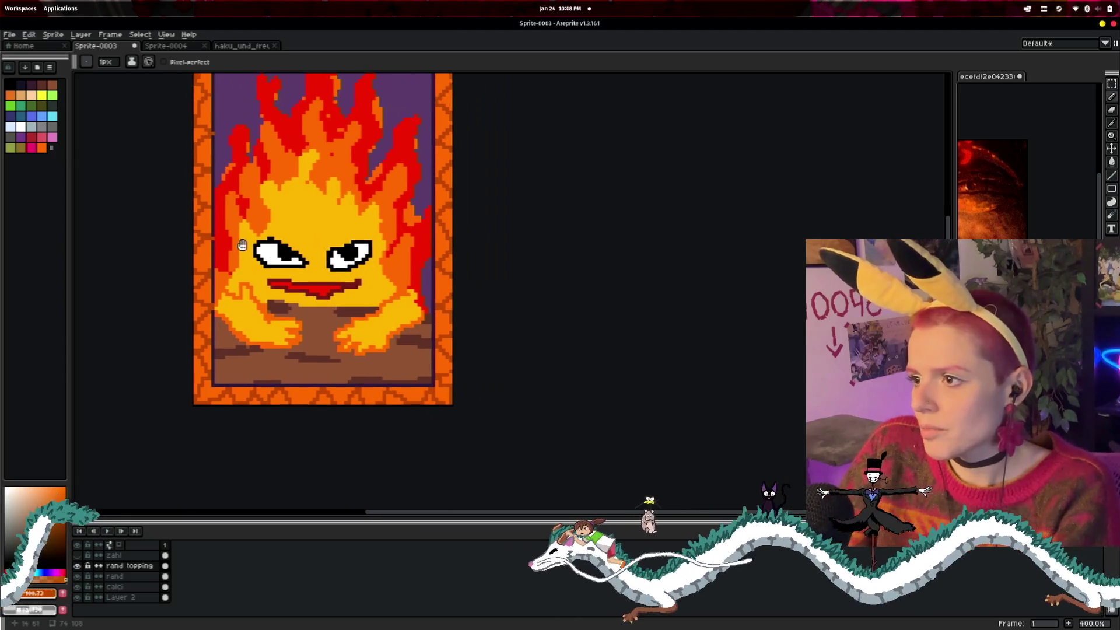
pyautogui.scroll(1, 243, 206)
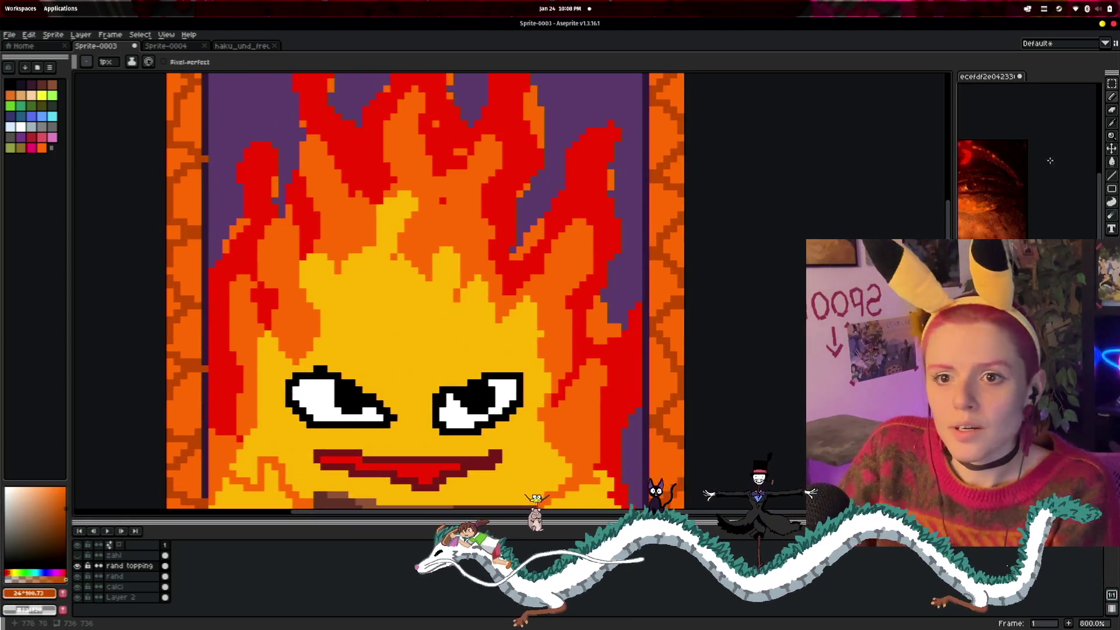
pyautogui.press('i')
pyautogui.click(207, 116)
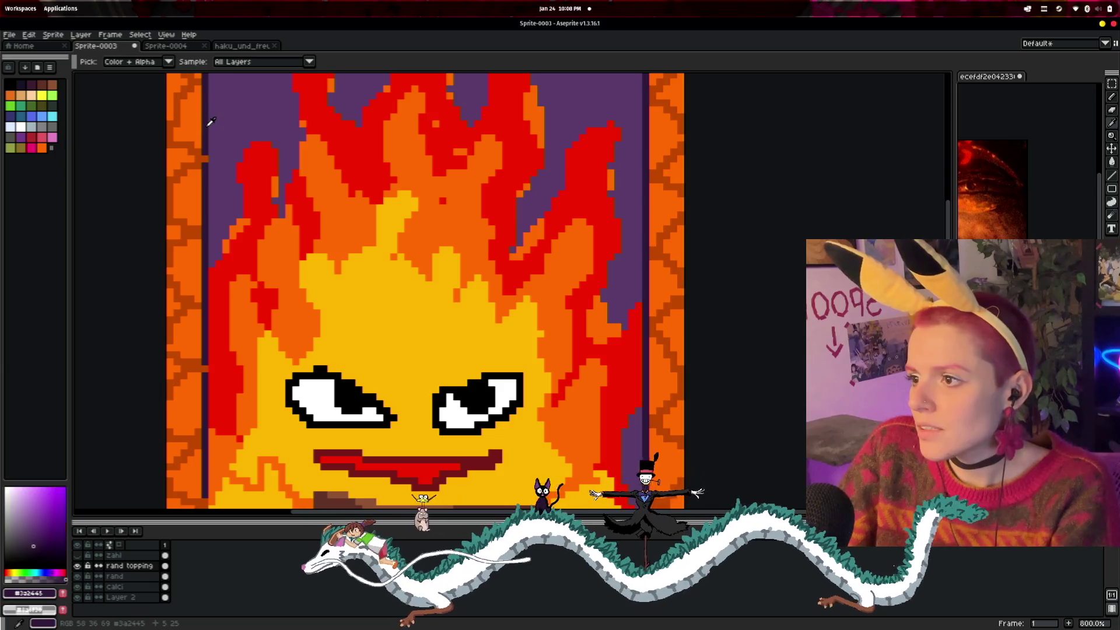
pyautogui.press('b')
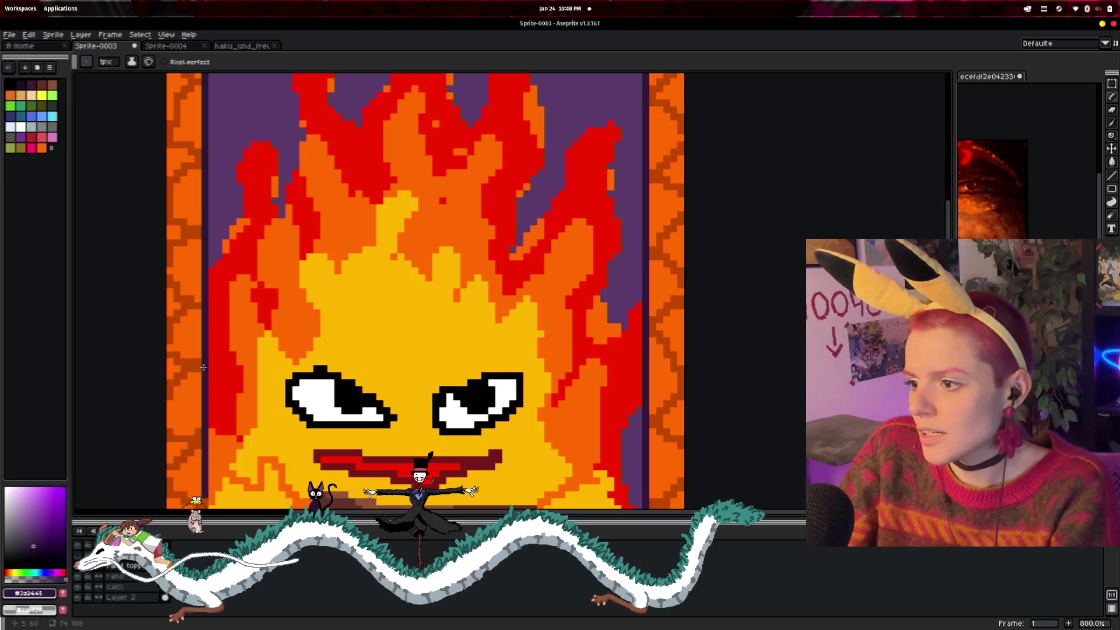
pyautogui.scroll(-2, 311, 272)
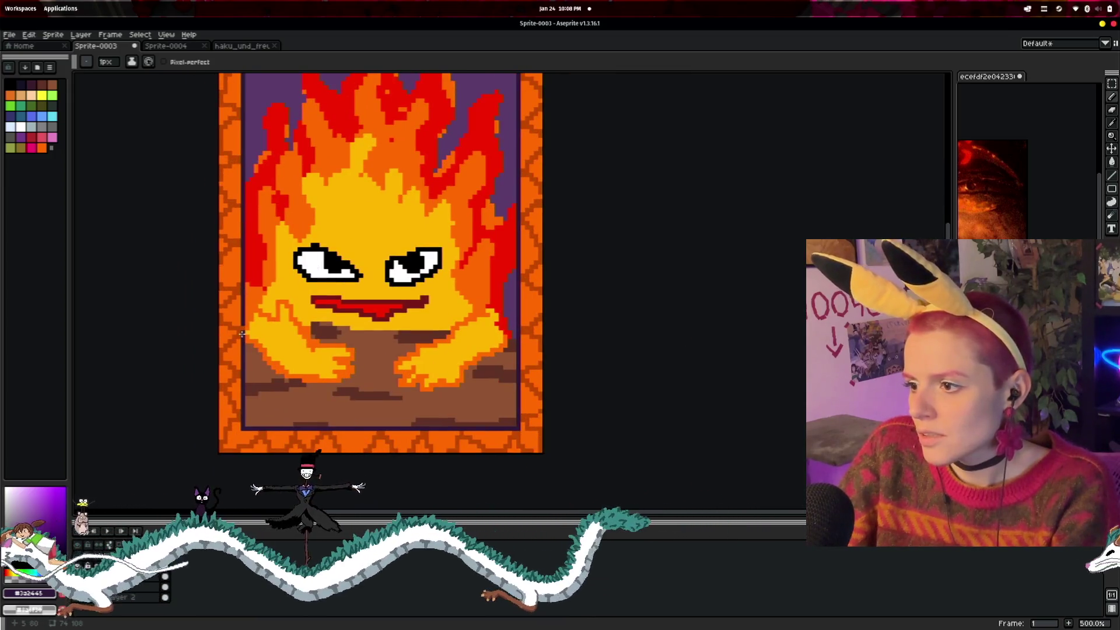
pyautogui.scroll(-3, 475, 266)
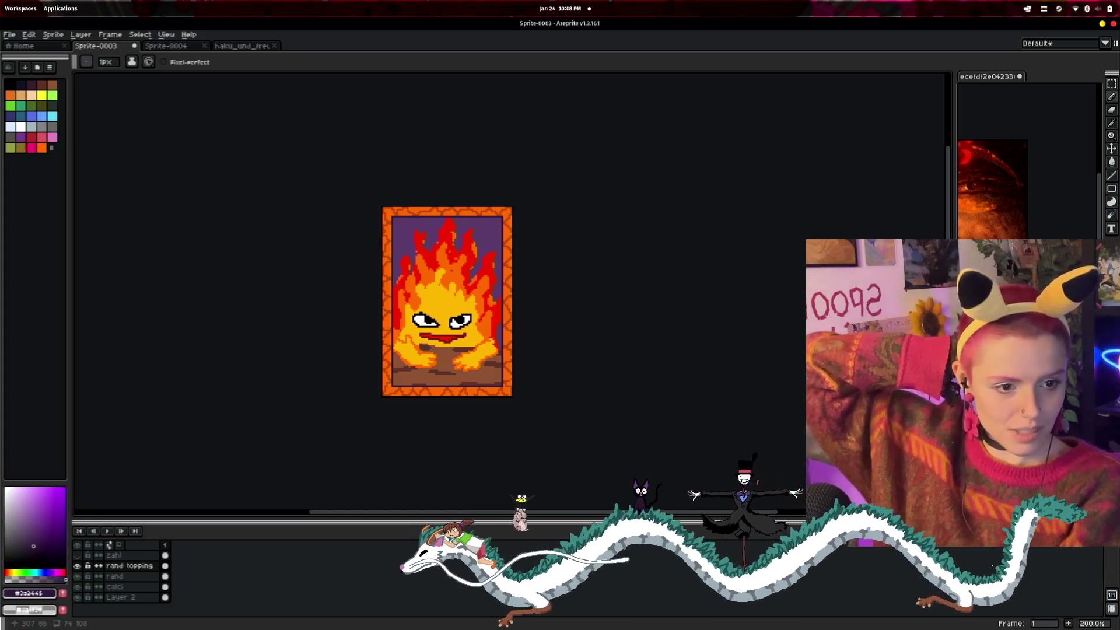
pyautogui.scroll(1, 509, 355)
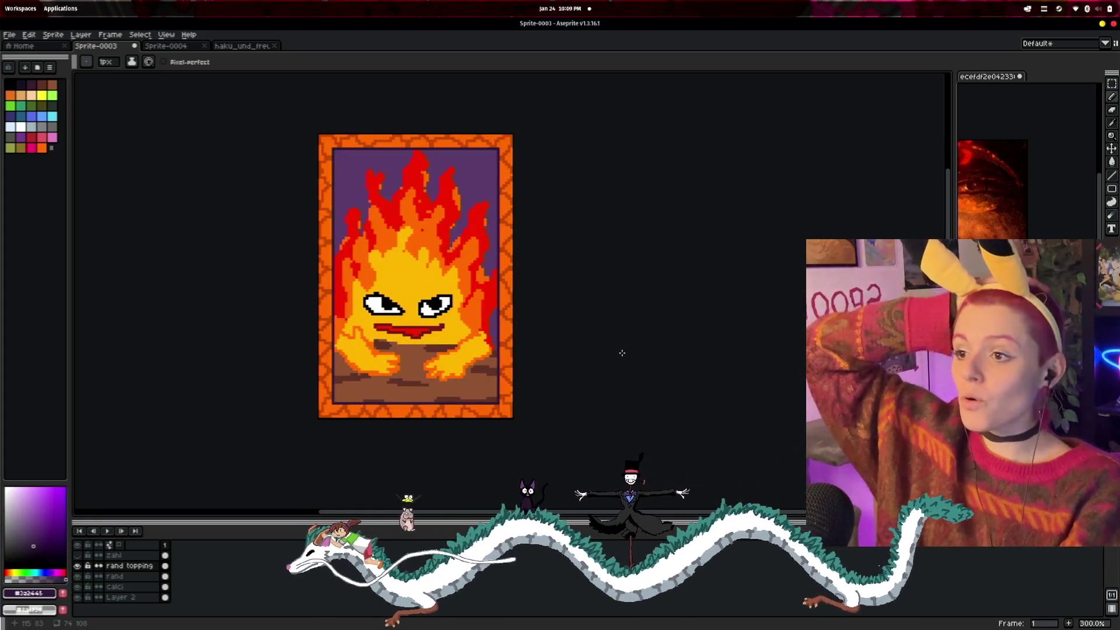
pyautogui.moveTo(627, 275); pyautogui.dragTo(655, 313)
pyautogui.scroll(1, 655, 381)
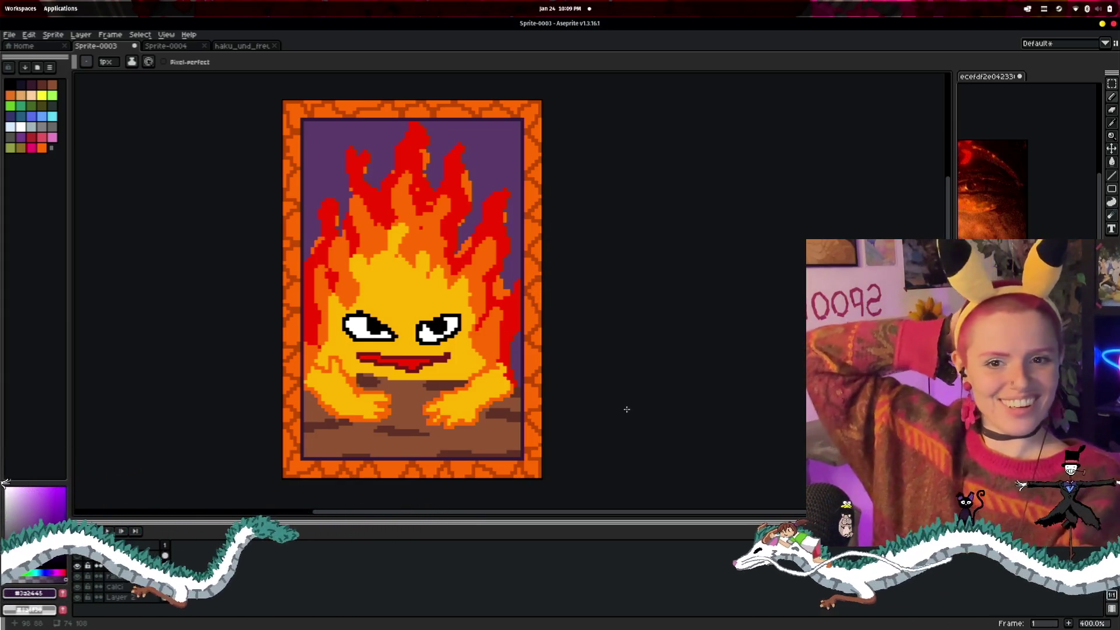
pyautogui.scroll(1, 587, 205)
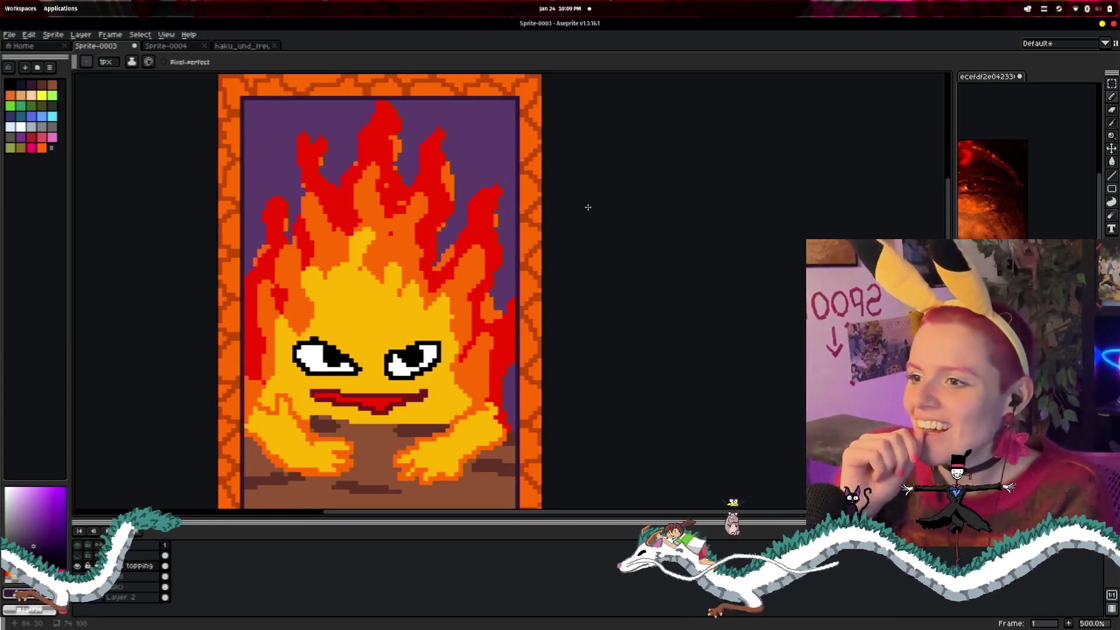
pyautogui.moveTo(587, 205); pyautogui.dragTo(607, 211)
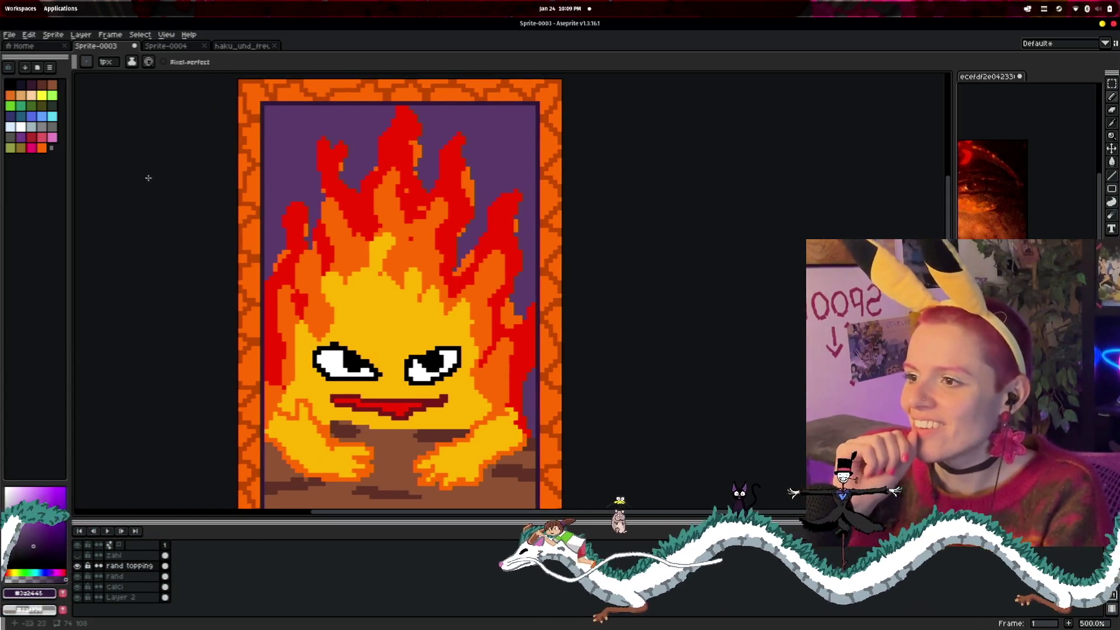
# - Add a new layer with Shift+N and rename it 'calcifer schatt'
pyautogui.rightClick(142, 592)
pyautogui.moveTo(156, 561)
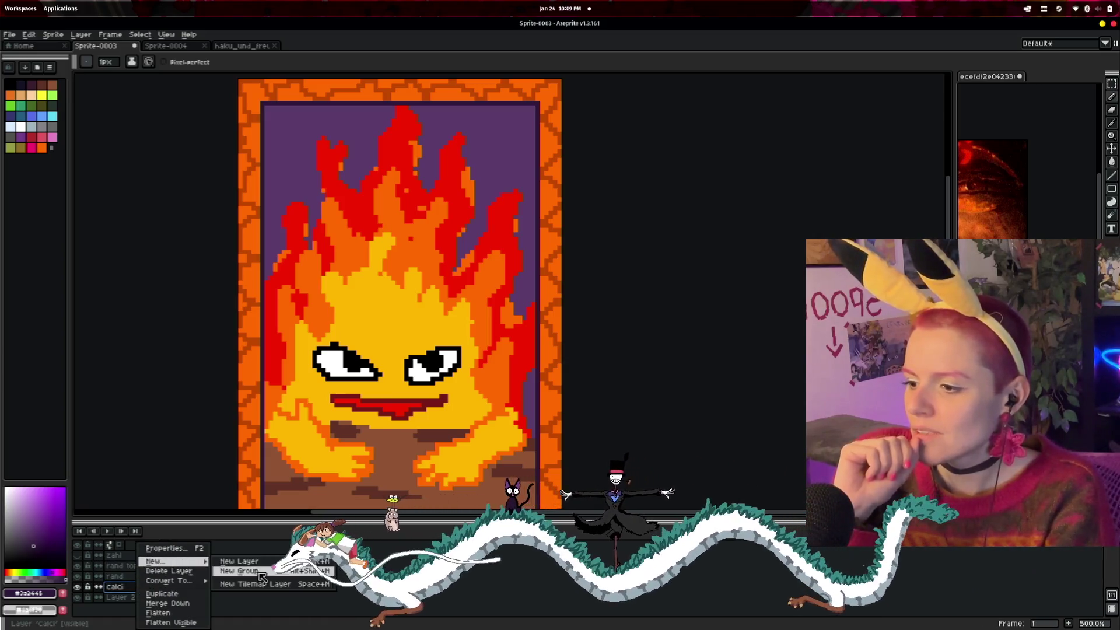
pyautogui.press('Escape')
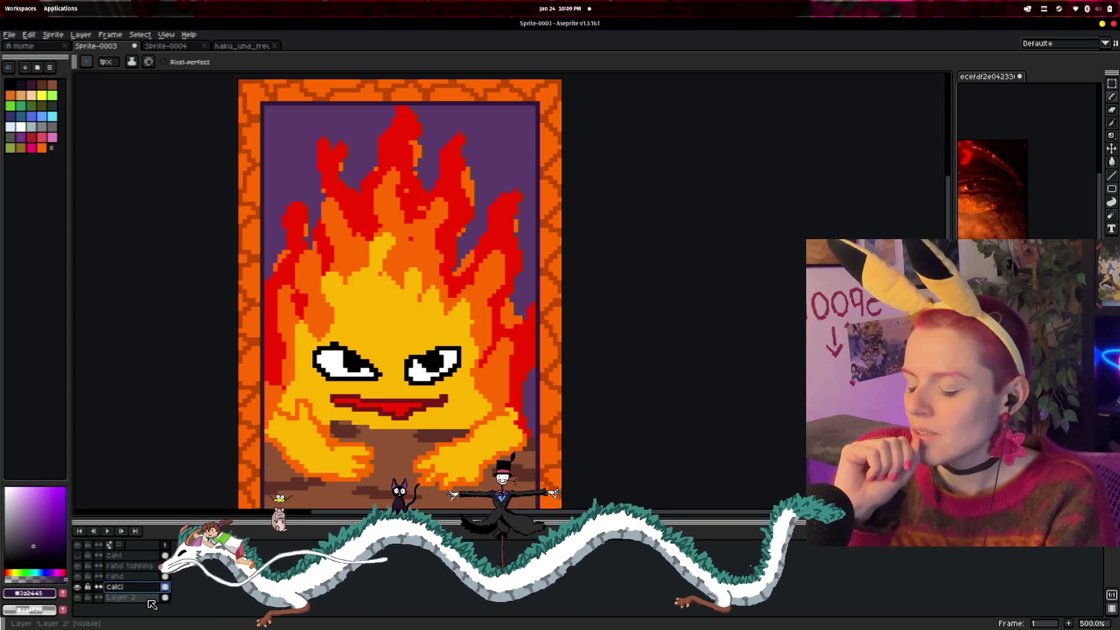
pyautogui.hotkey('shift', 'n')
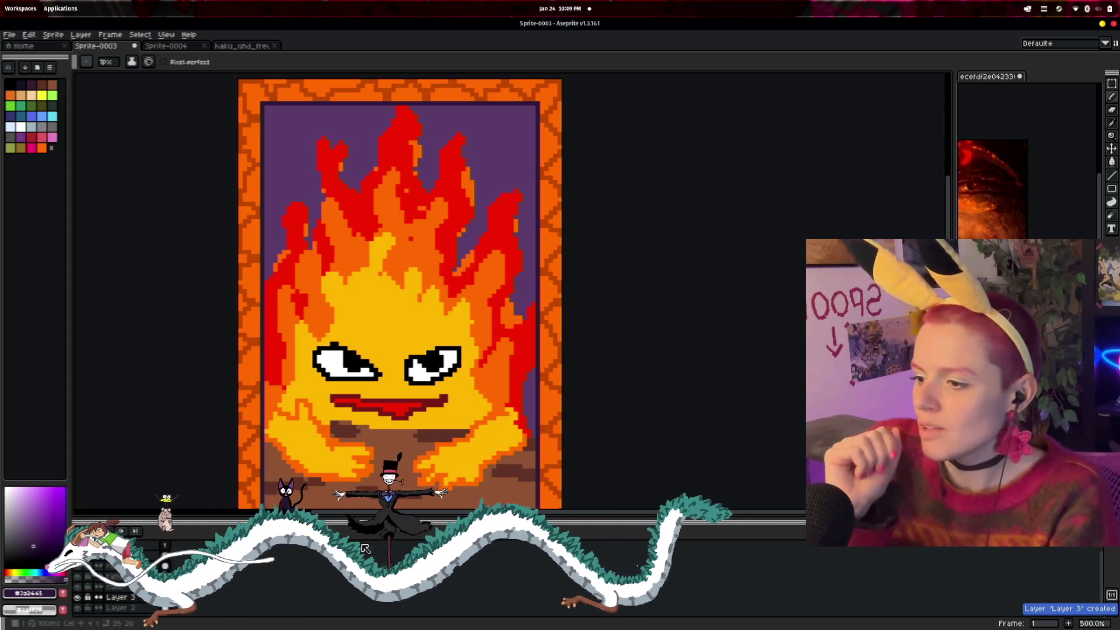
pyautogui.doubleClick(119, 597)
pyautogui.write('Calcifer schatt')
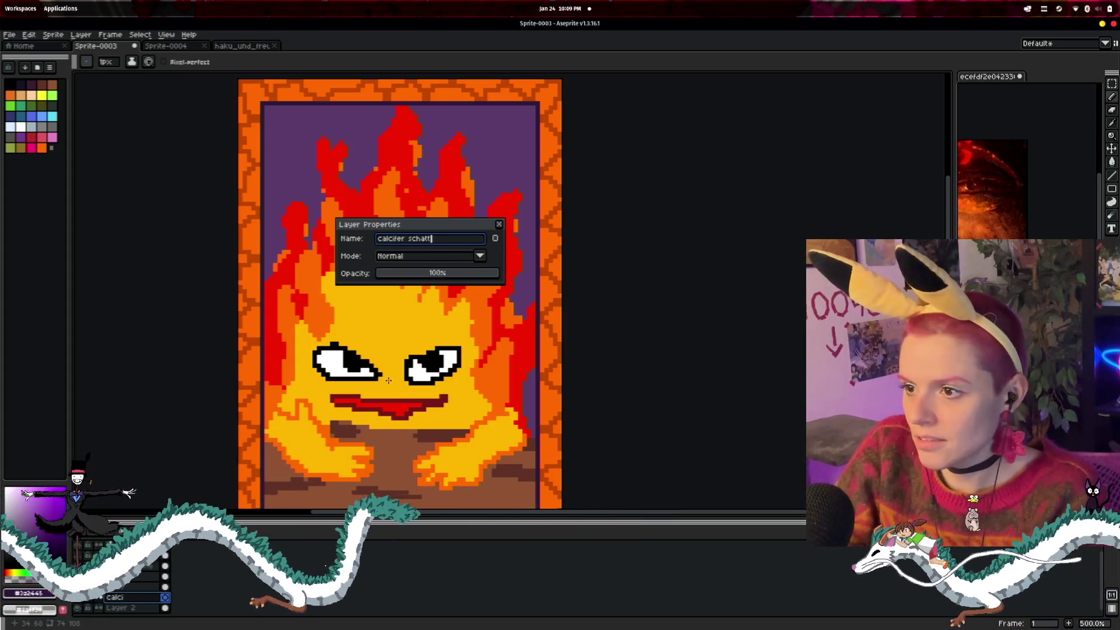
pyautogui.press('Return')
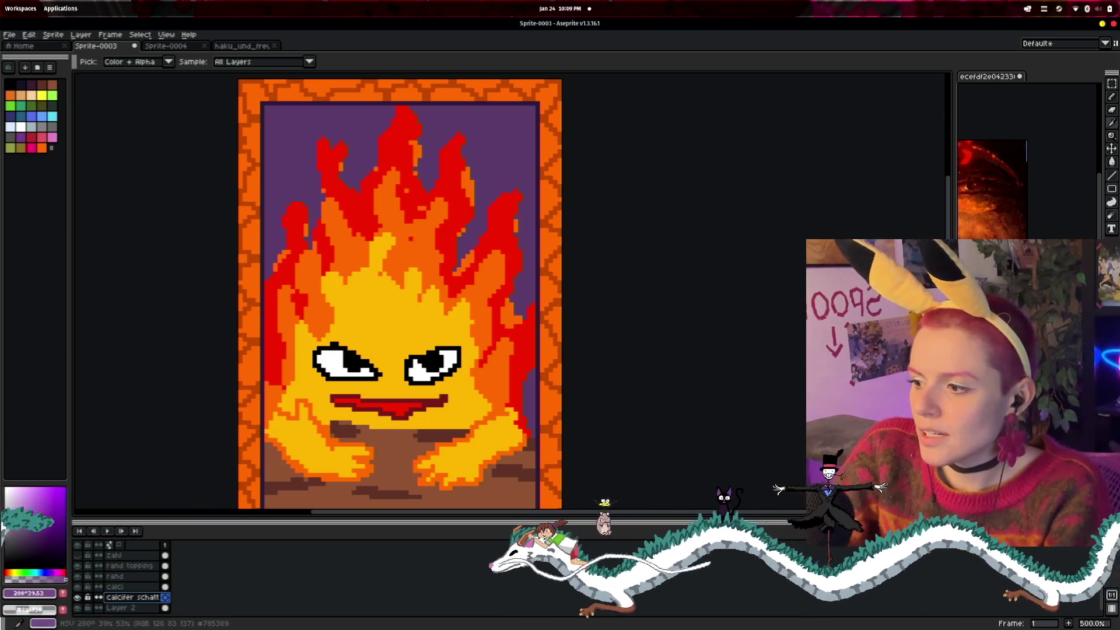
# - Try several palette purples and settle on a soft lavender purple drawing colour
pyautogui.click(46, 557)
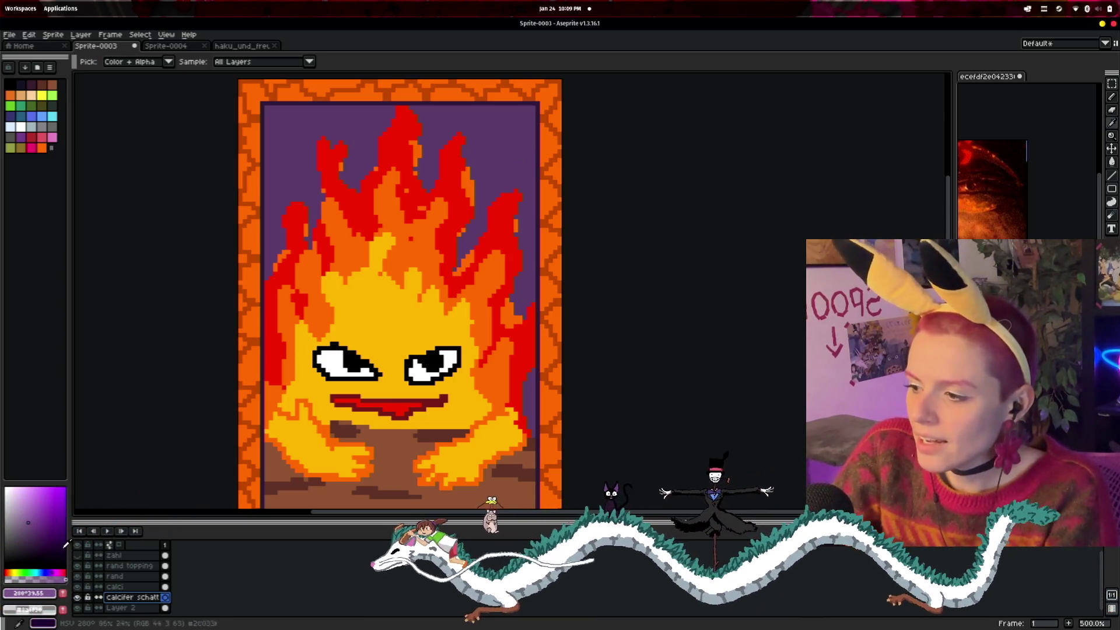
pyautogui.click(38, 517)
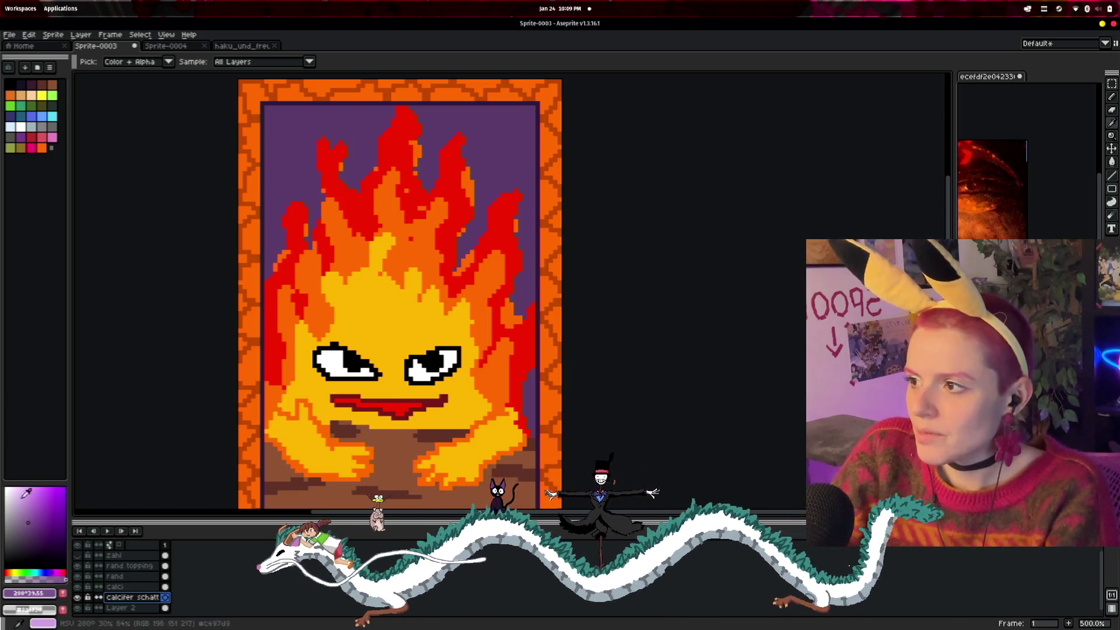
pyautogui.click(65, 488)
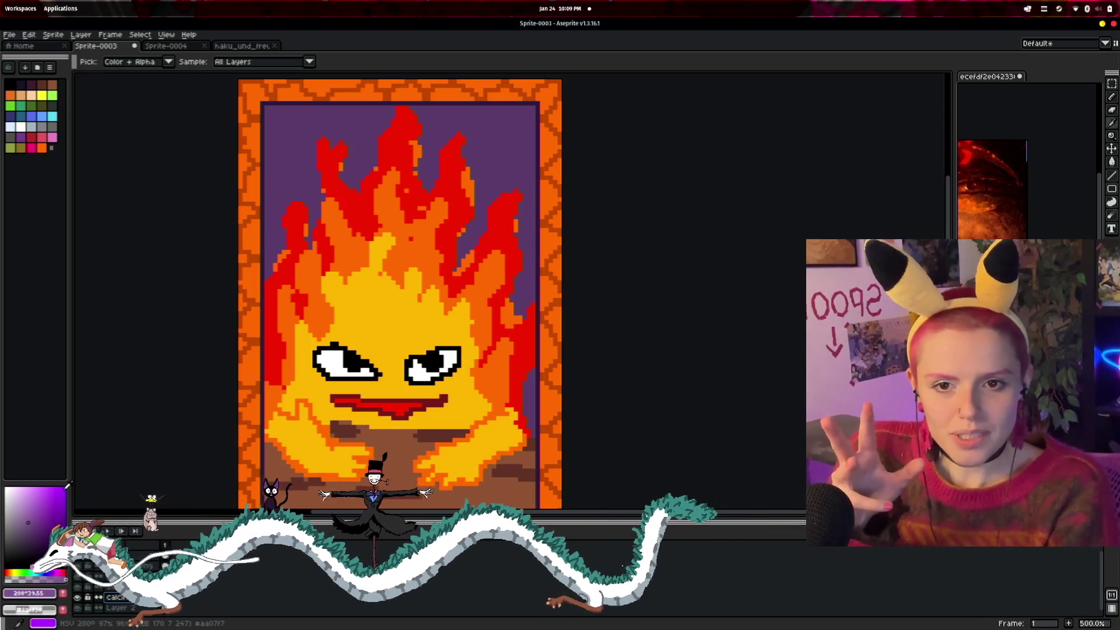
pyautogui.click(28, 522)
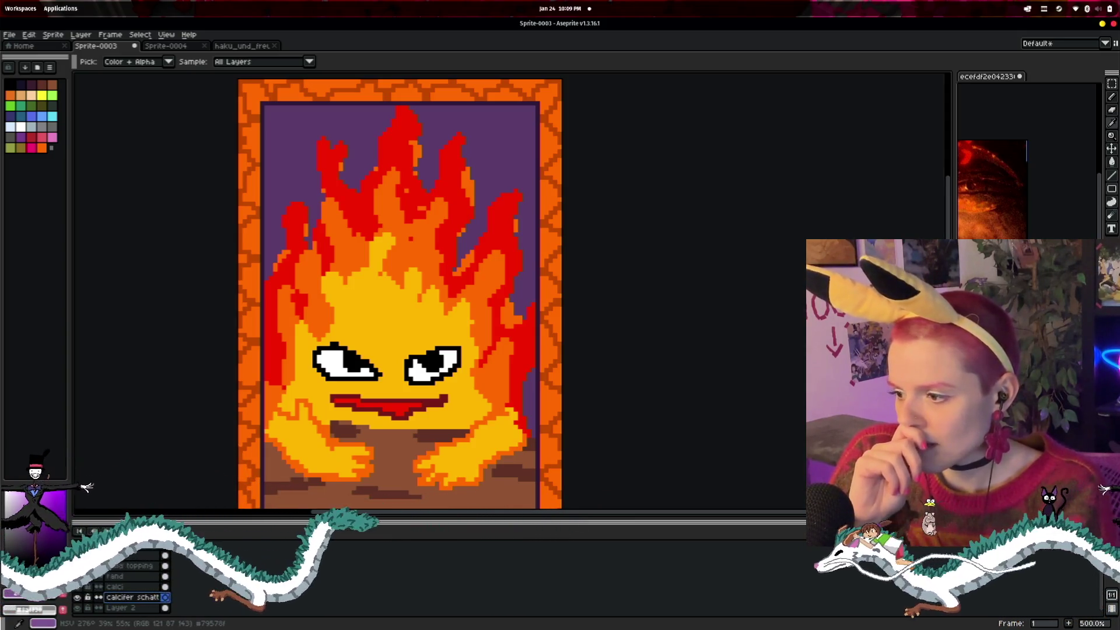
pyautogui.click(27, 522)
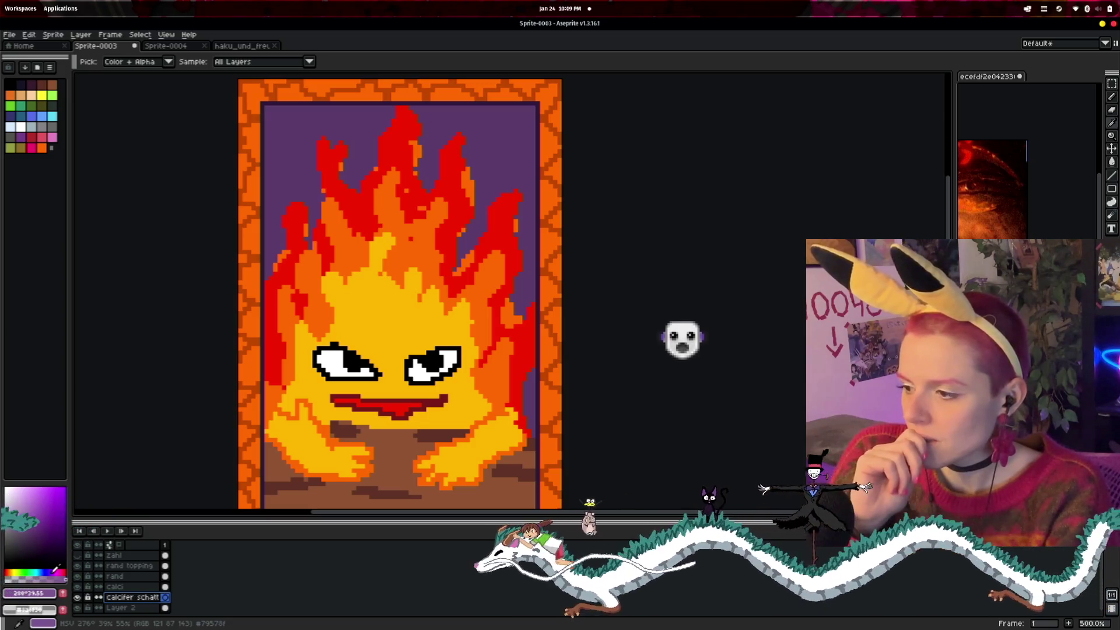
pyautogui.click(29, 513)
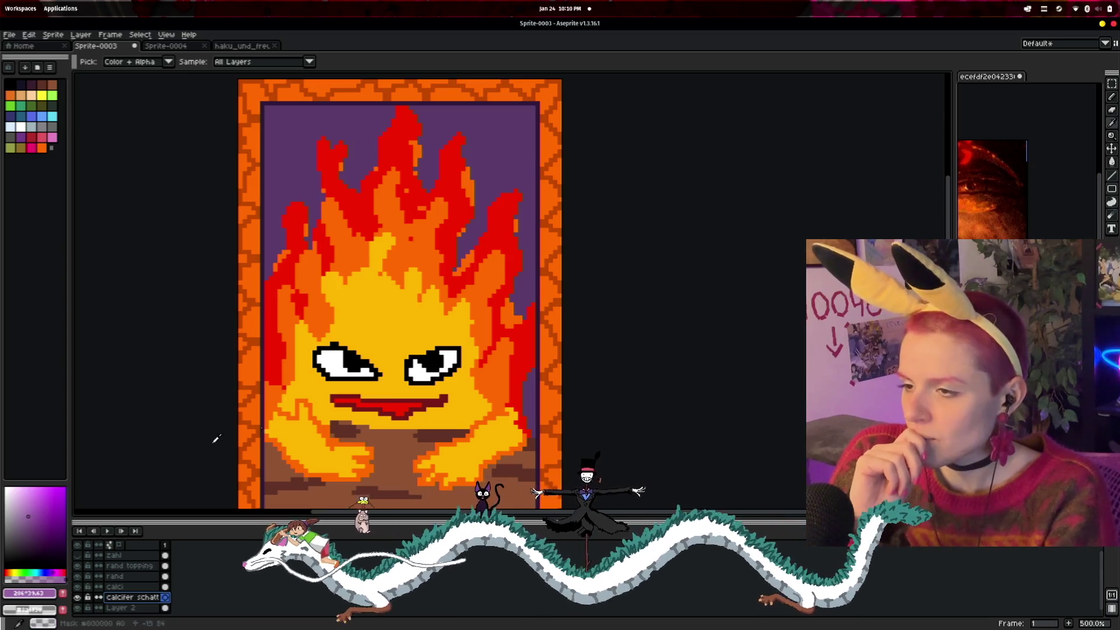
pyautogui.press('b')
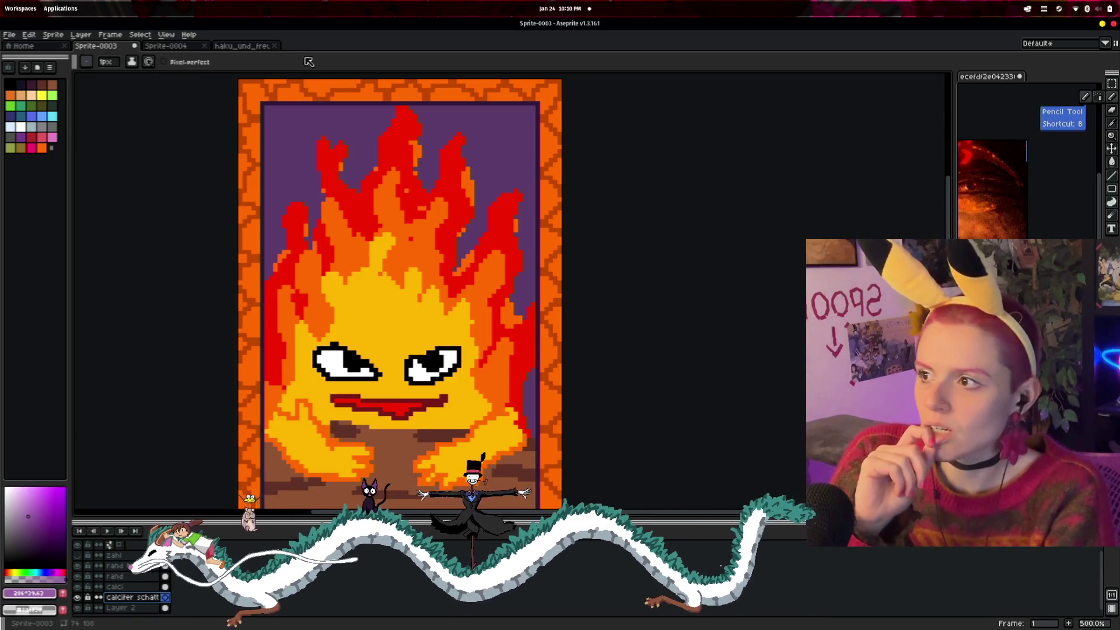
pyautogui.click(107, 62)
pyautogui.click(110, 75)
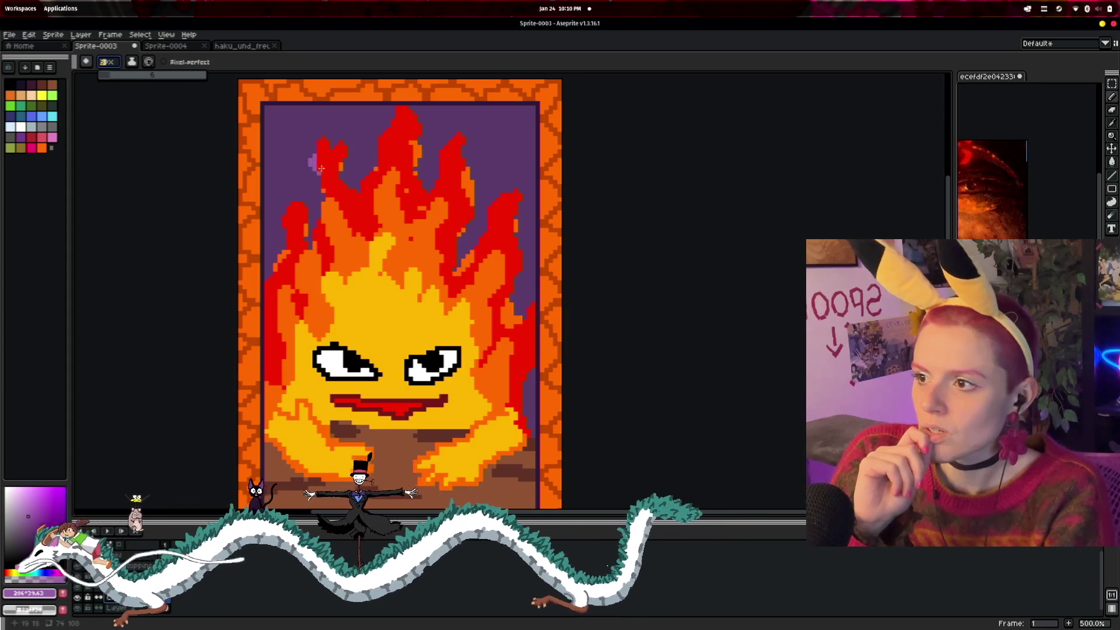
pyautogui.moveTo(310, 239); pyautogui.dragTo(315, 133)
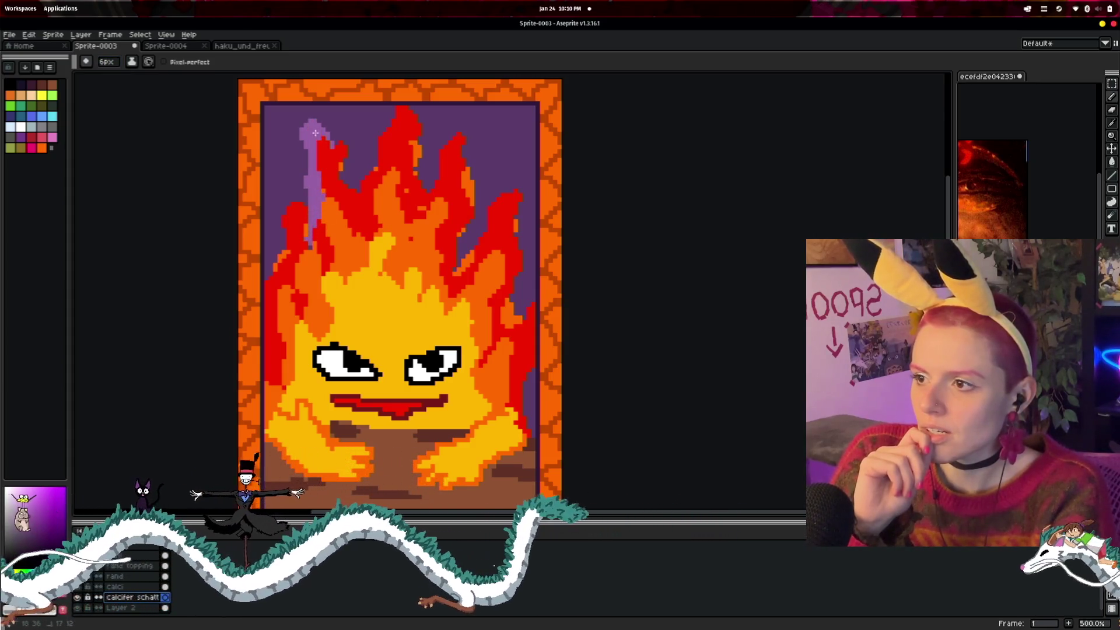
pyautogui.moveTo(402, 111)
pyautogui.mouseDown()
pyautogui.moveTo(350, 172)
pyautogui.moveTo(420, 173)
pyautogui.moveTo(463, 135)
pyautogui.mouseUp()
pyautogui.moveTo(467, 265); pyautogui.dragTo(486, 206)
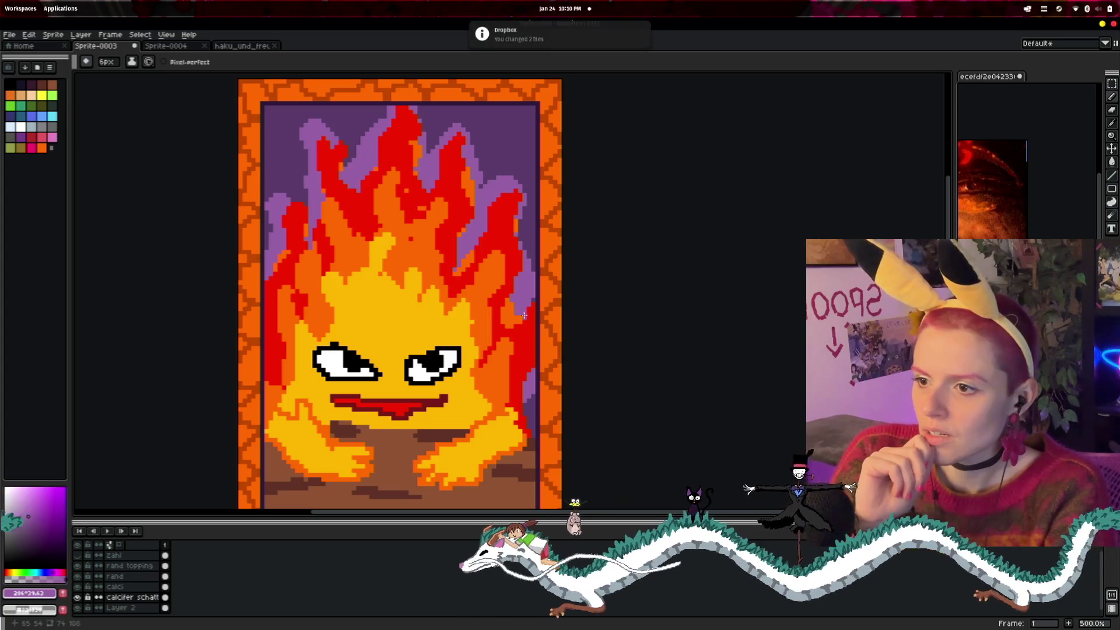
pyautogui.scroll(-1, 593, 349)
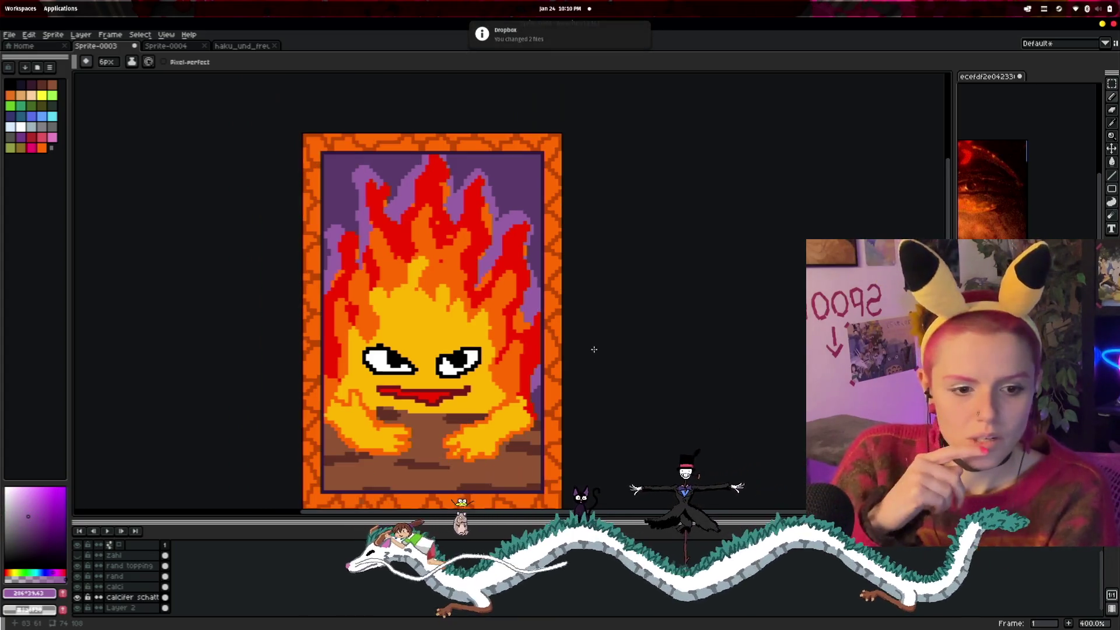
pyautogui.scroll(-1, 618, 334)
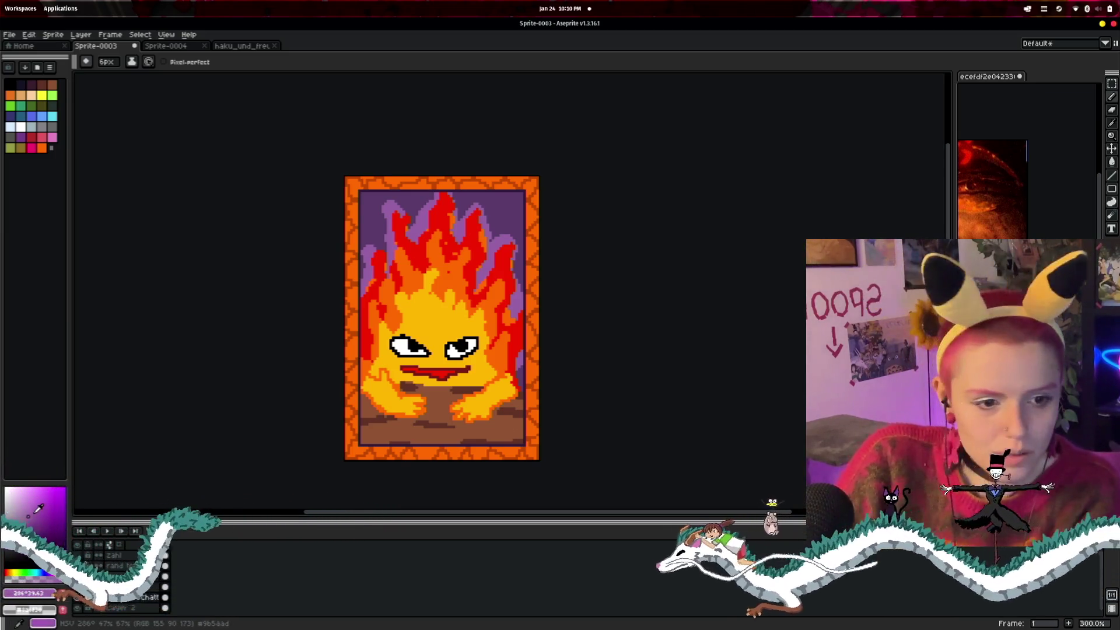
pyautogui.click(12, 519)
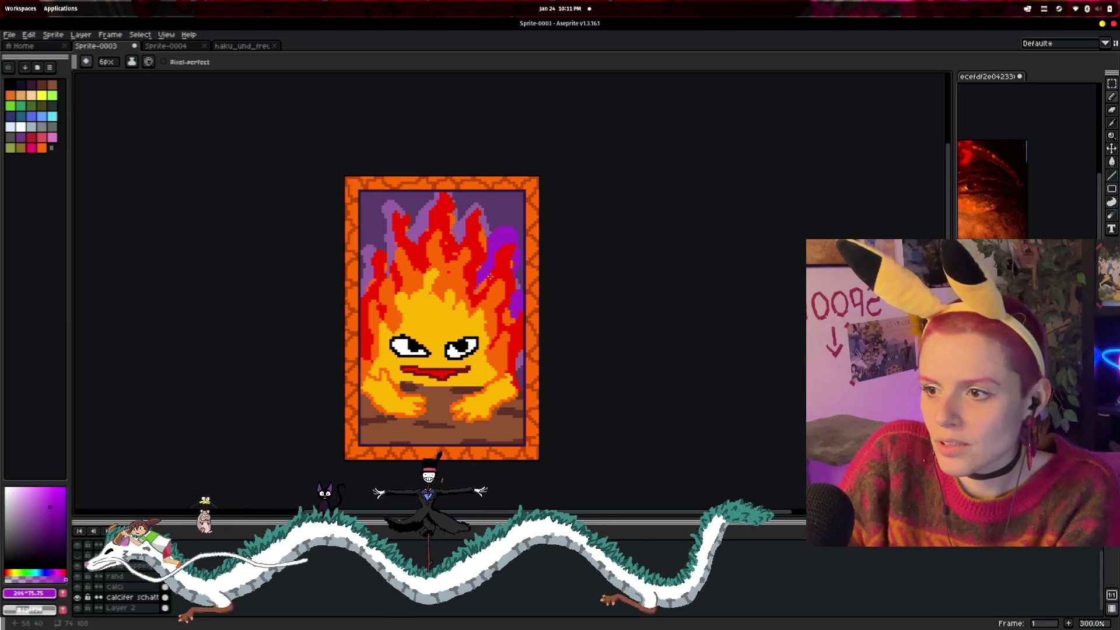
pyautogui.moveTo(444, 192)
pyautogui.mouseDown()
pyautogui.moveTo(420, 227)
pyautogui.moveTo(385, 221)
pyautogui.moveTo(370, 256)
pyautogui.mouseUp()
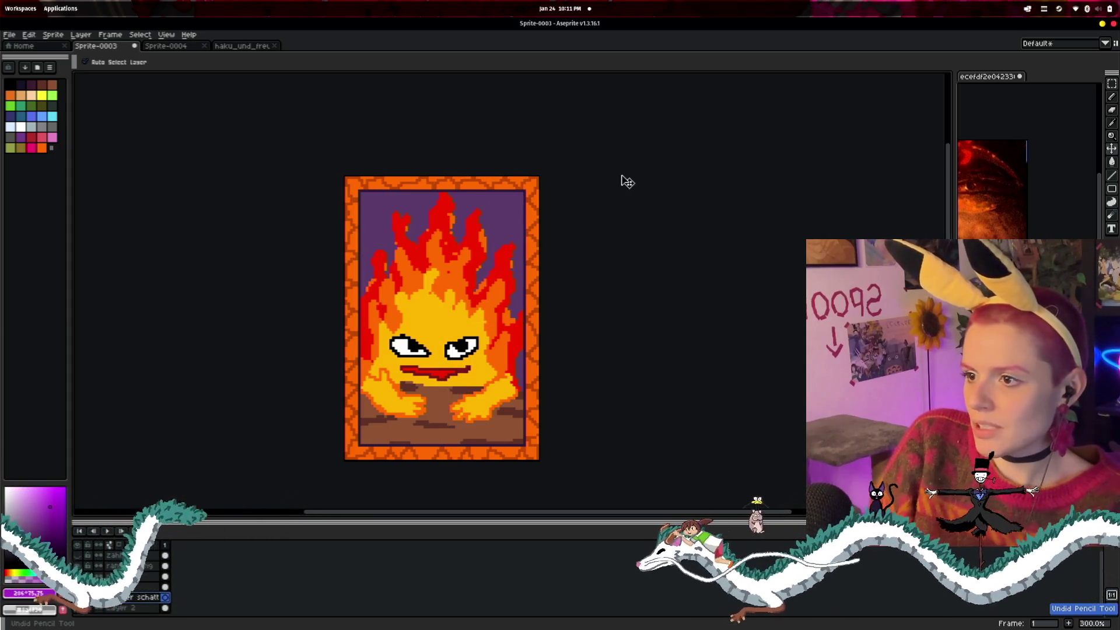
# - Set the pencil to 2px and draw a thin purple edge up the flames' left side
pyautogui.scroll(3, 389, 301)
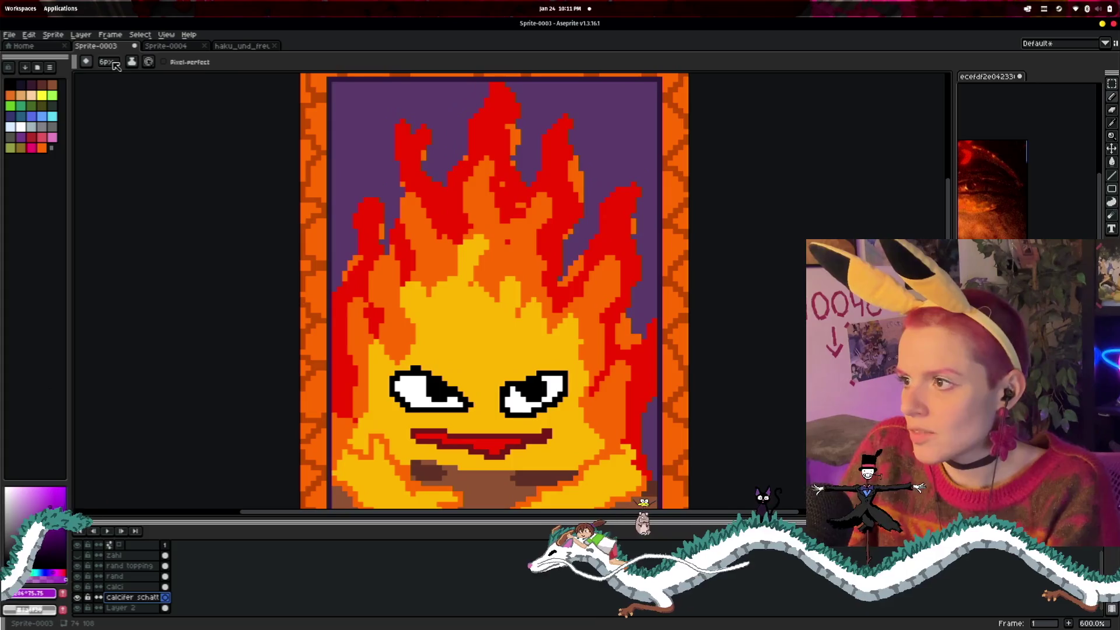
pyautogui.click(107, 62)
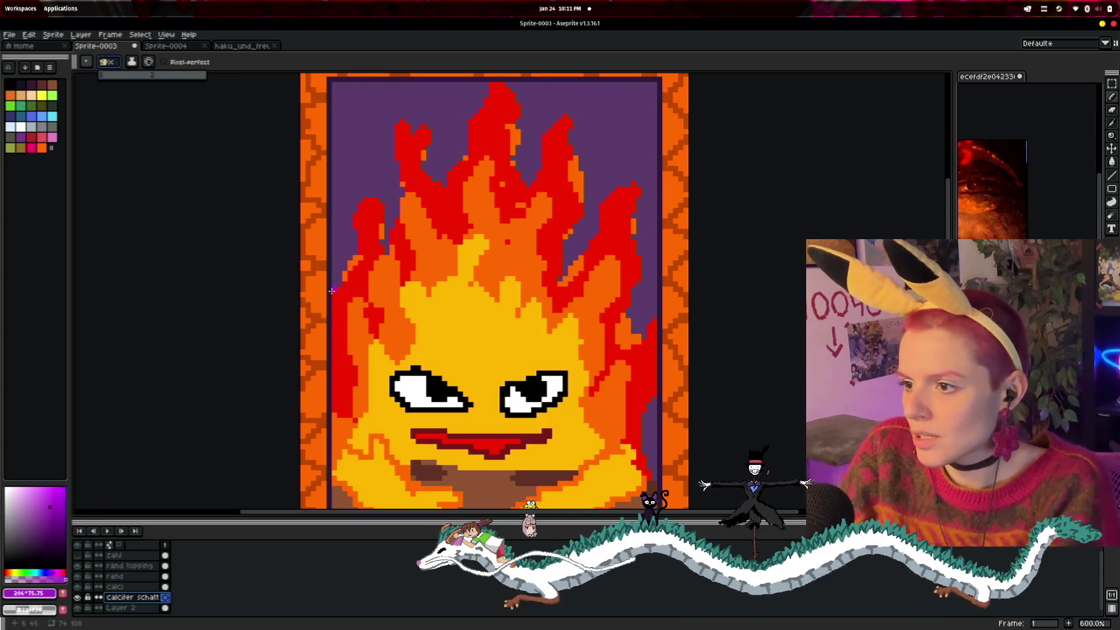
pyautogui.write('2')
pyautogui.moveTo(337, 287); pyautogui.dragTo(366, 185)
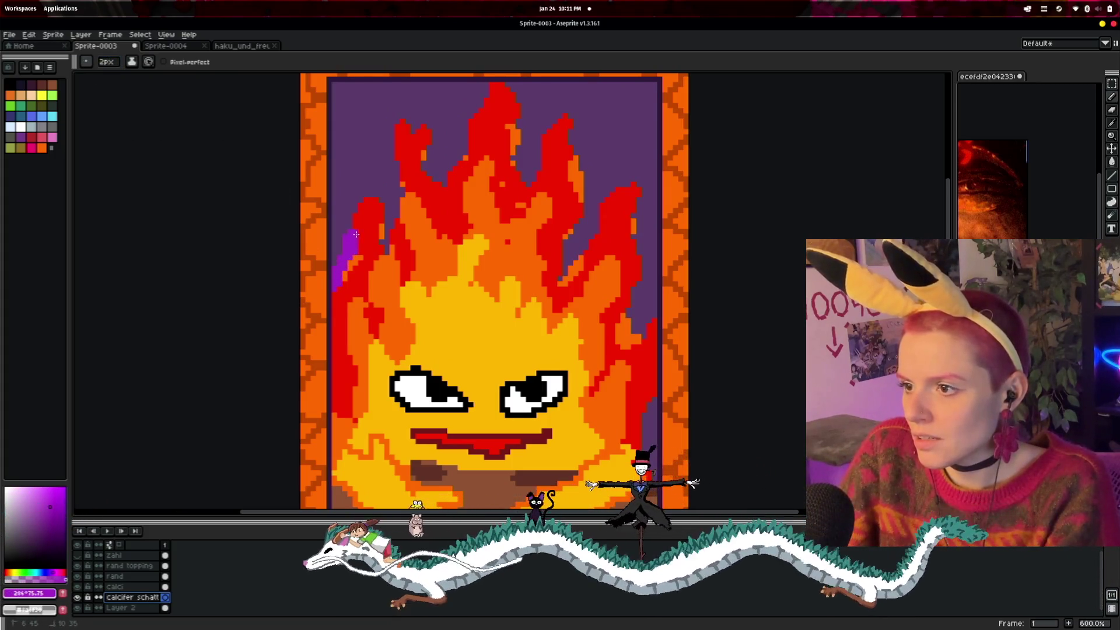
pyautogui.moveTo(383, 230); pyautogui.dragTo(398, 178)
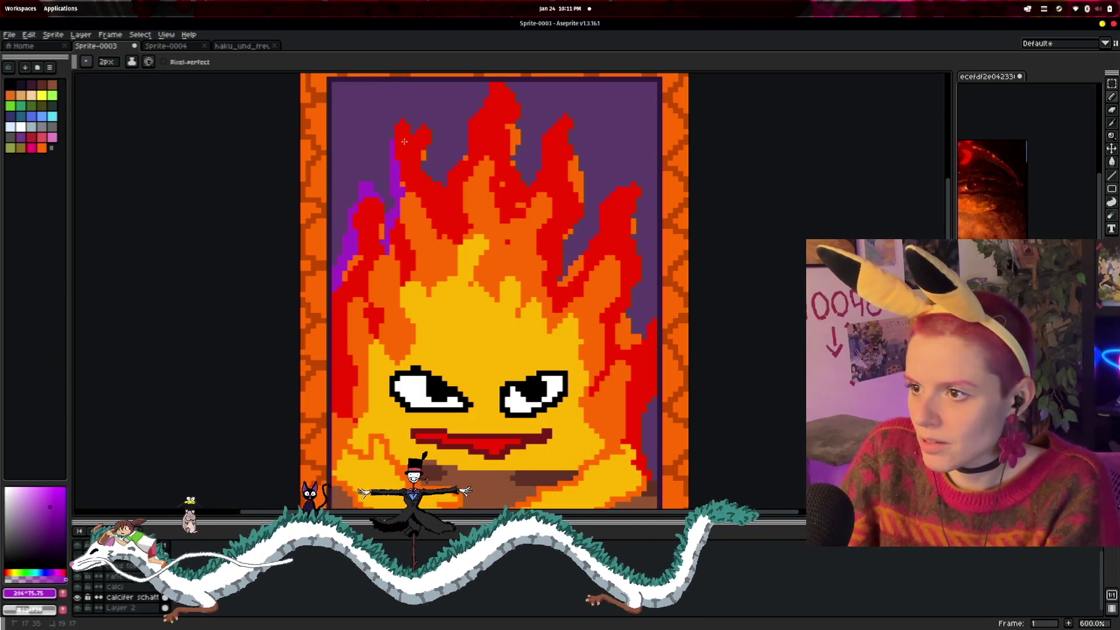
# - Continue the purple rim along the central flame's top and down its right edge
pyautogui.moveTo(481, 203)
pyautogui.mouseDown()
pyautogui.moveTo(437, 262)
pyautogui.moveTo(442, 169)
pyautogui.mouseUp()
pyautogui.moveTo(470, 233); pyautogui.dragTo(489, 251)
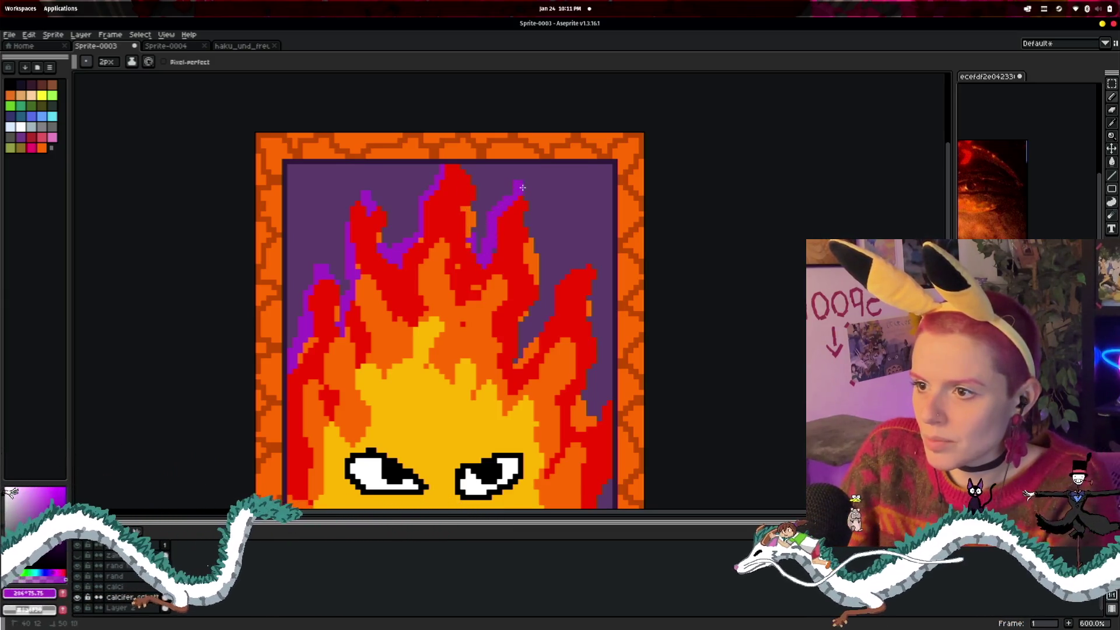
pyautogui.moveTo(581, 256); pyautogui.dragTo(464, 247)
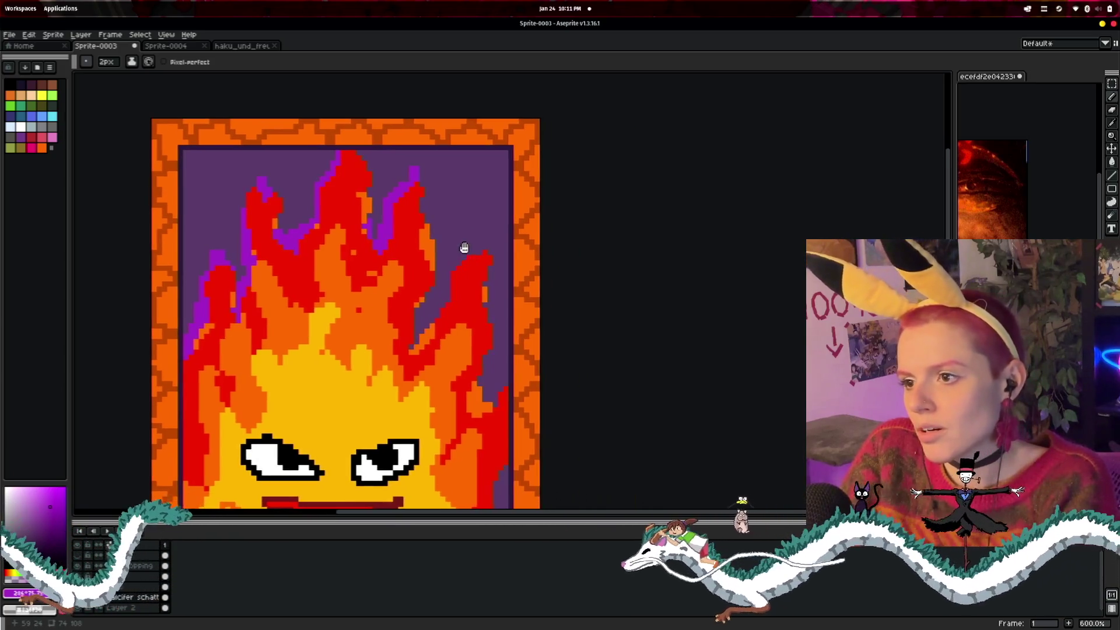
pyautogui.moveTo(413, 202); pyautogui.dragTo(424, 221)
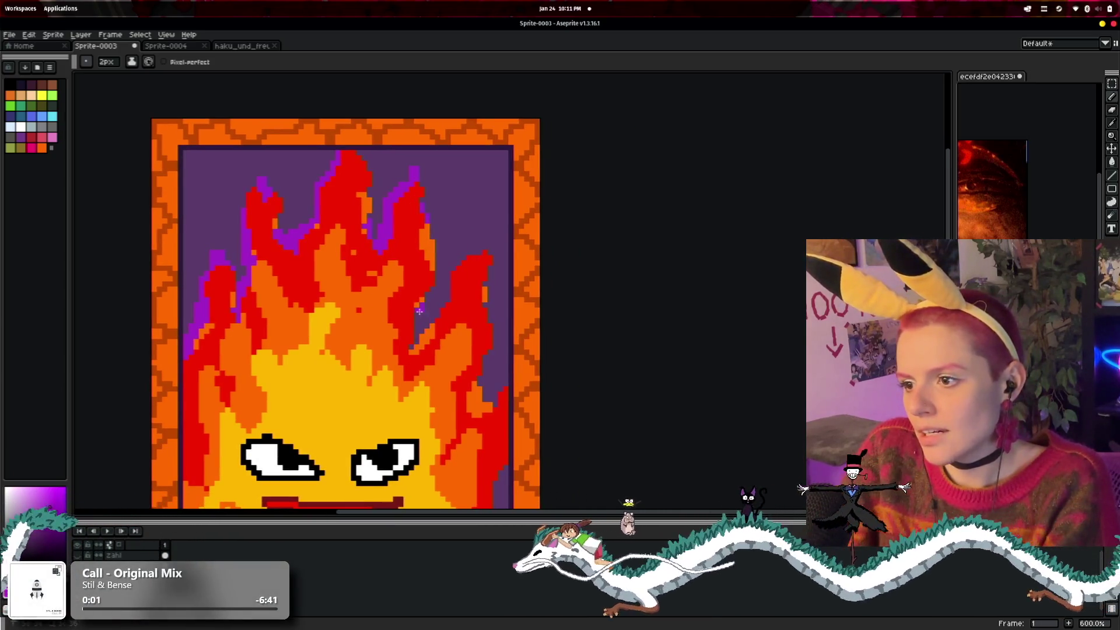
pyautogui.moveTo(419, 312); pyautogui.dragTo(418, 342)
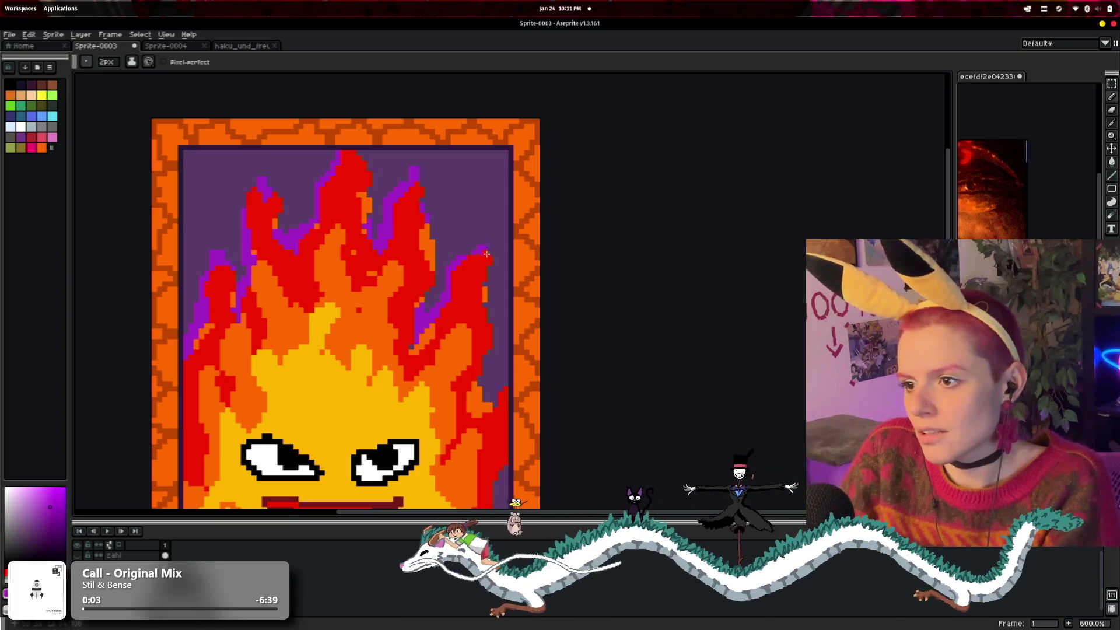
pyautogui.moveTo(481, 311); pyautogui.dragTo(411, 269)
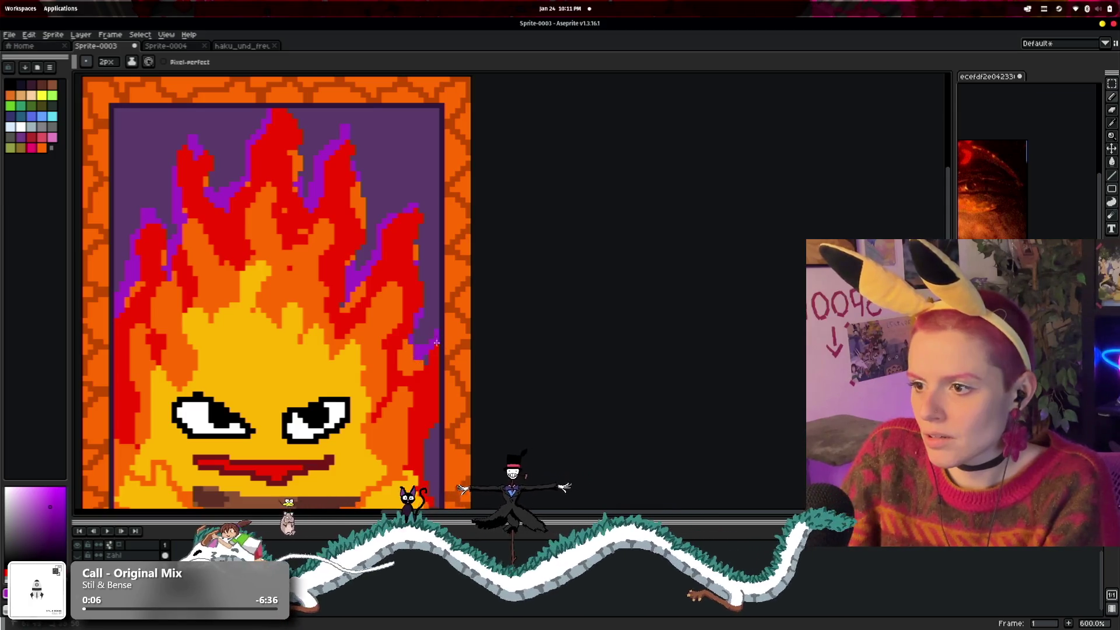
pyautogui.scroll(-2, 337, 333)
pyautogui.scroll(-2, 337, 333)
pyautogui.scroll(2, 368, 270)
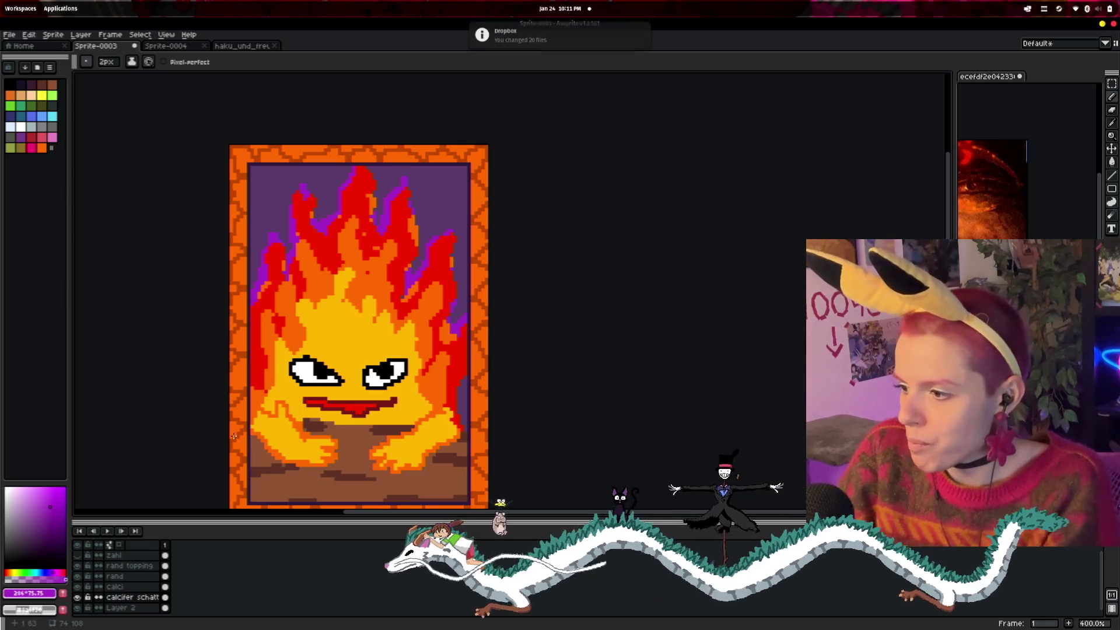
# - Choose a soft dark purple as the foreground colour and switch to the Spray tool
pyautogui.keyDown('alt'); pyautogui.click(251, 188); pyautogui.keyUp('alt')
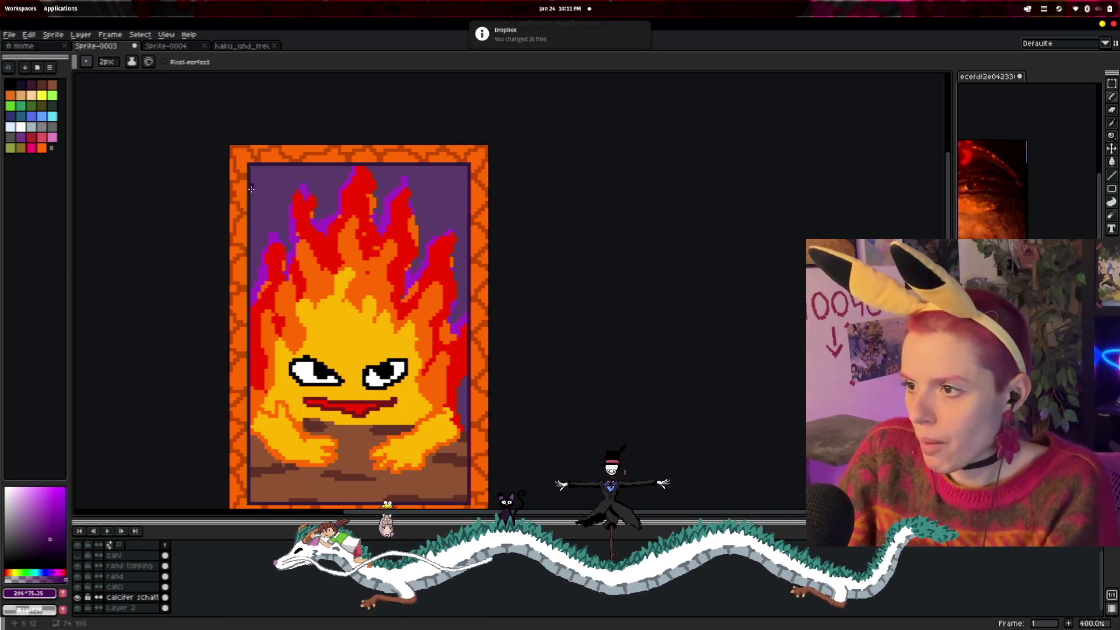
pyautogui.click(40, 531)
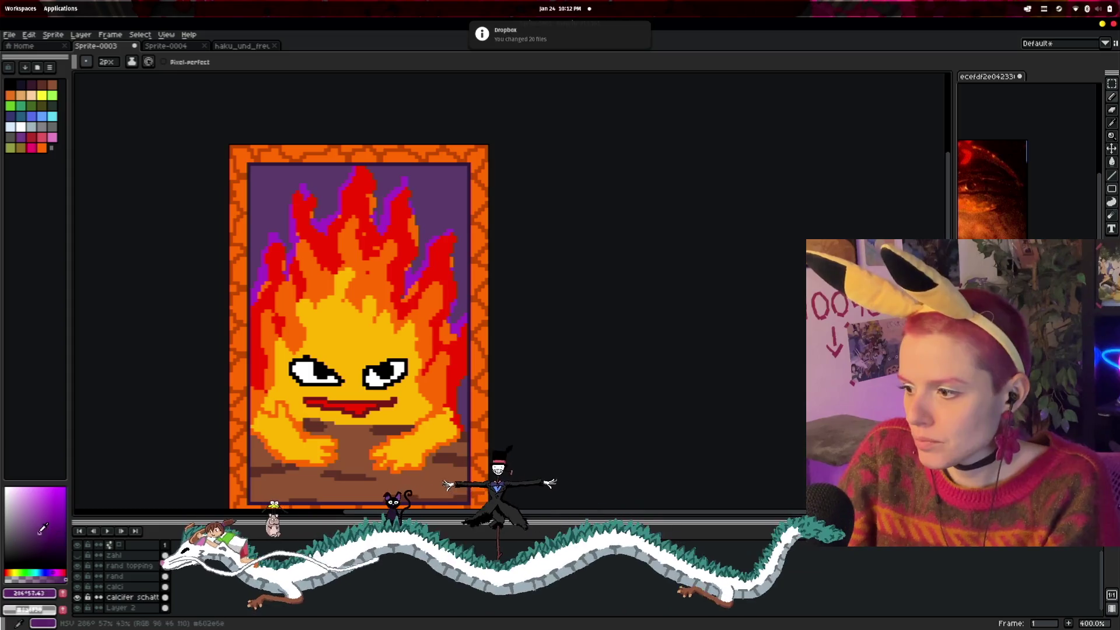
pyautogui.click(38, 532)
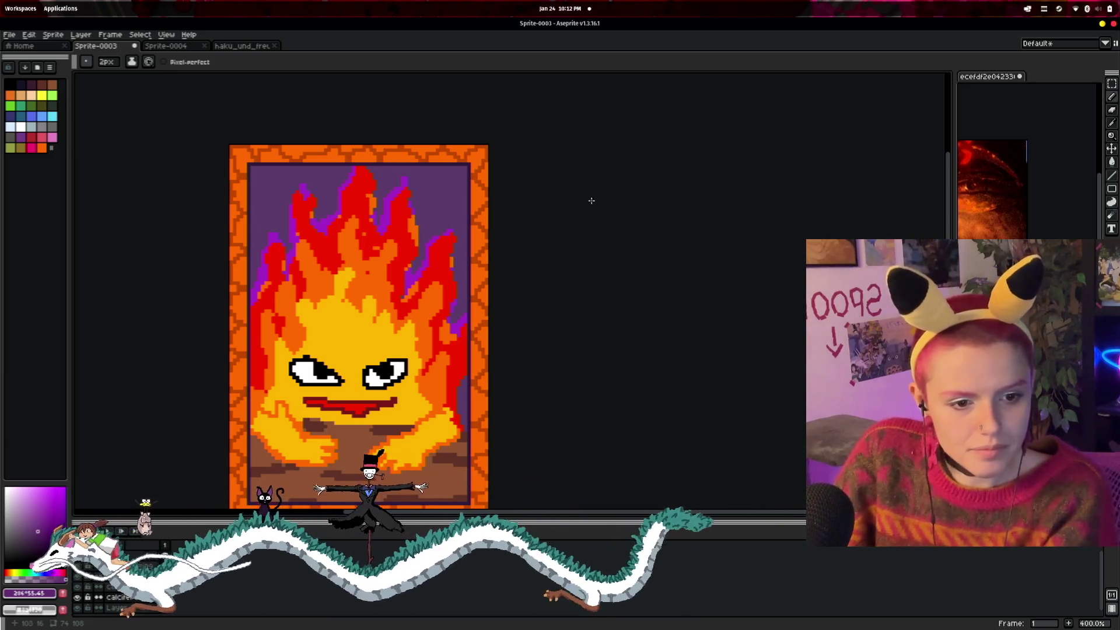
pyautogui.press('super')
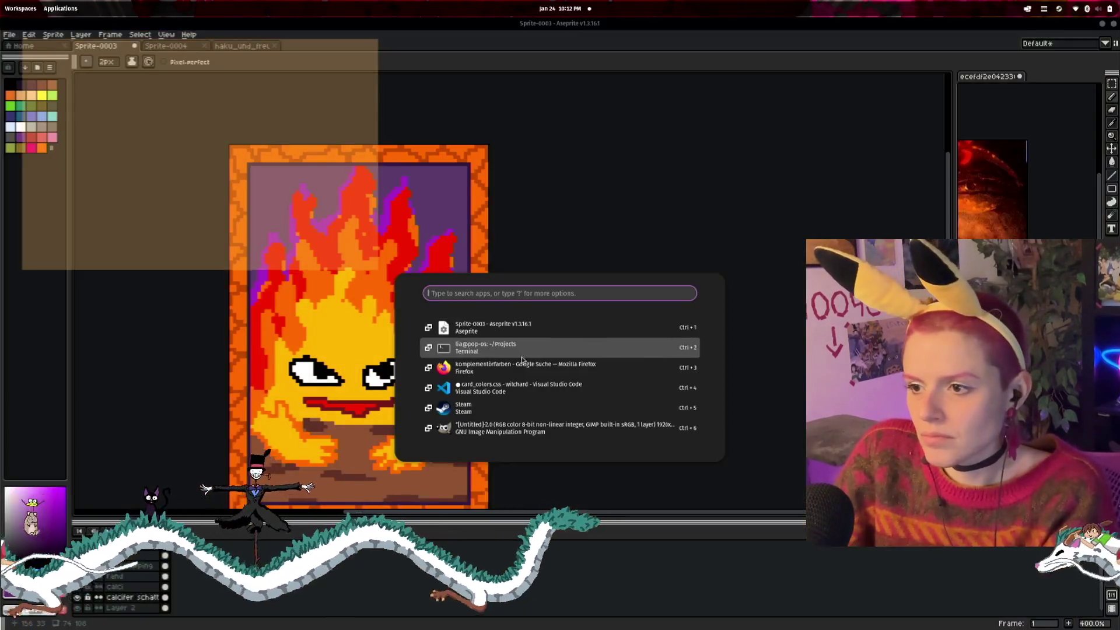
pyautogui.click(522, 366)
pyautogui.hotkey('alt', 'Tab')
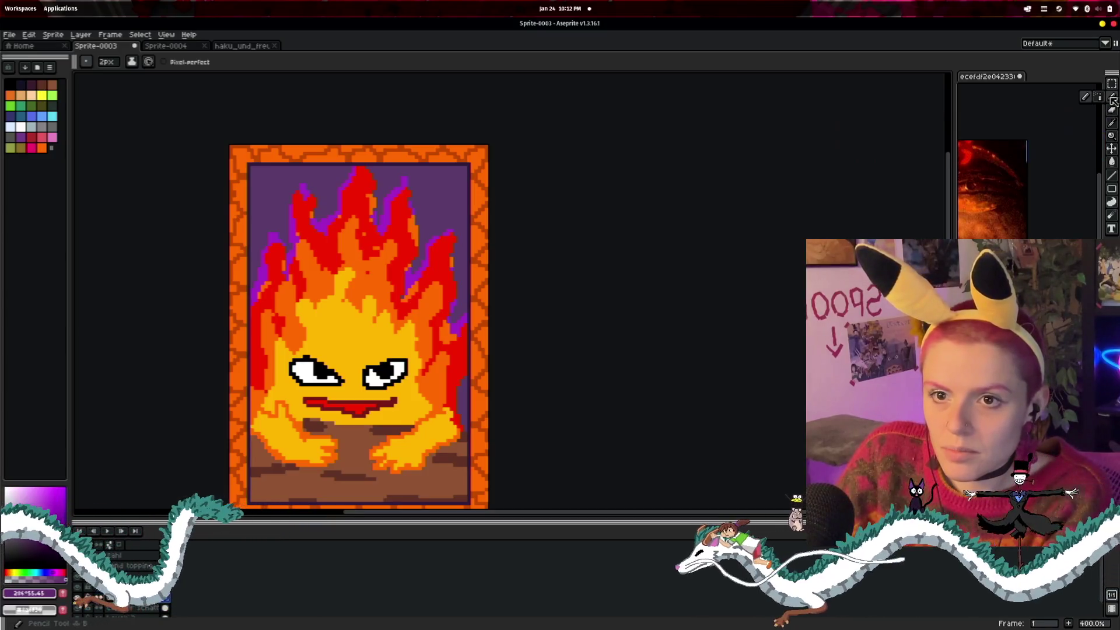
pyautogui.click(1099, 97)
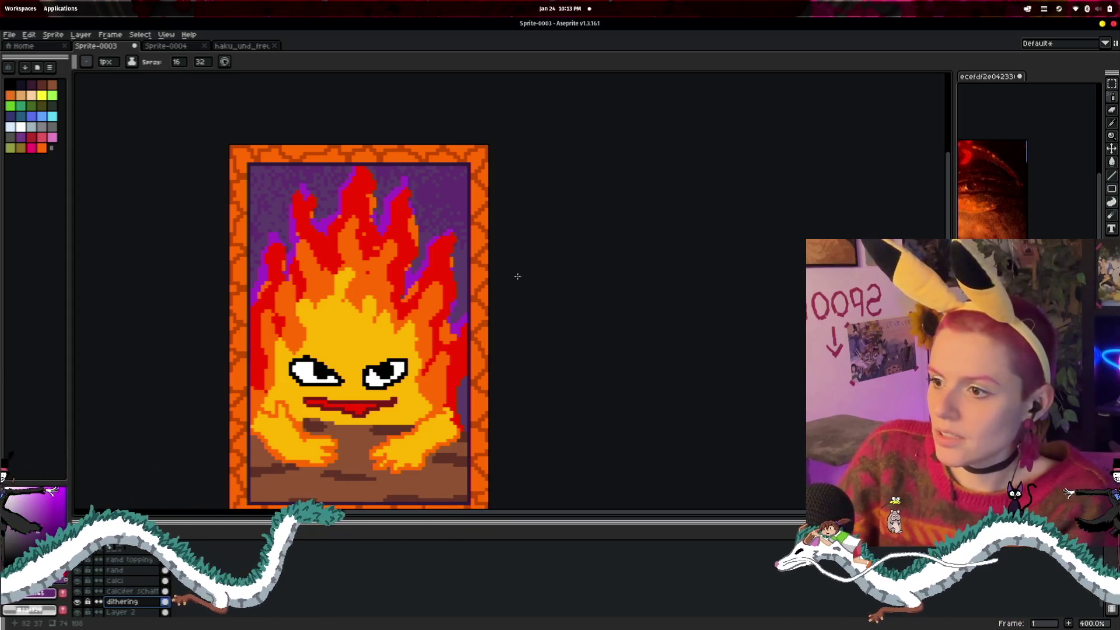
# - Move the dithering layer below the calcifer shadow layer and pick a darker purple for speckles
pyautogui.scroll(-2, 512, 346)
pyautogui.scroll(1, 525, 370)
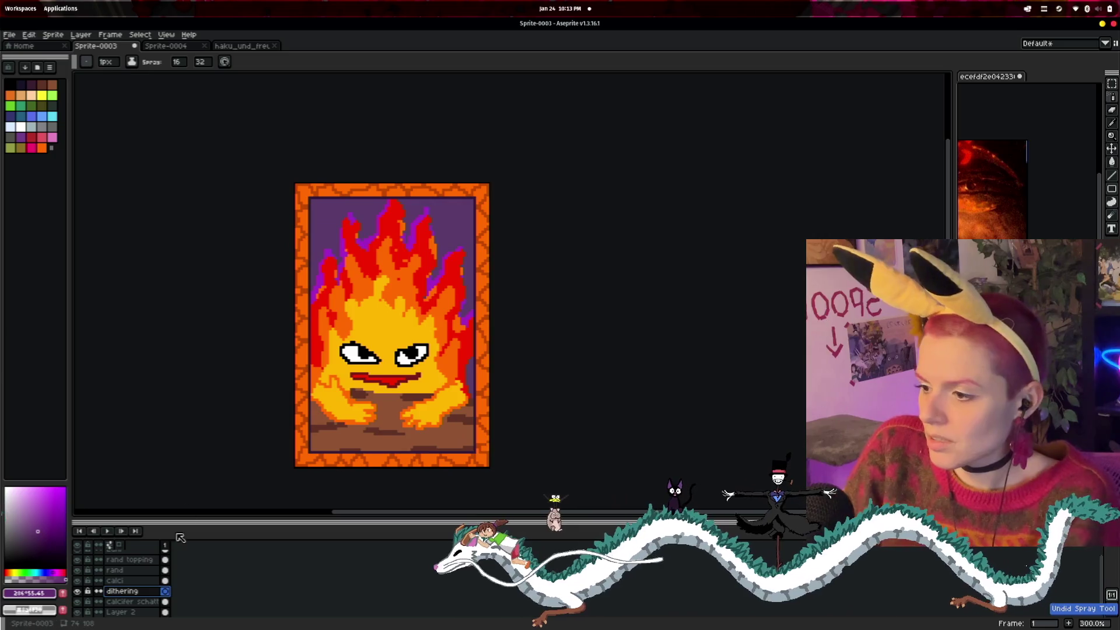
pyautogui.moveTo(126, 591); pyautogui.dragTo(129, 611)
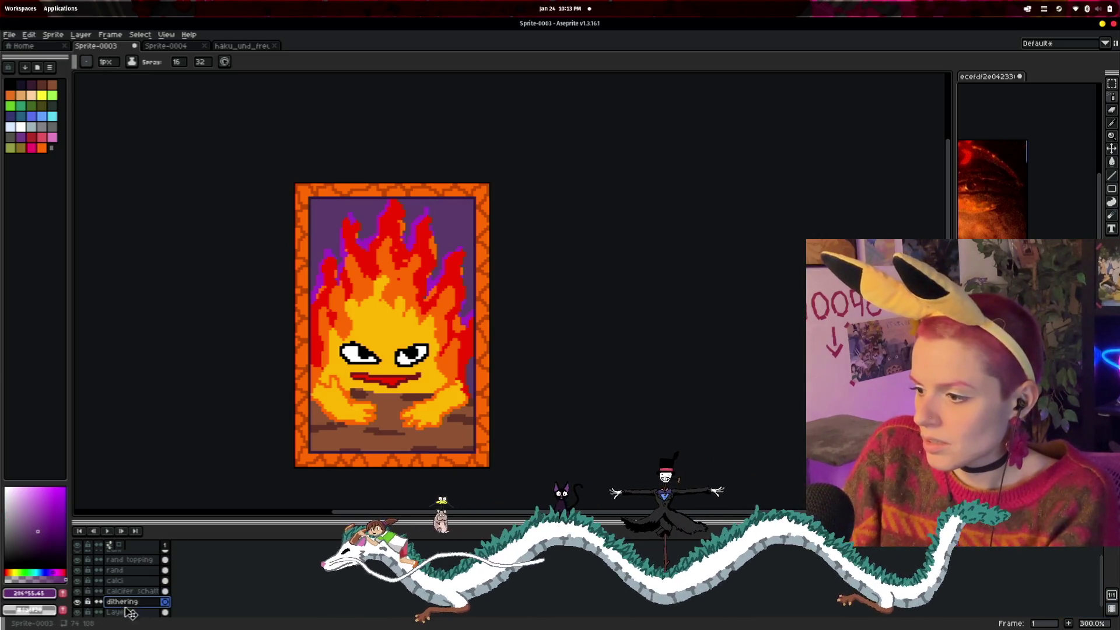
pyautogui.click(1110, 122)
pyautogui.click(453, 222)
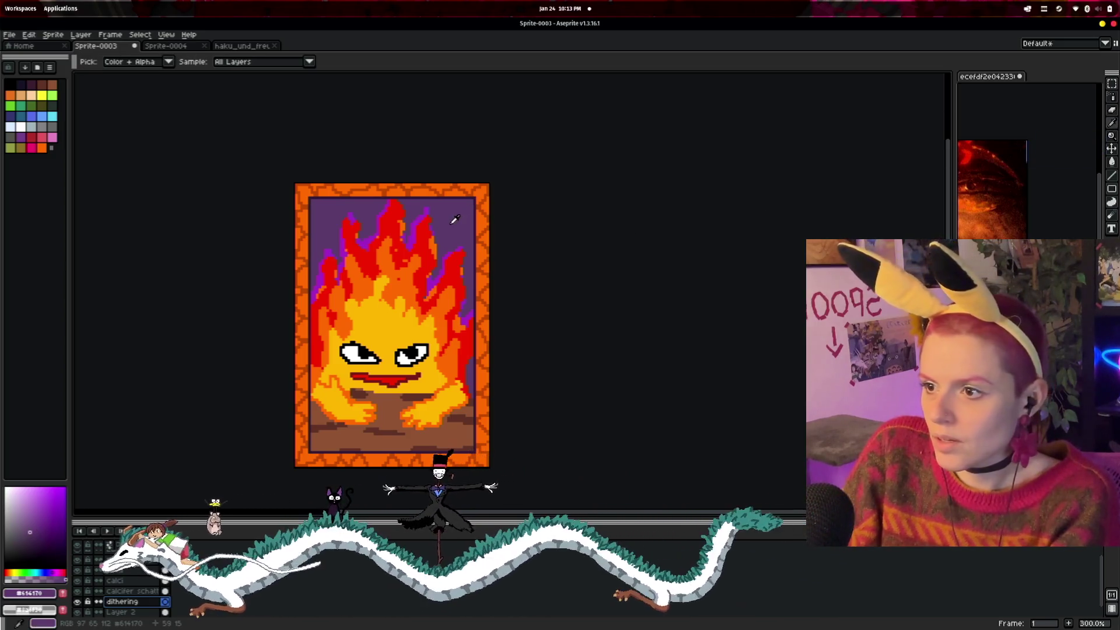
pyautogui.click(30, 541)
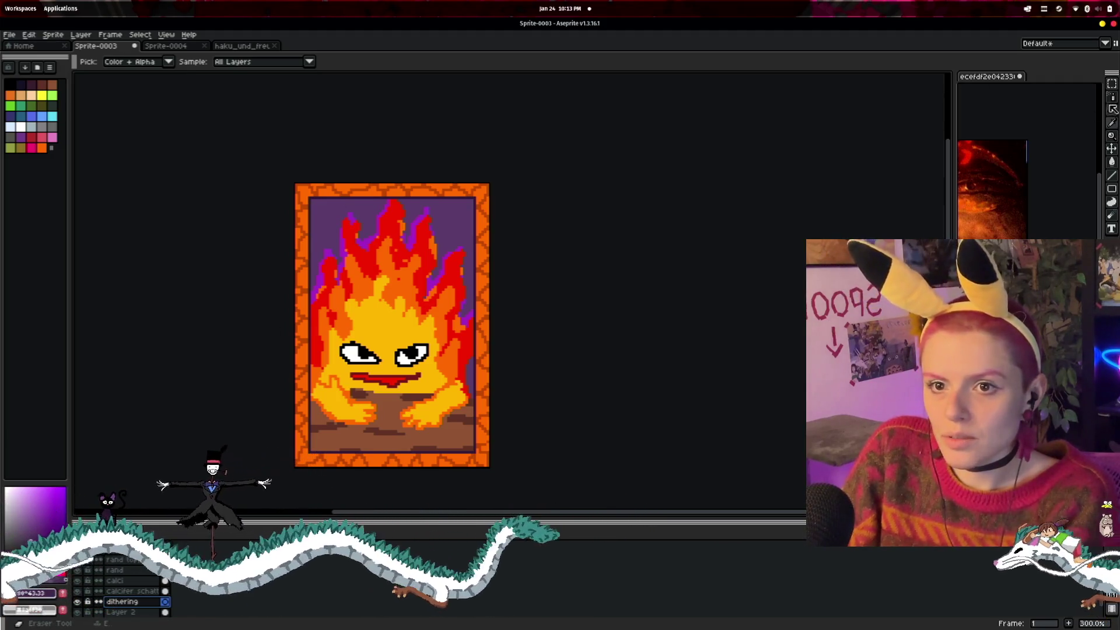
pyautogui.click(1110, 109)
pyautogui.click(1061, 123)
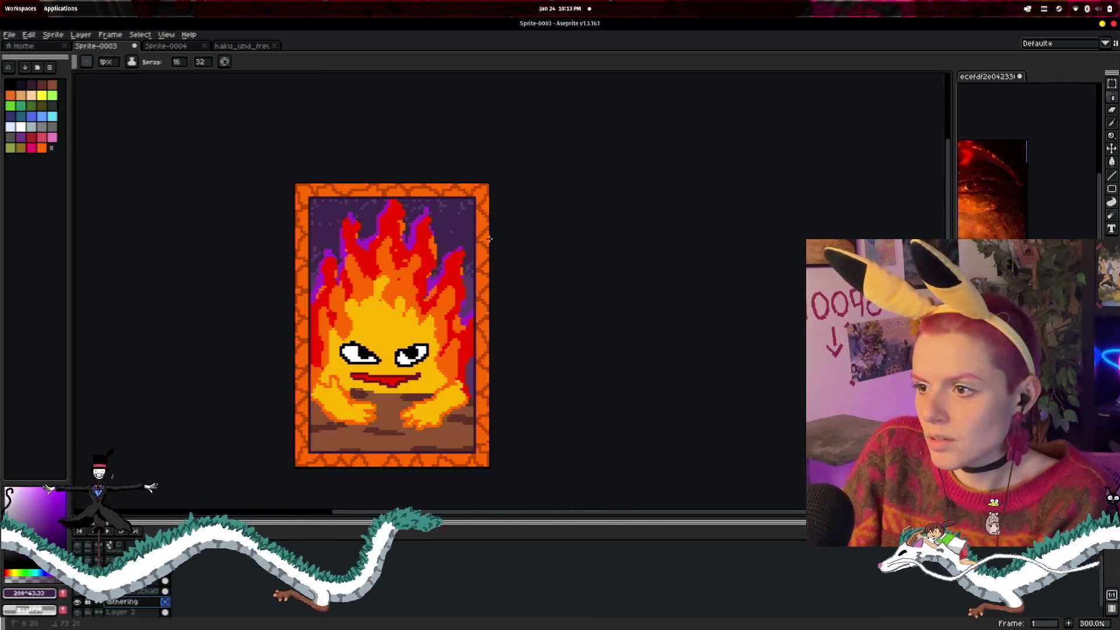
pyautogui.hotkey('ctrl', 'z')
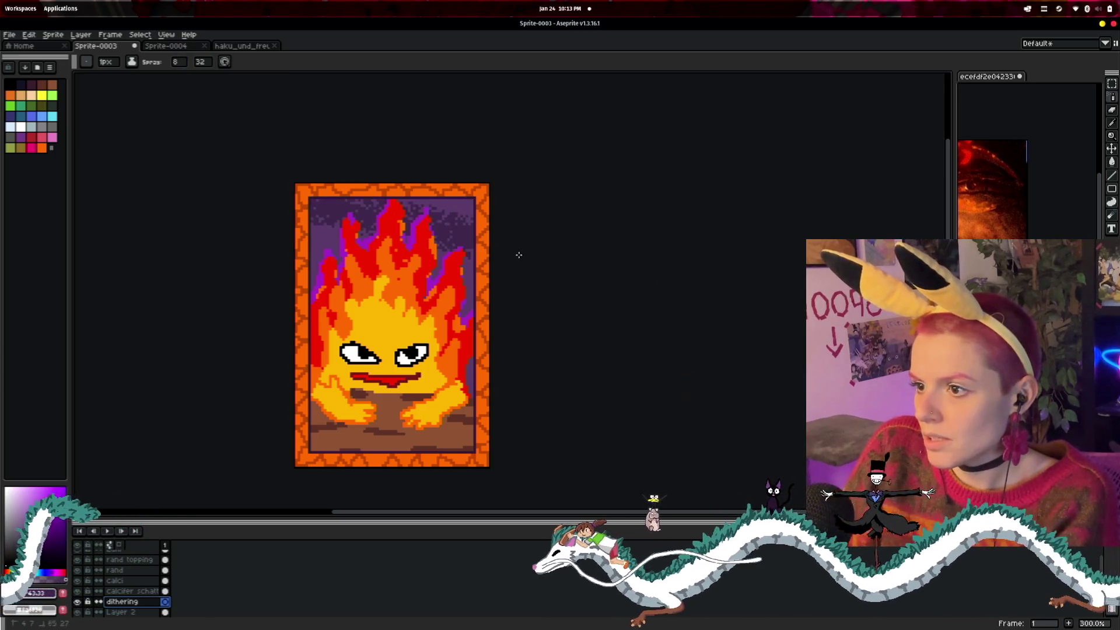
# - Set spray width to 10 and speed to 12, test-spray the background, then undo it
pyautogui.click(178, 63)
pyautogui.write('10')
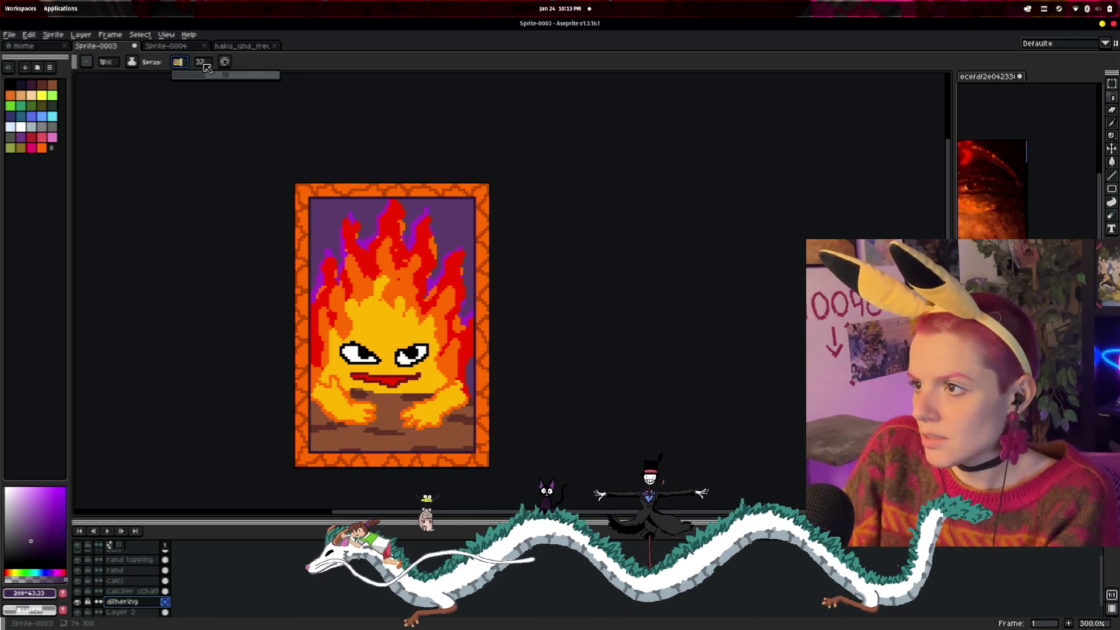
pyautogui.click(203, 62)
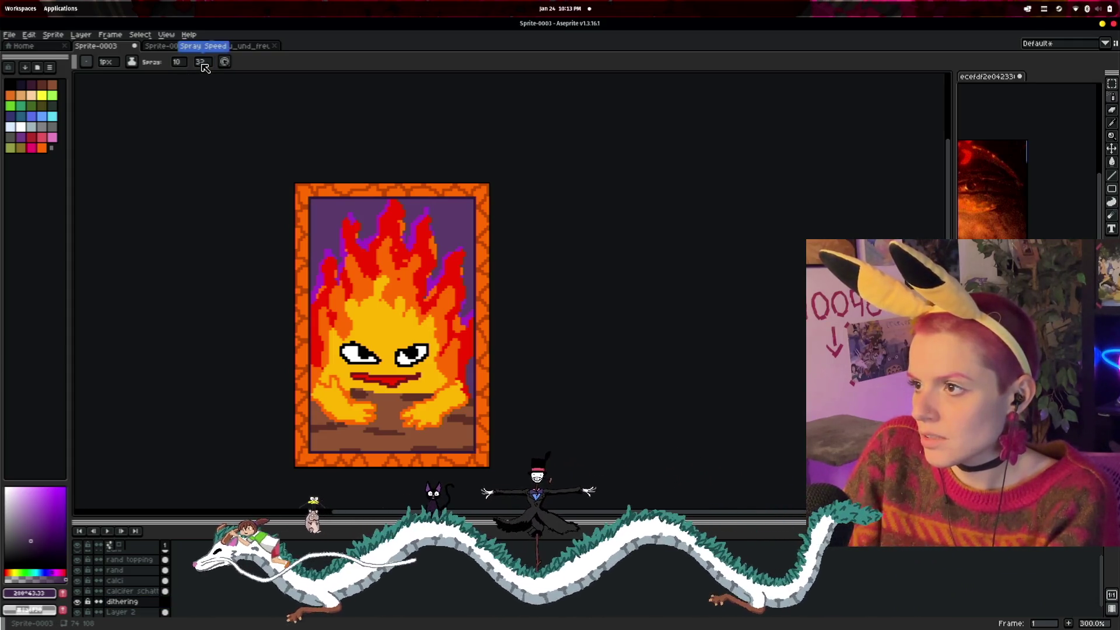
pyautogui.click(229, 77)
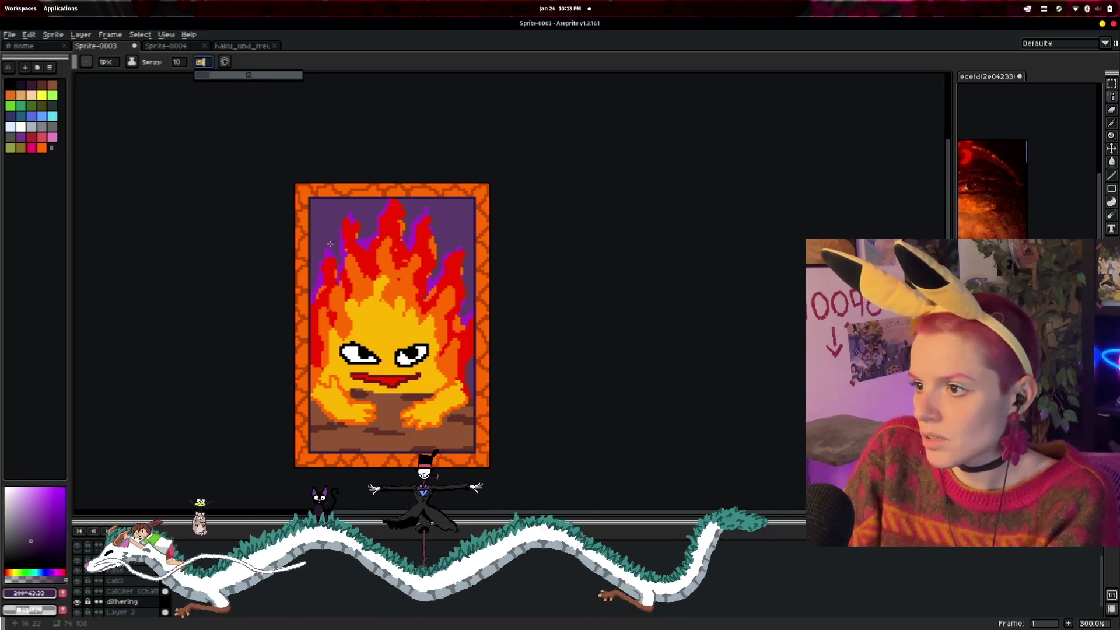
pyautogui.moveTo(321, 210); pyautogui.dragTo(469, 245)
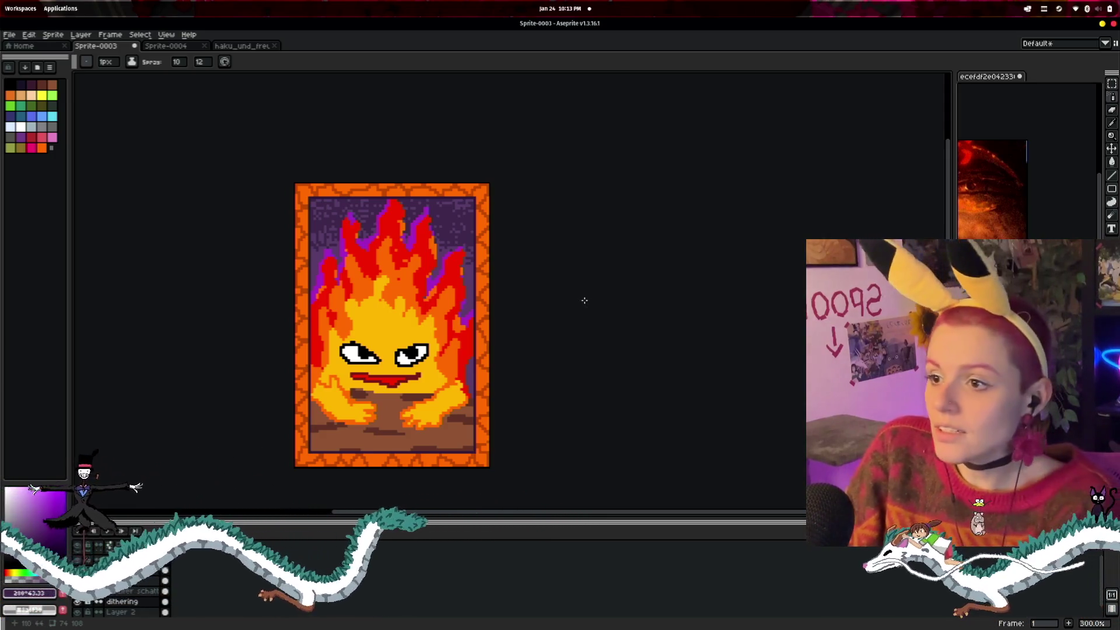
pyautogui.hotkey('ctrl', 'z')
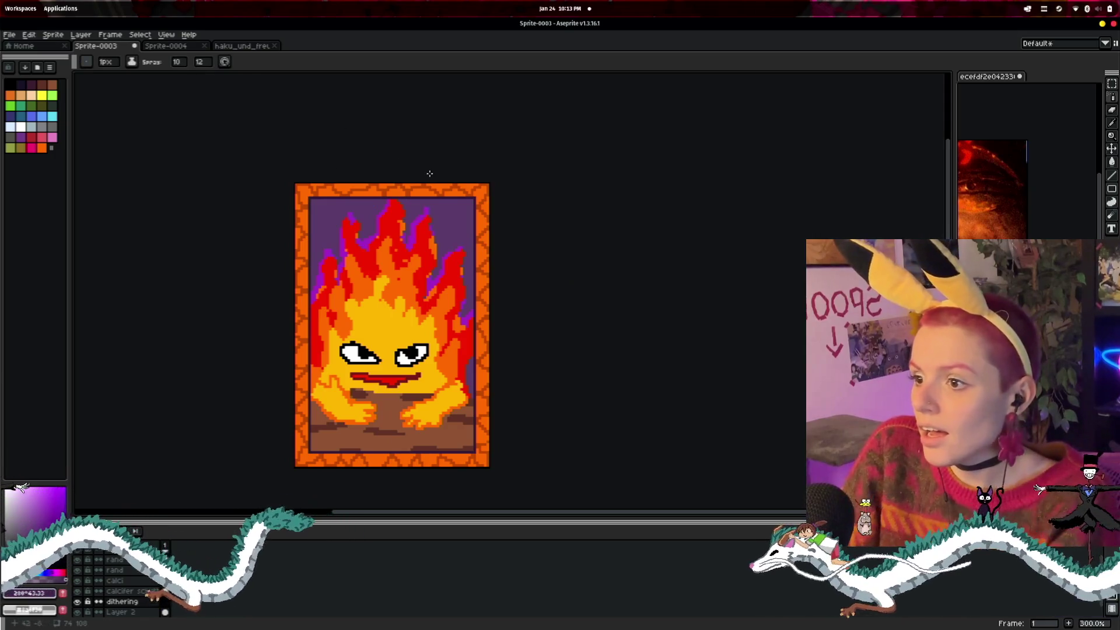
pyautogui.scroll(-1, 617, 335)
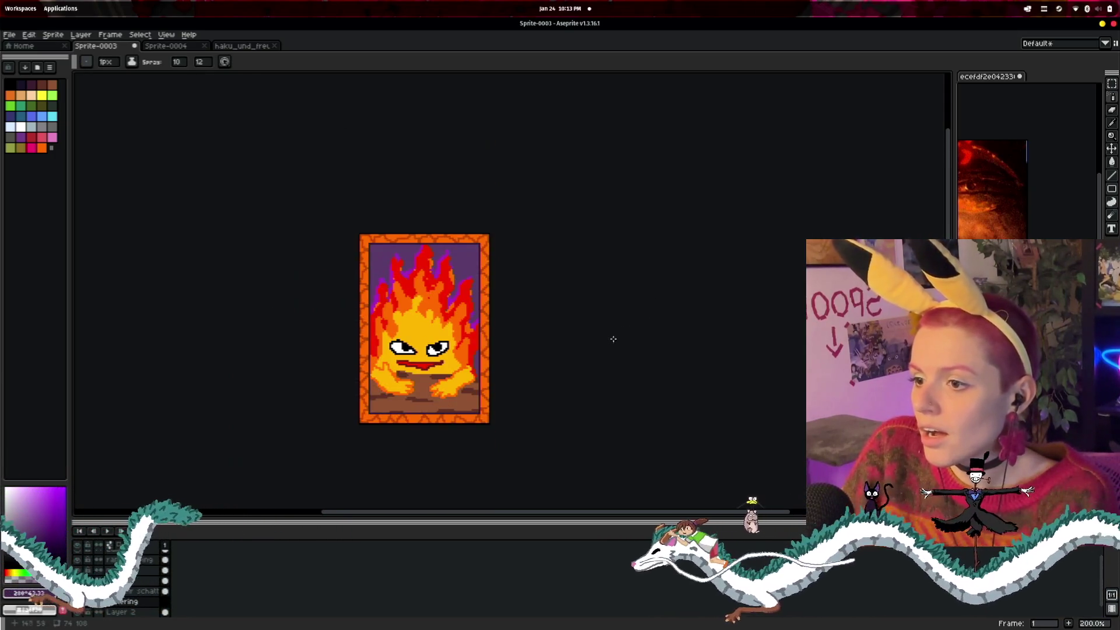
pyautogui.scroll(1, 579, 340)
pyautogui.scroll(-1, 580, 338)
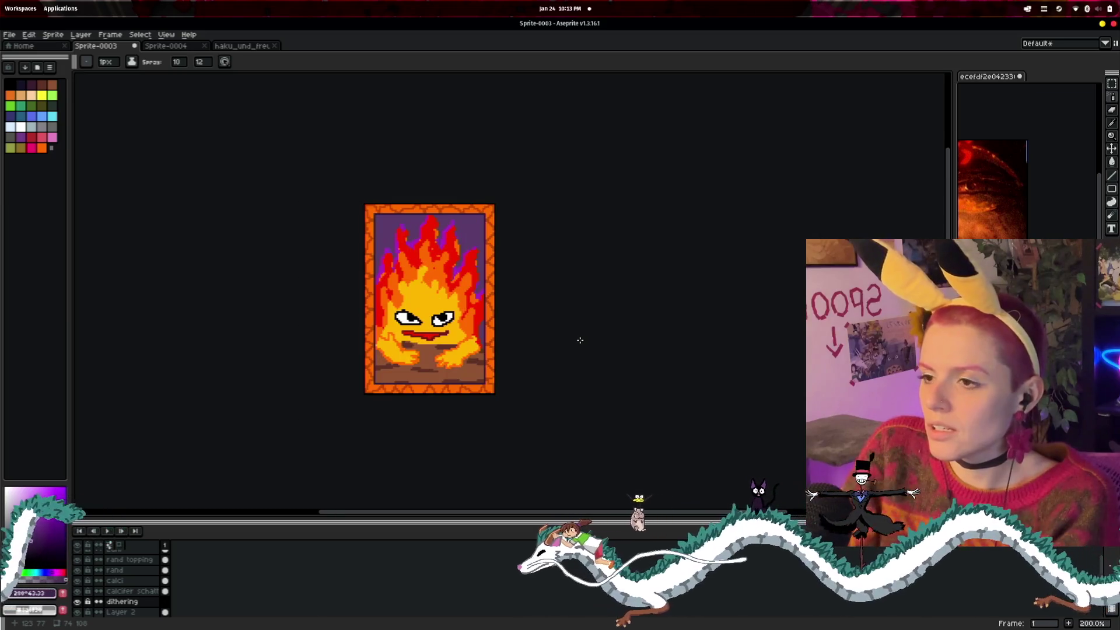
pyautogui.moveTo(580, 338)
pyautogui.mouseDown()
pyautogui.moveTo(530, 358)
pyautogui.moveTo(544, 340)
pyautogui.mouseUp()
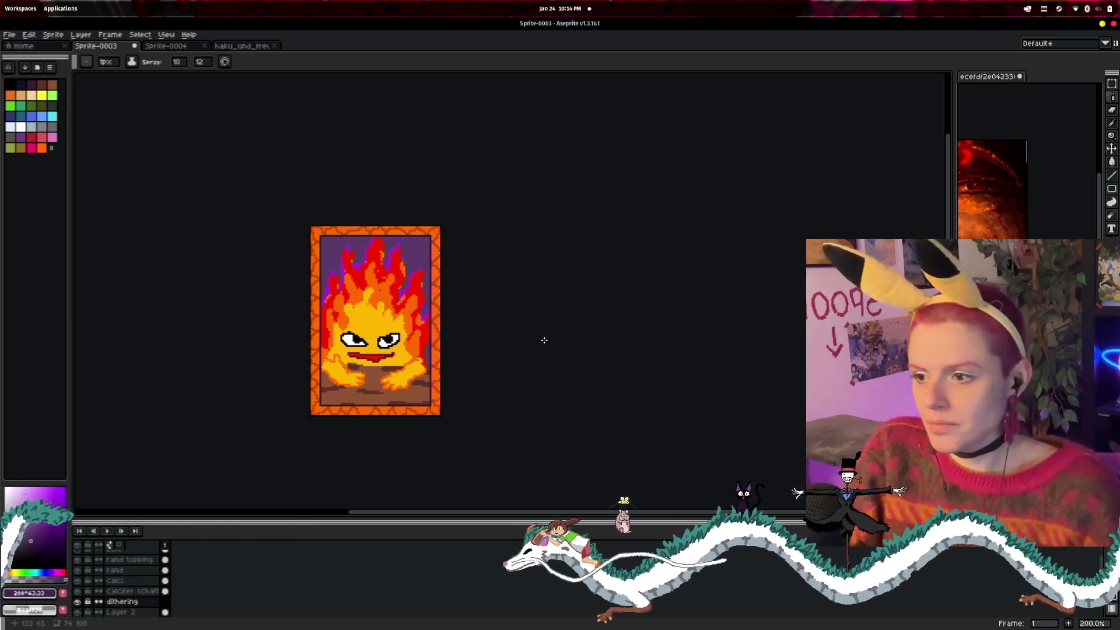
pyautogui.scroll(1, 534, 408)
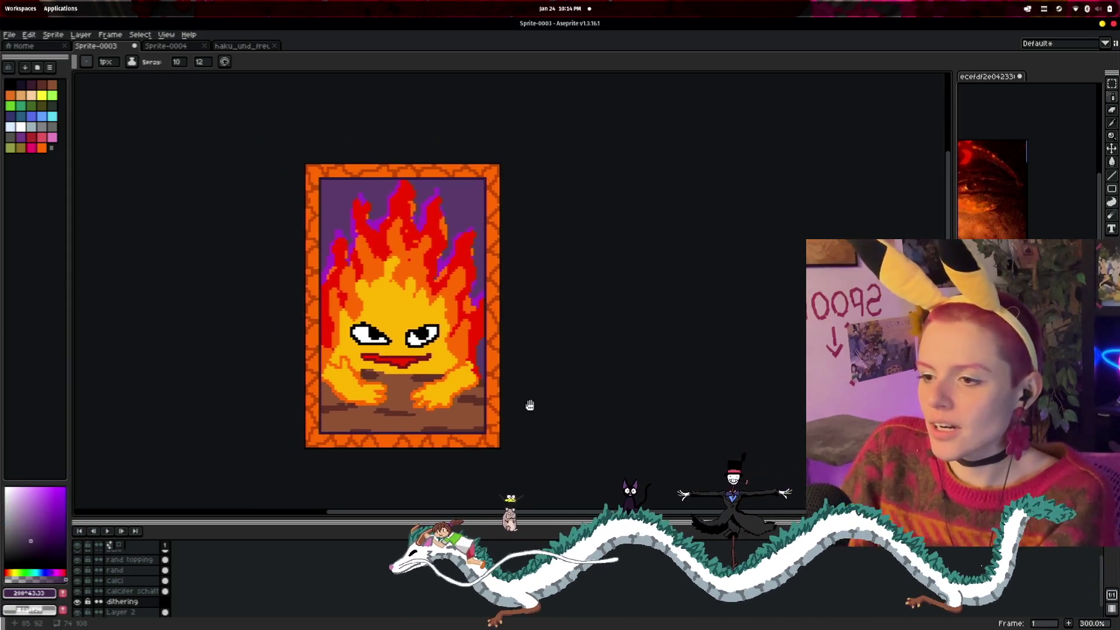
pyautogui.scroll(-3, 543, 397)
pyautogui.scroll(2, 552, 385)
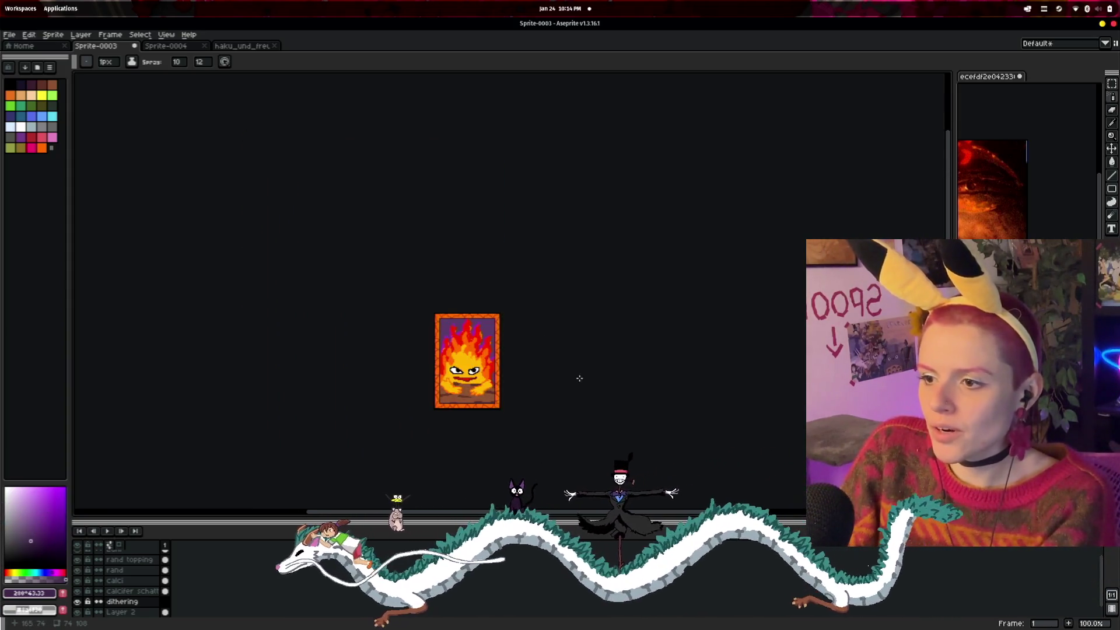
pyautogui.scroll(-2, 578, 380)
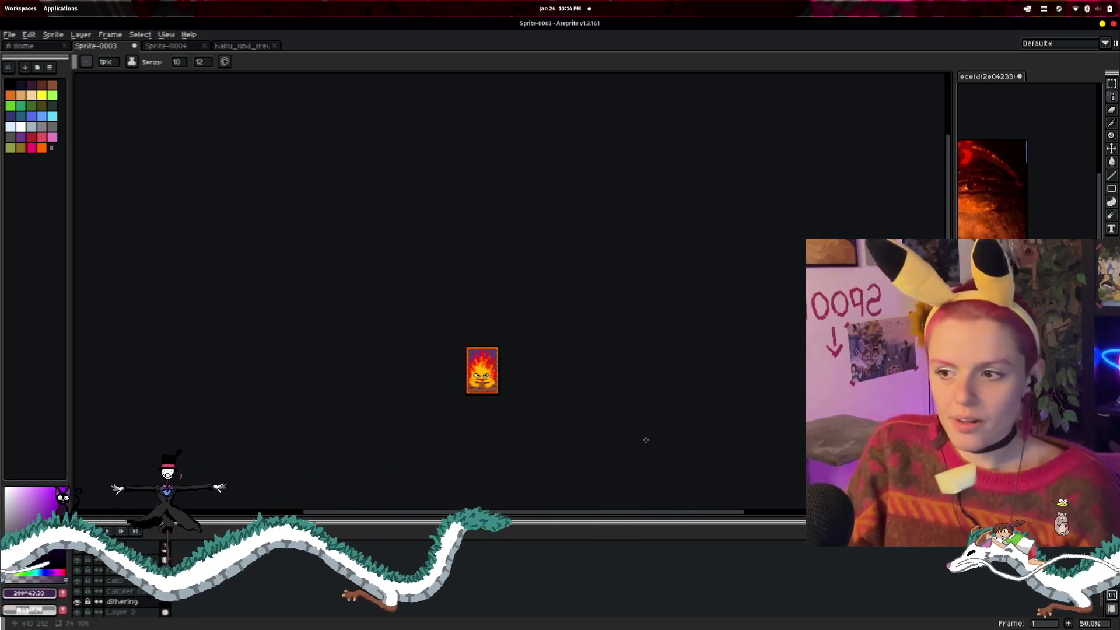
pyautogui.press('1')
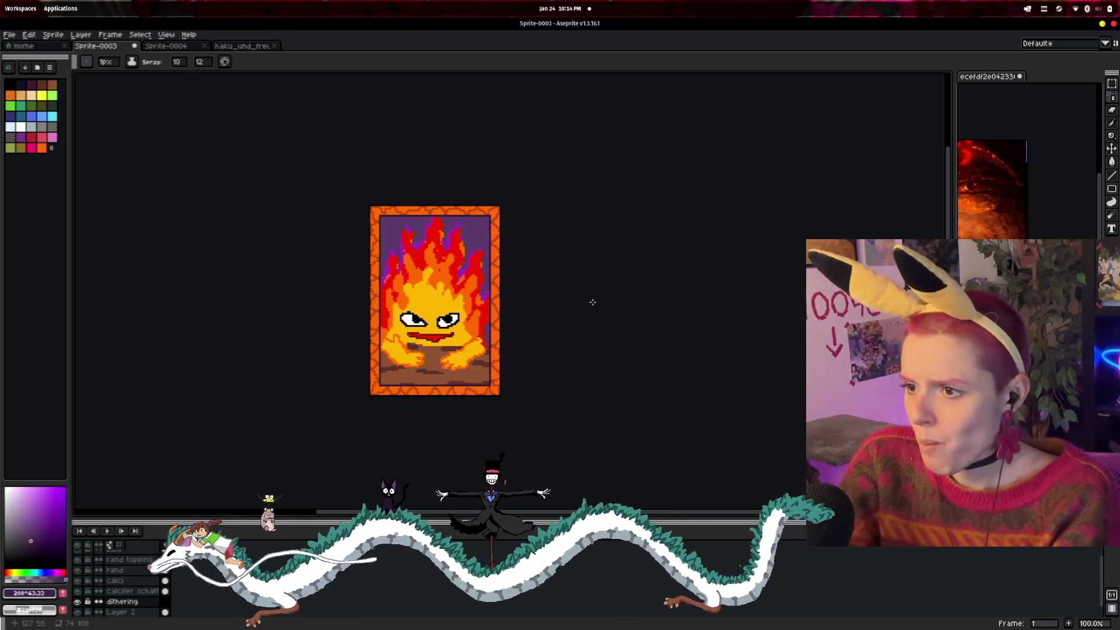
pyautogui.press('+')
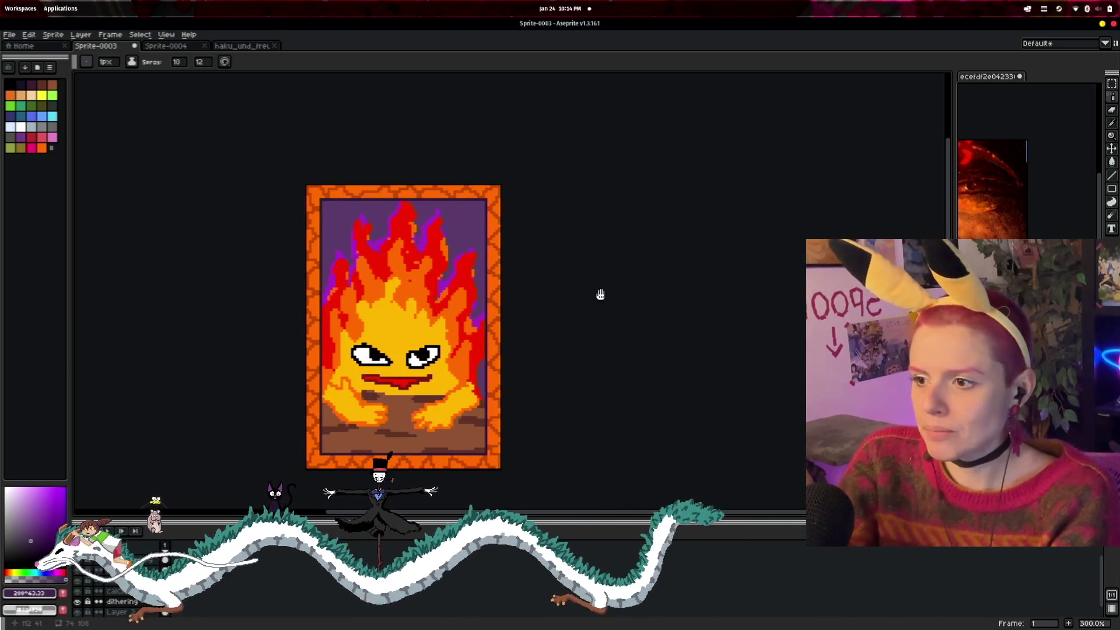
# - Recentre the card in the view and widen the Calcifer reference image panel
pyautogui.moveTo(600, 295)
pyautogui.mouseDown()
pyautogui.moveTo(655, 233)
pyautogui.moveTo(647, 244)
pyautogui.mouseUp()
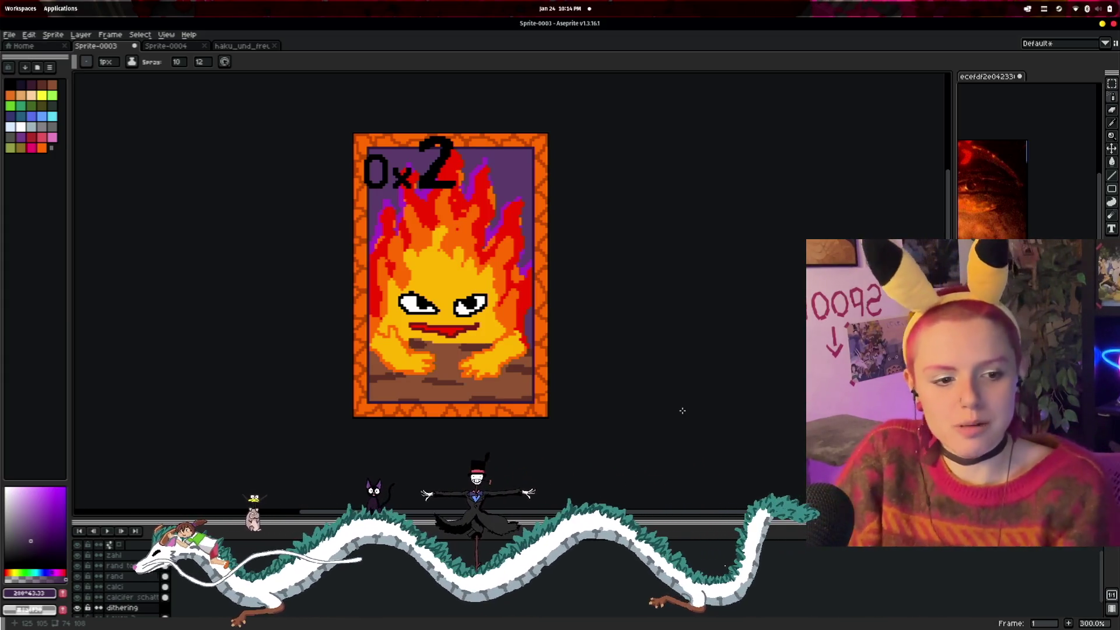
pyautogui.moveTo(952, 222); pyautogui.dragTo(710, 223)
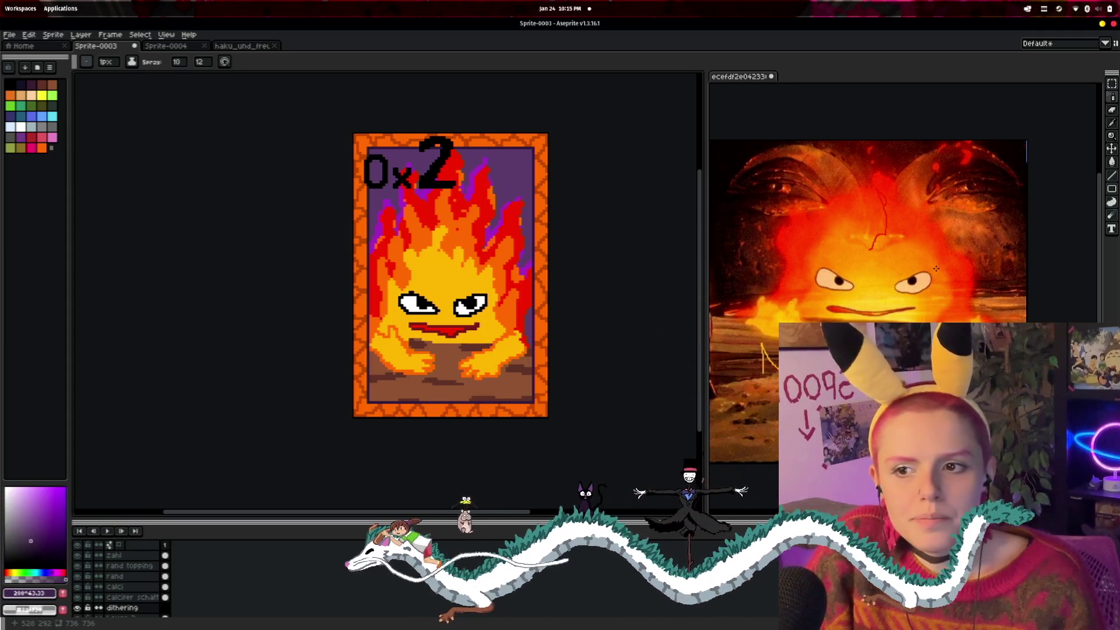
# - Zoom in on the face, choose the Pencil, select the calcifer schatten layer and pick black
pyautogui.scroll(-3, 952, 241)
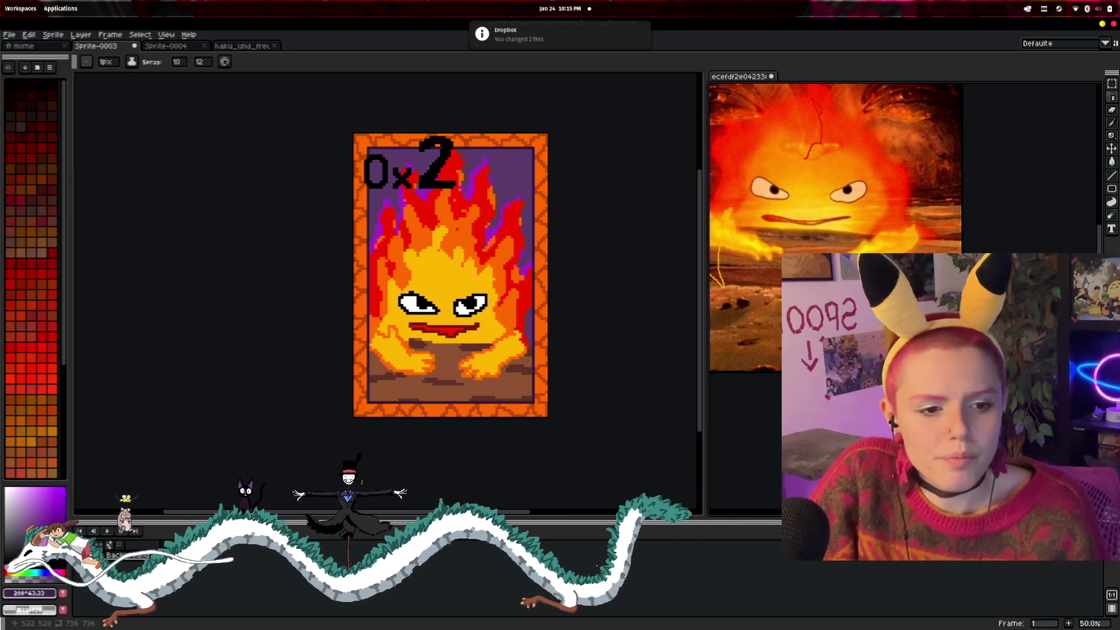
pyautogui.scroll(2, 478, 288)
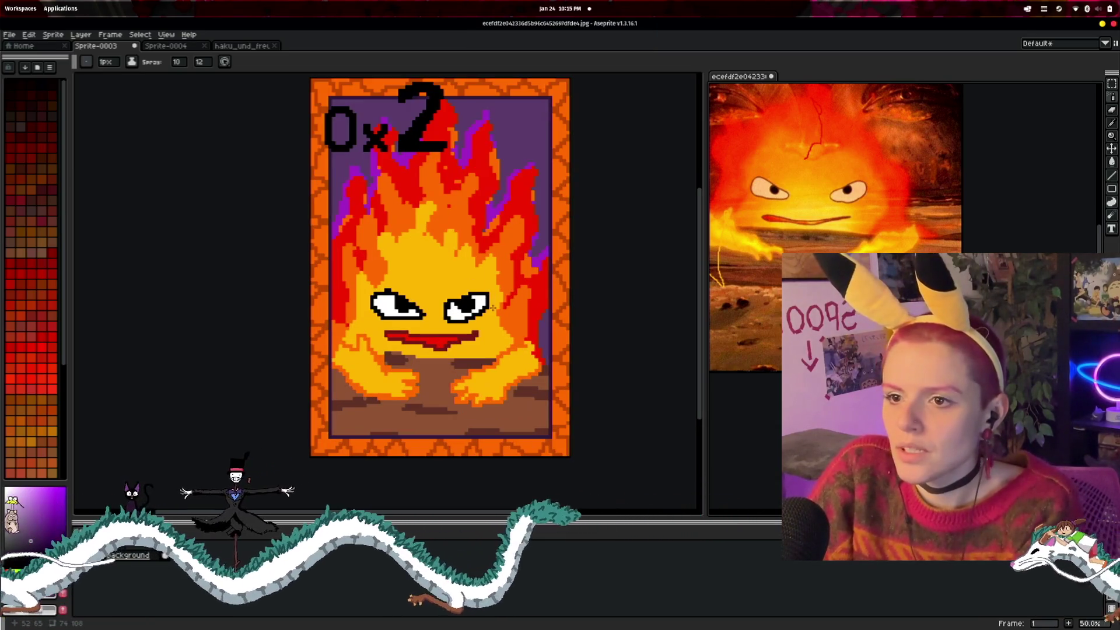
pyautogui.scroll(1, 443, 292)
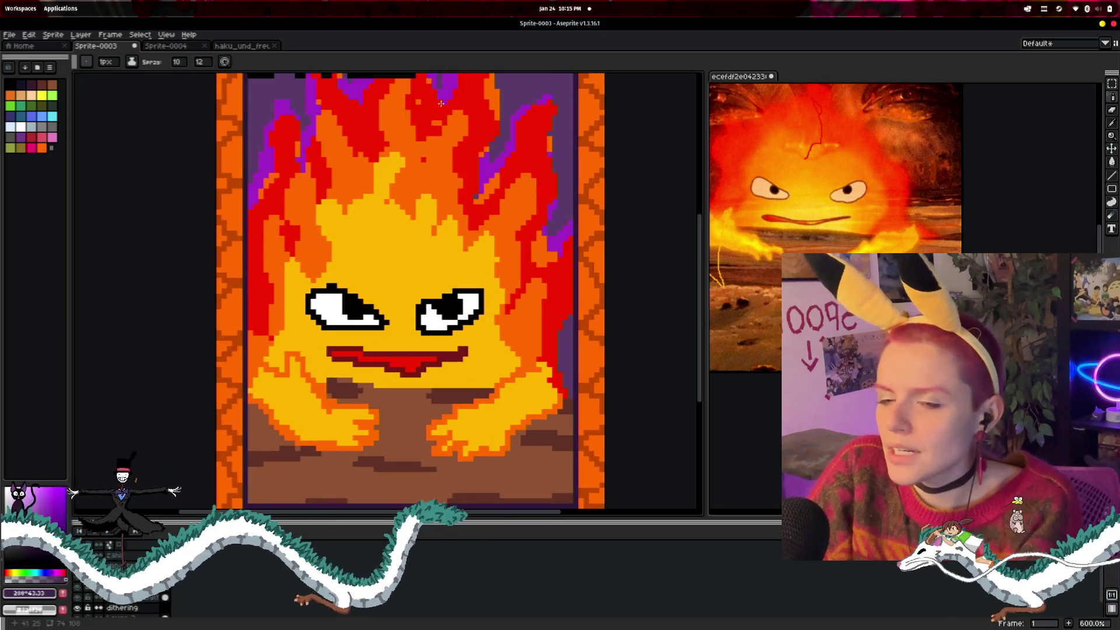
pyautogui.click(1110, 133)
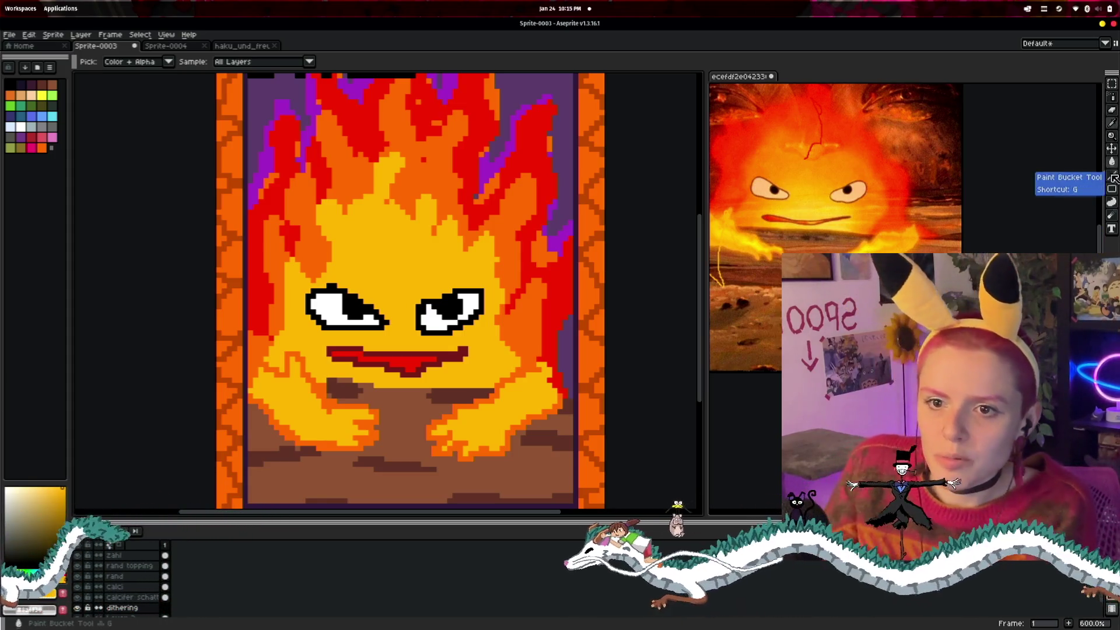
pyautogui.click(1112, 98)
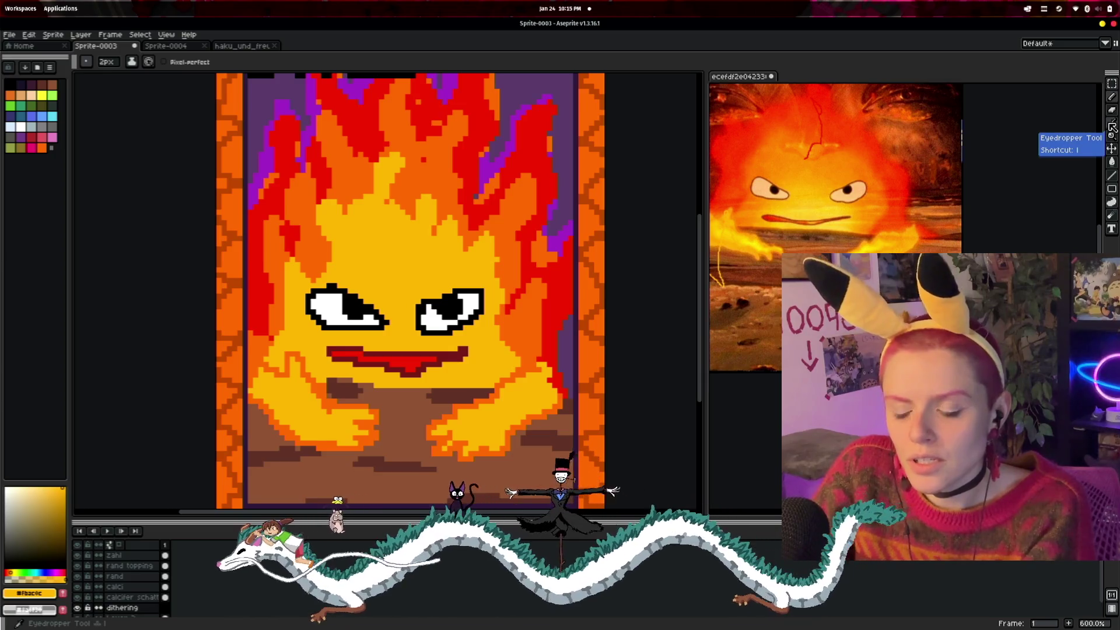
pyautogui.click(1111, 125)
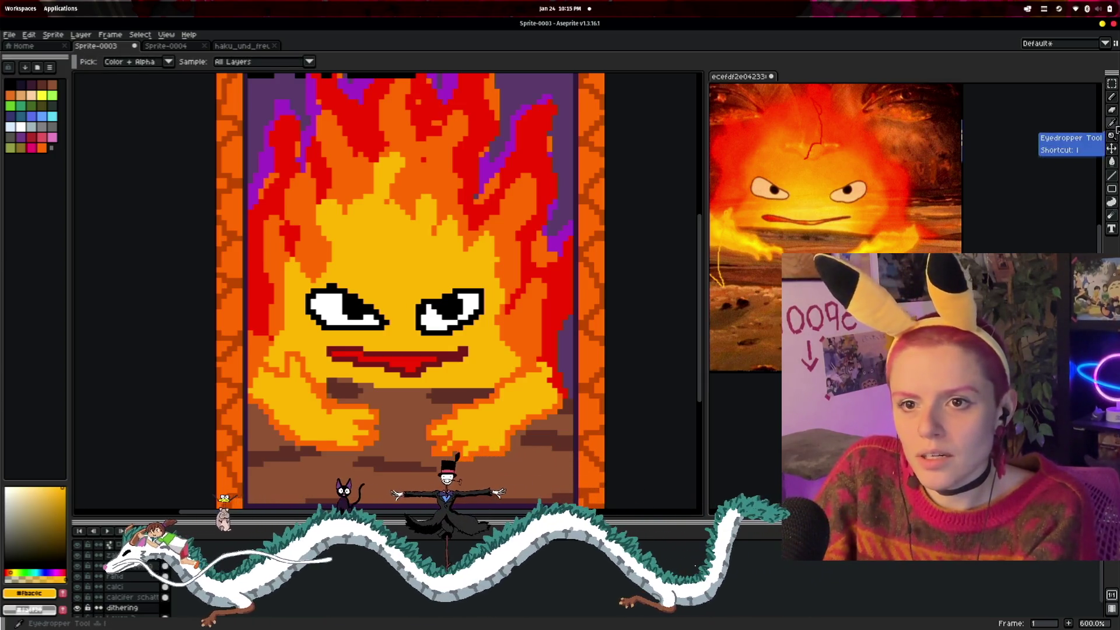
pyautogui.press('b')
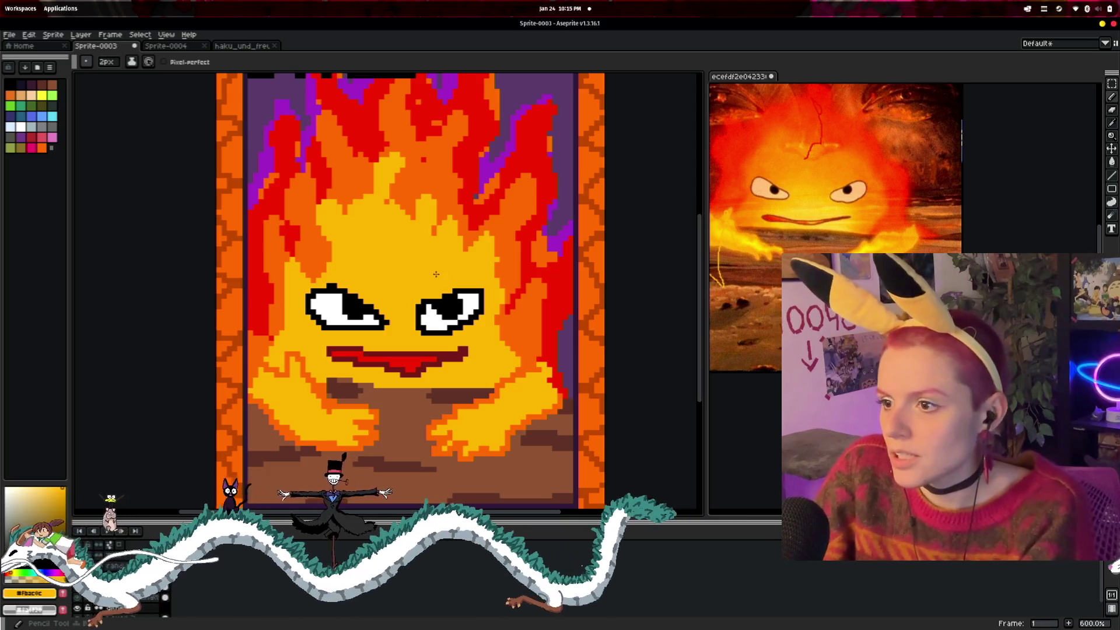
pyautogui.scroll(1, 426, 301)
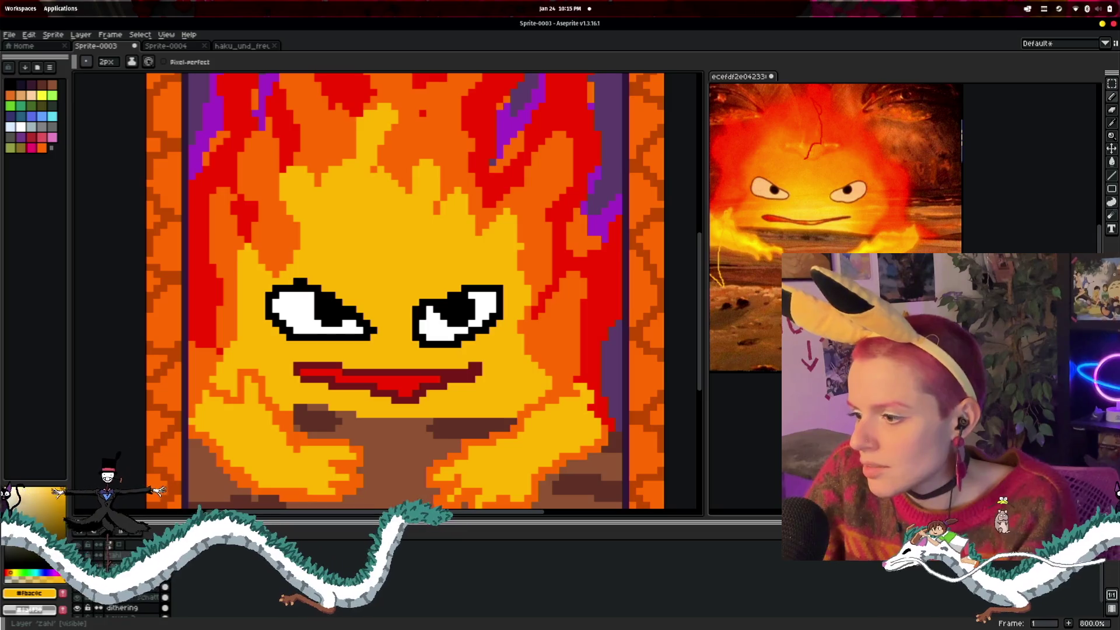
pyautogui.click(145, 597)
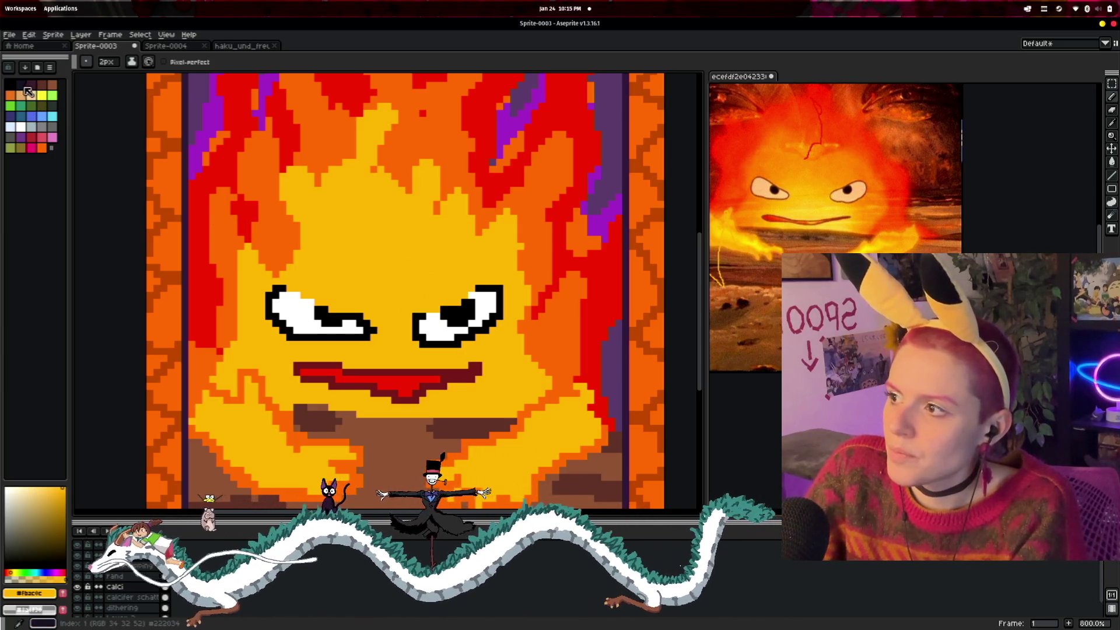
pyautogui.keyDown('alt'); pyautogui.click(110, 120); pyautogui.keyUp('alt')
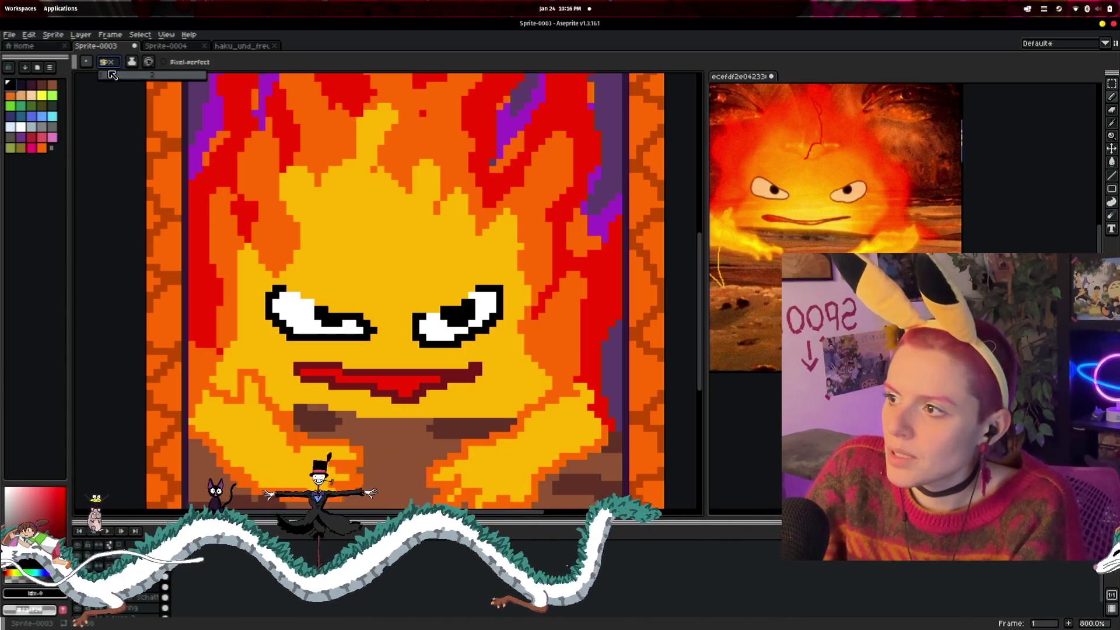
pyautogui.scroll(3, 375, 267)
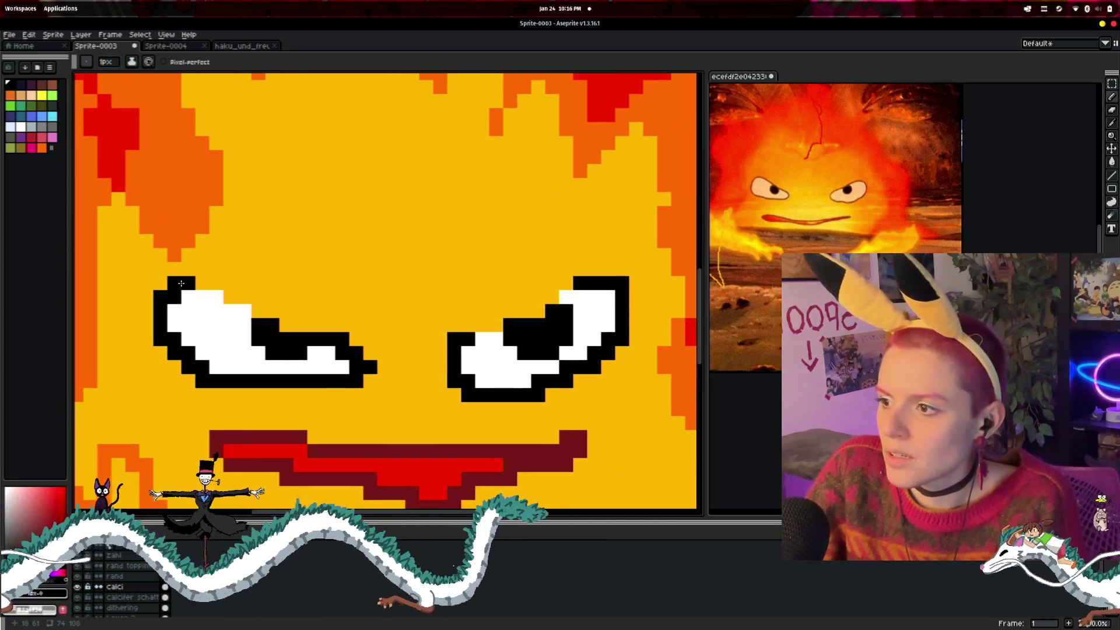
# - Thicken the left eye's black outline and add a black pixel inside the right eye
pyautogui.moveTo(206, 285); pyautogui.dragTo(298, 331)
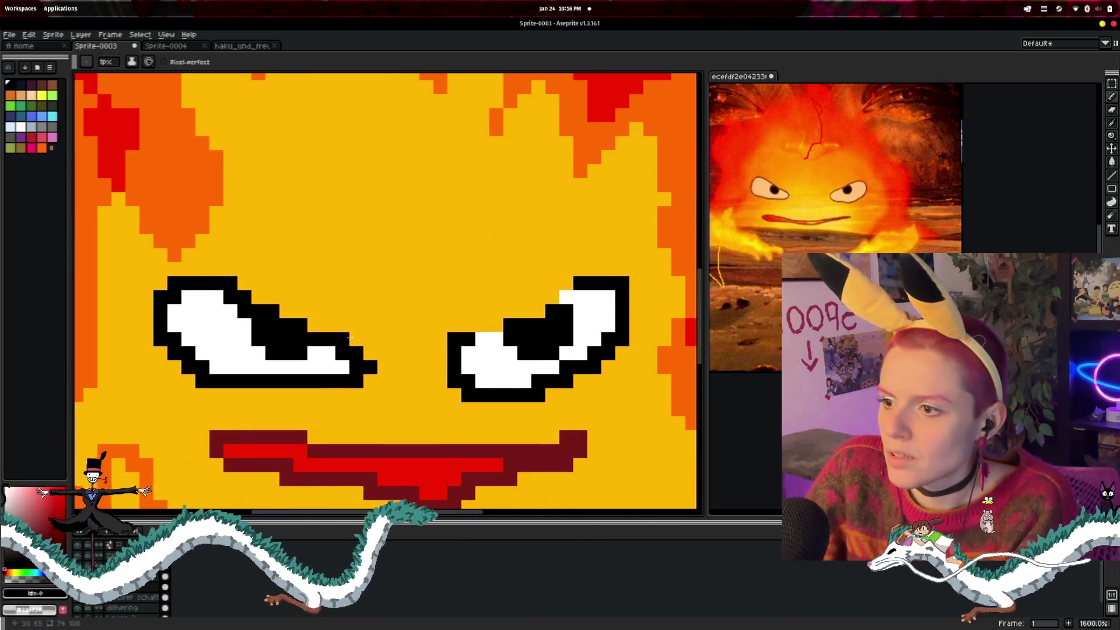
pyautogui.click(494, 352)
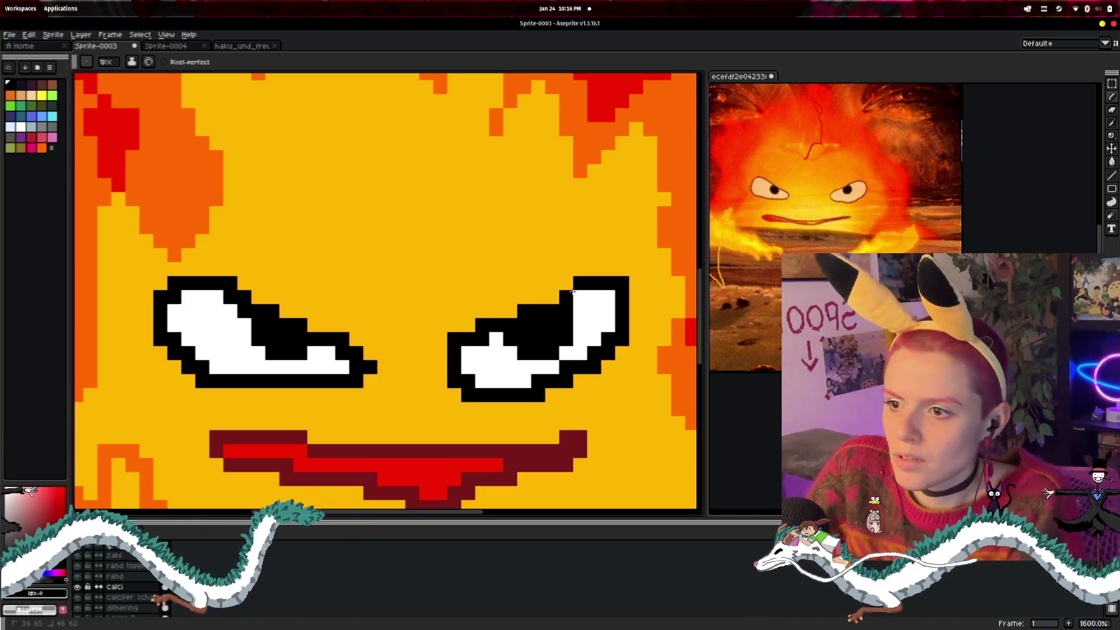
pyautogui.scroll(-3, 454, 282)
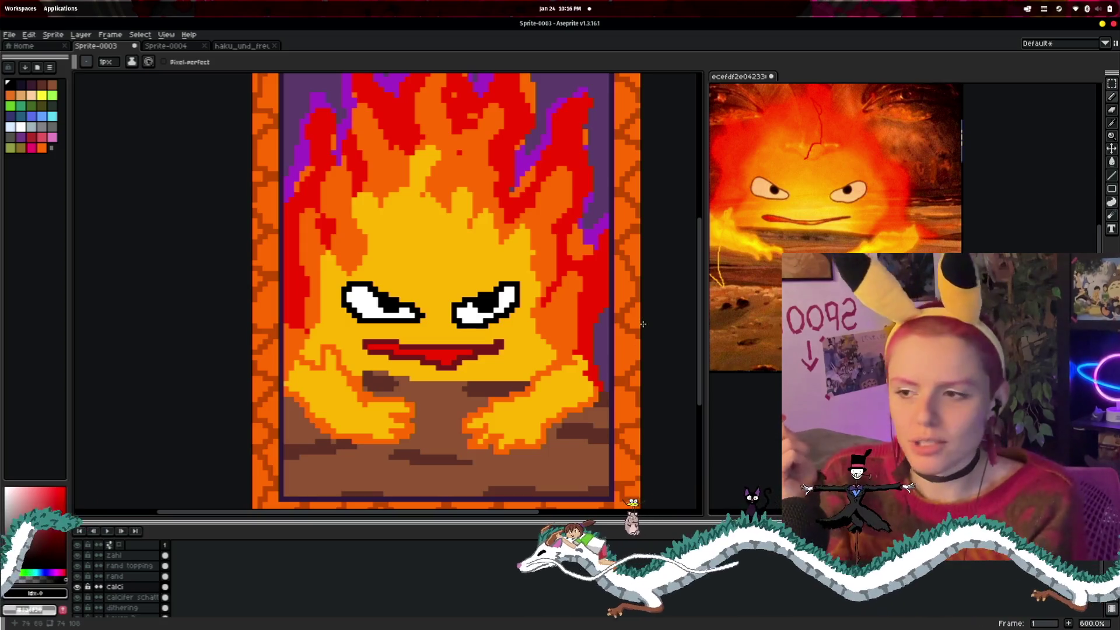
pyautogui.scroll(3, 643, 324)
pyautogui.click(20, 126)
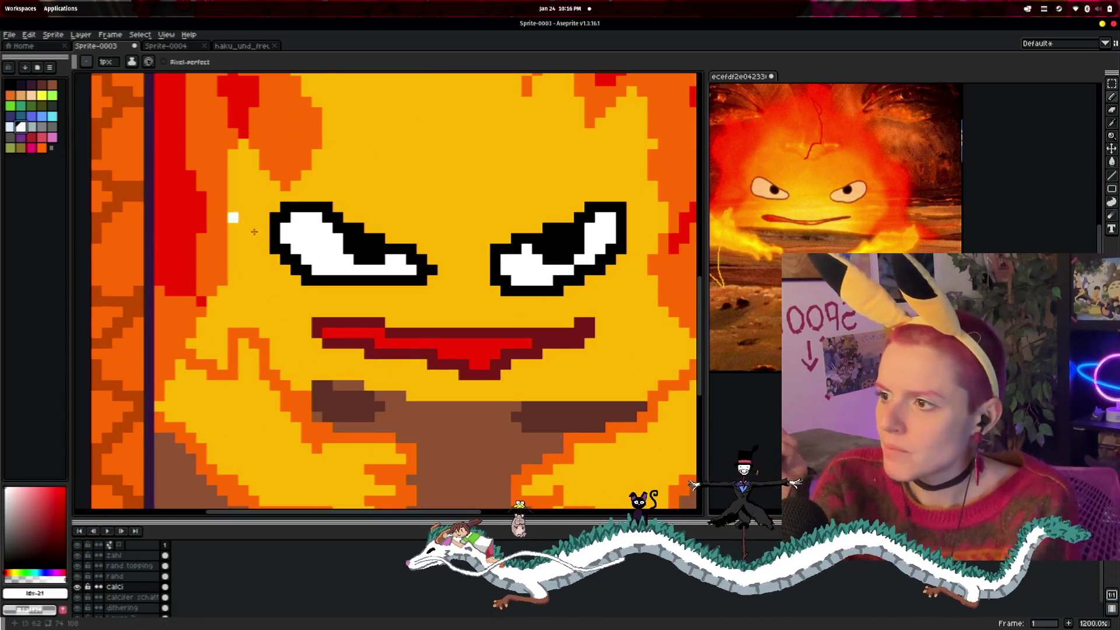
pyautogui.scroll(1, 309, 283)
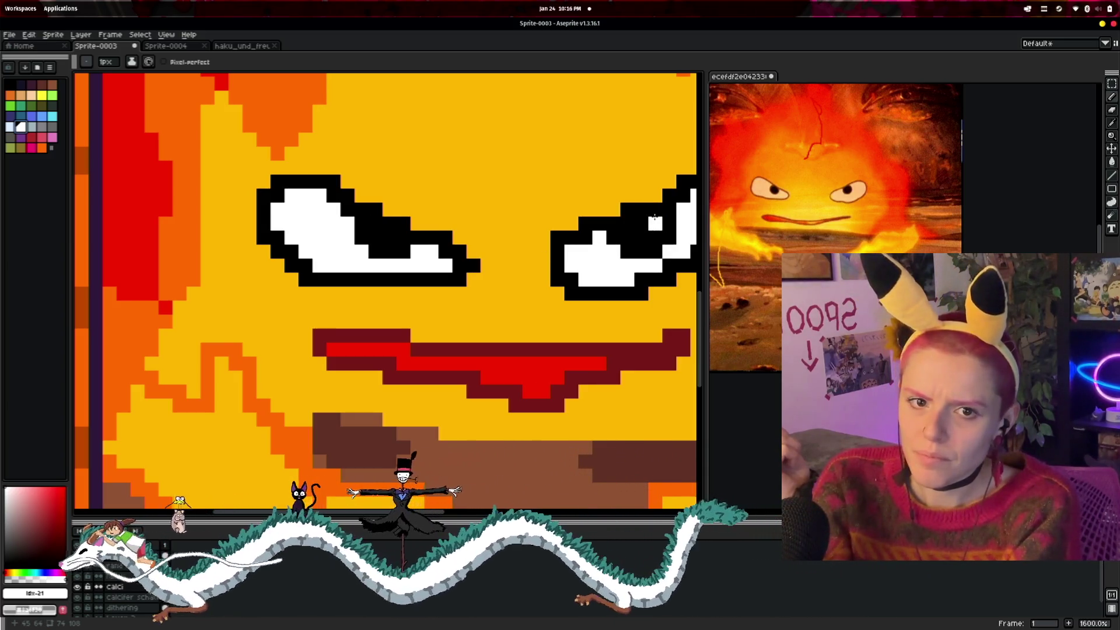
pyautogui.moveTo(655, 219); pyautogui.dragTo(592, 233)
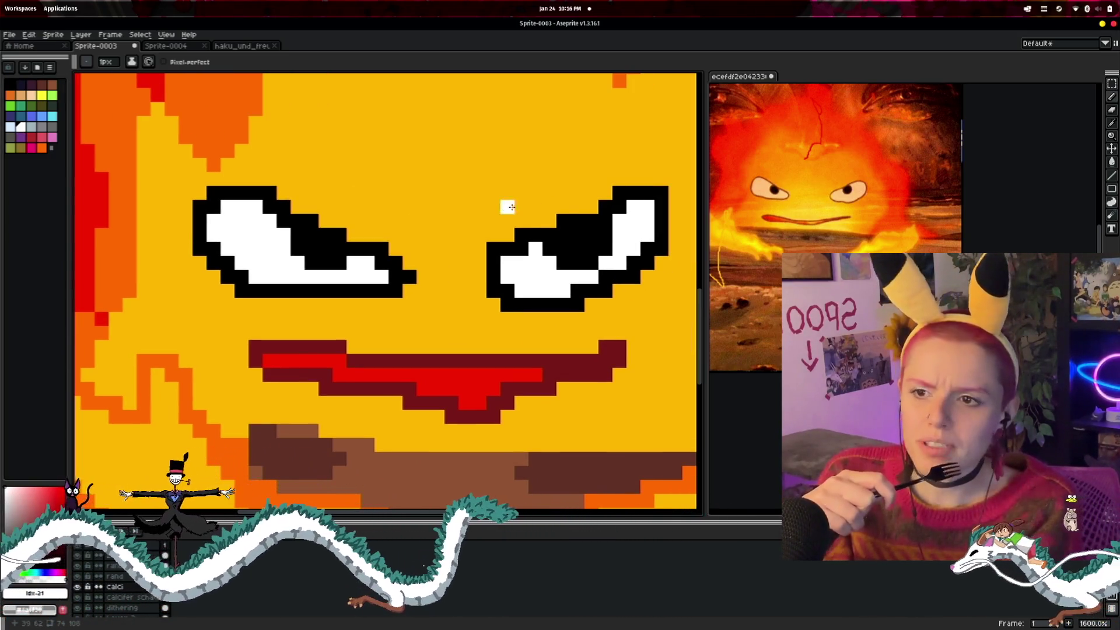
pyautogui.press('-')
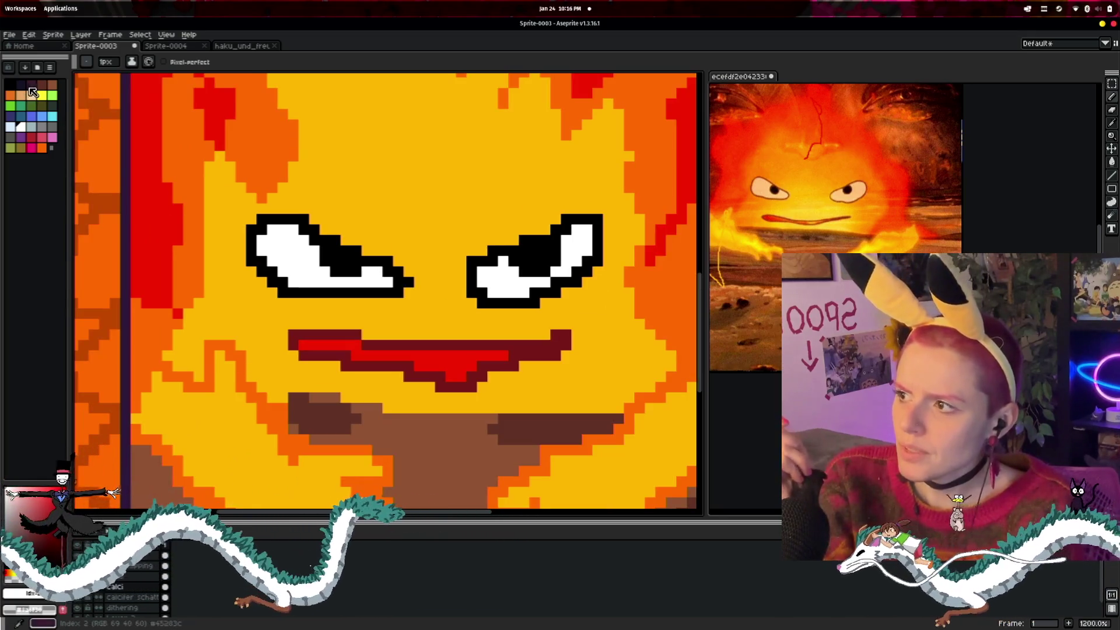
pyautogui.scroll(-2, 320, 369)
pyautogui.scroll(2, 319, 377)
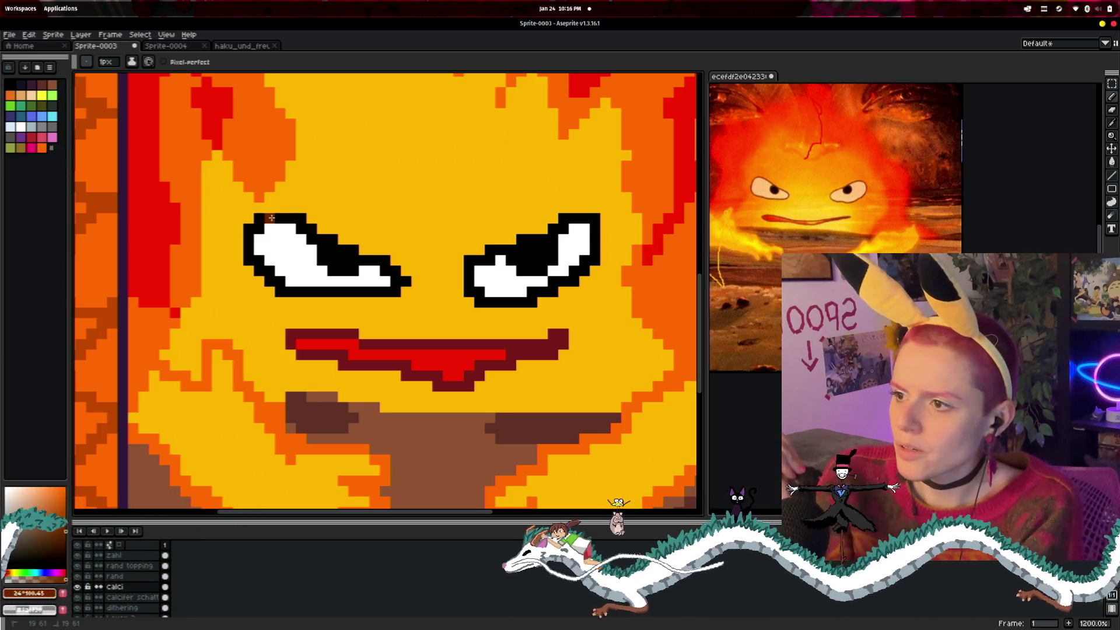
# - Repaint the left eye's left and upper-right outline brown, removing a stray pixel
pyautogui.moveTo(249, 229); pyautogui.dragTo(249, 262)
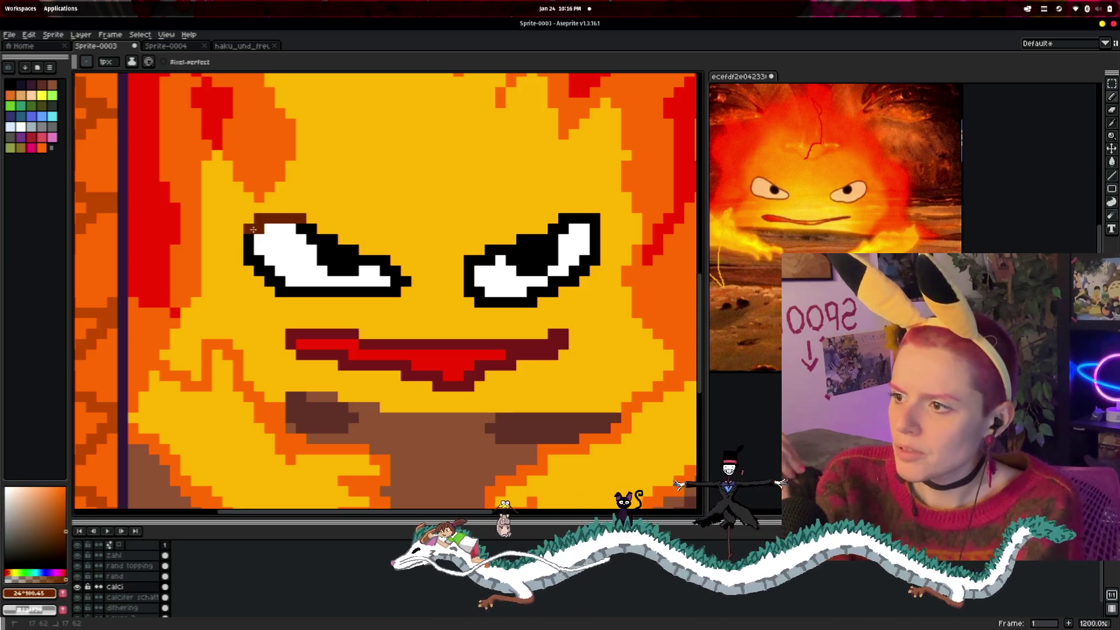
pyautogui.click(290, 314)
pyautogui.hotkey('ctrl', 'z')
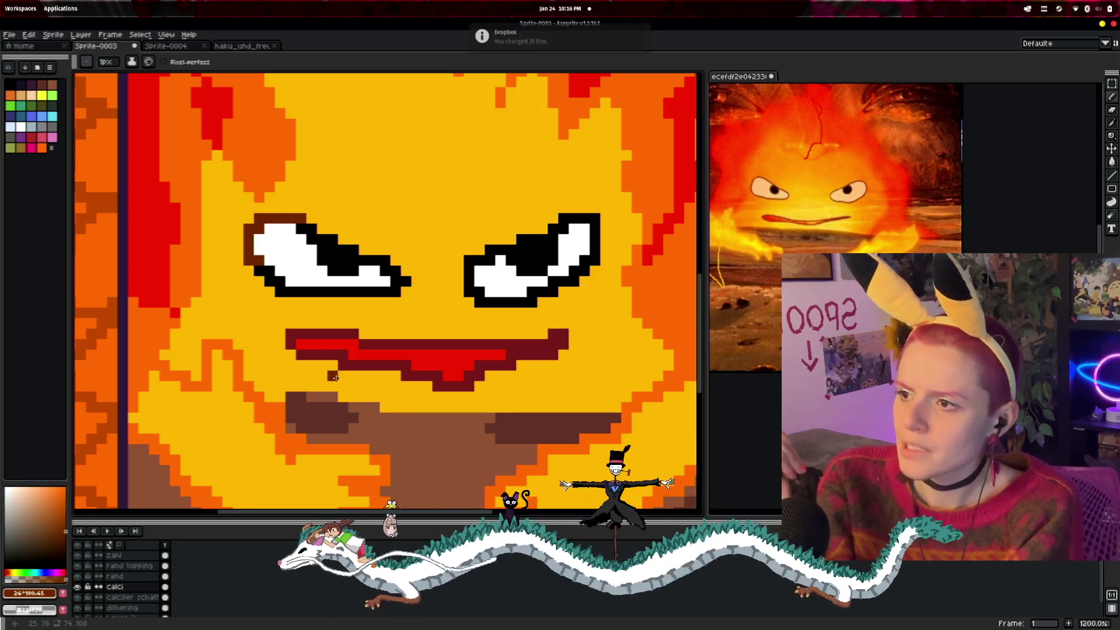
pyautogui.moveTo(303, 230); pyautogui.dragTo(336, 249)
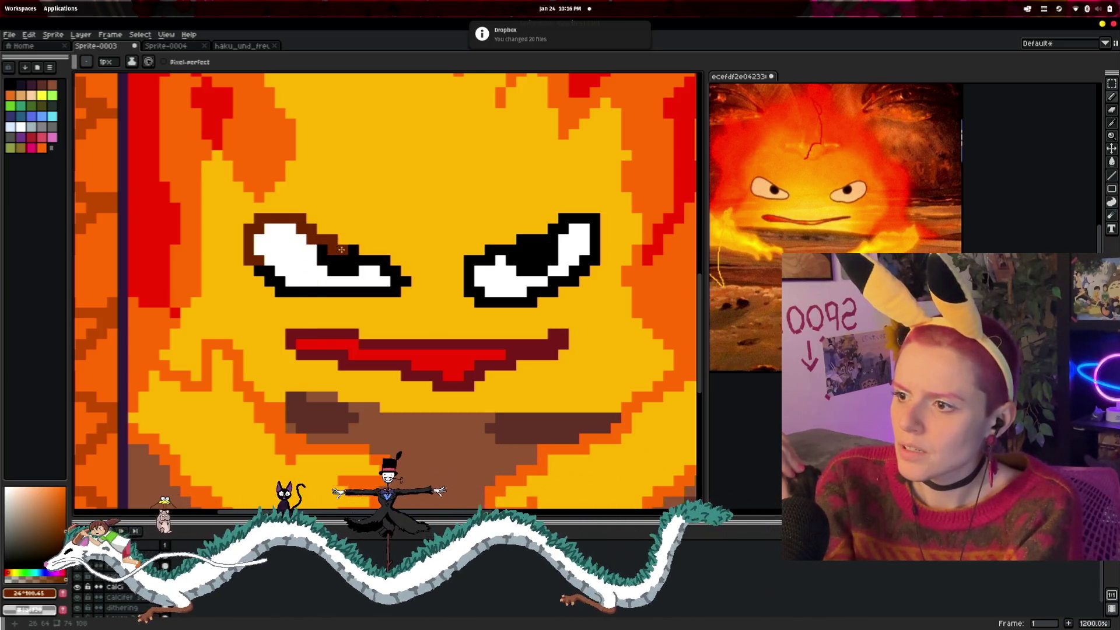
pyautogui.click(351, 249)
pyautogui.click(351, 258)
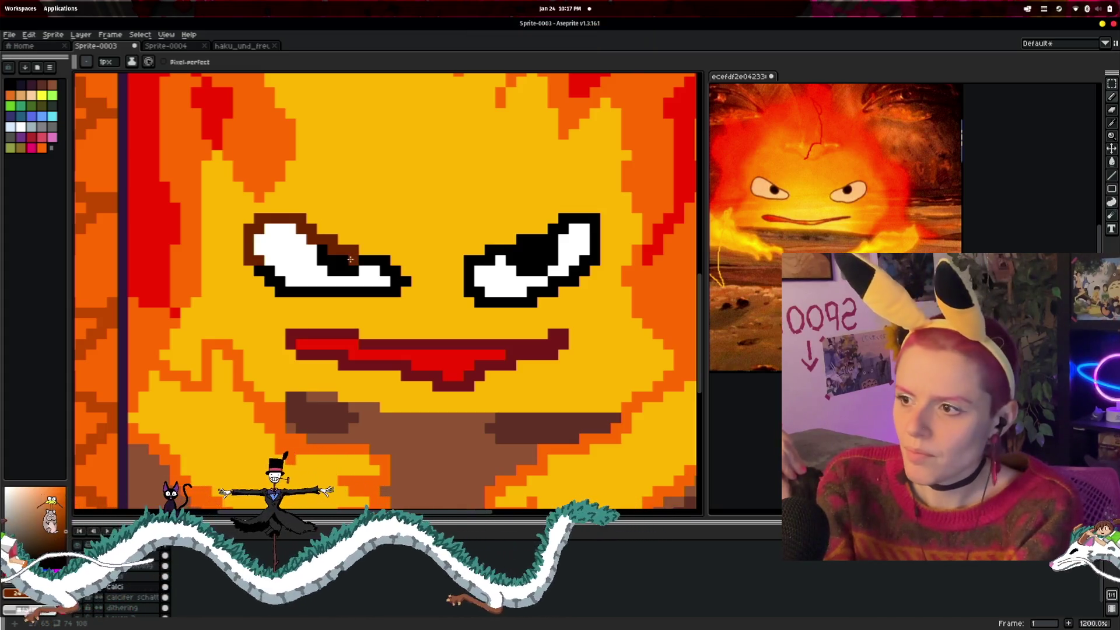
pyautogui.click(382, 260)
pyautogui.click(396, 270)
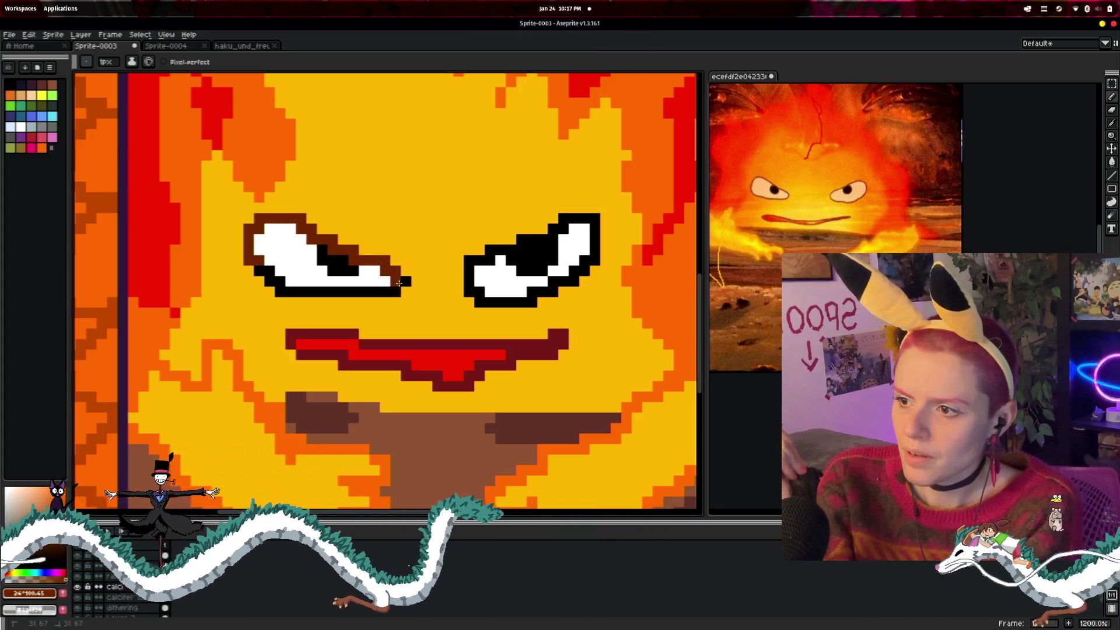
pyautogui.click(403, 282)
# - Repaint the left eye's lower outline brown
pyautogui.moveTo(351, 285); pyautogui.dragTo(323, 287)
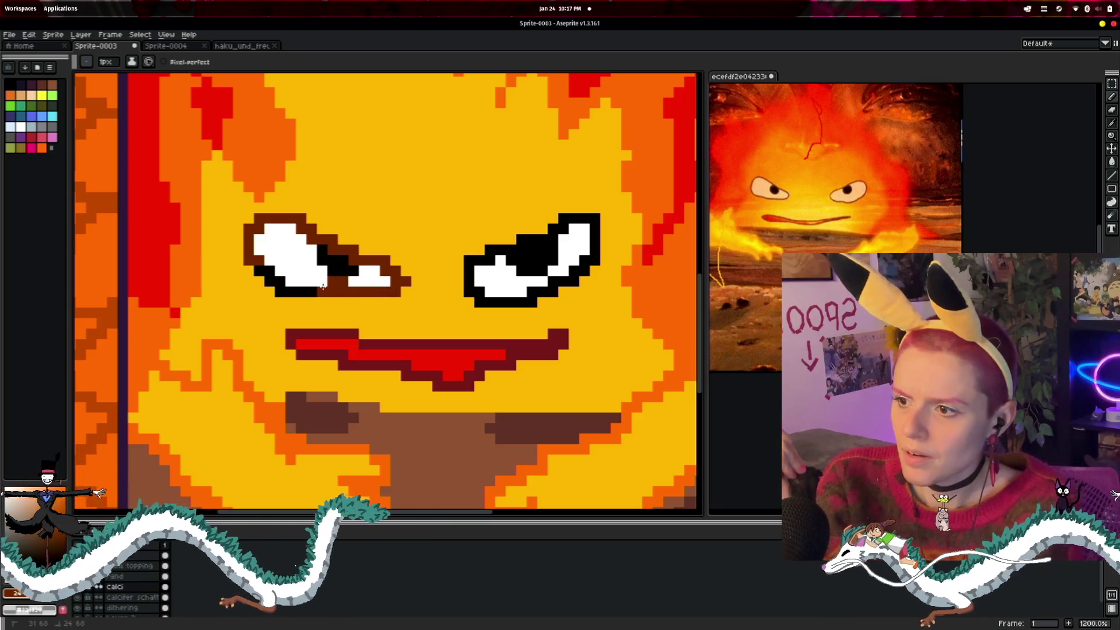
pyautogui.press('v')
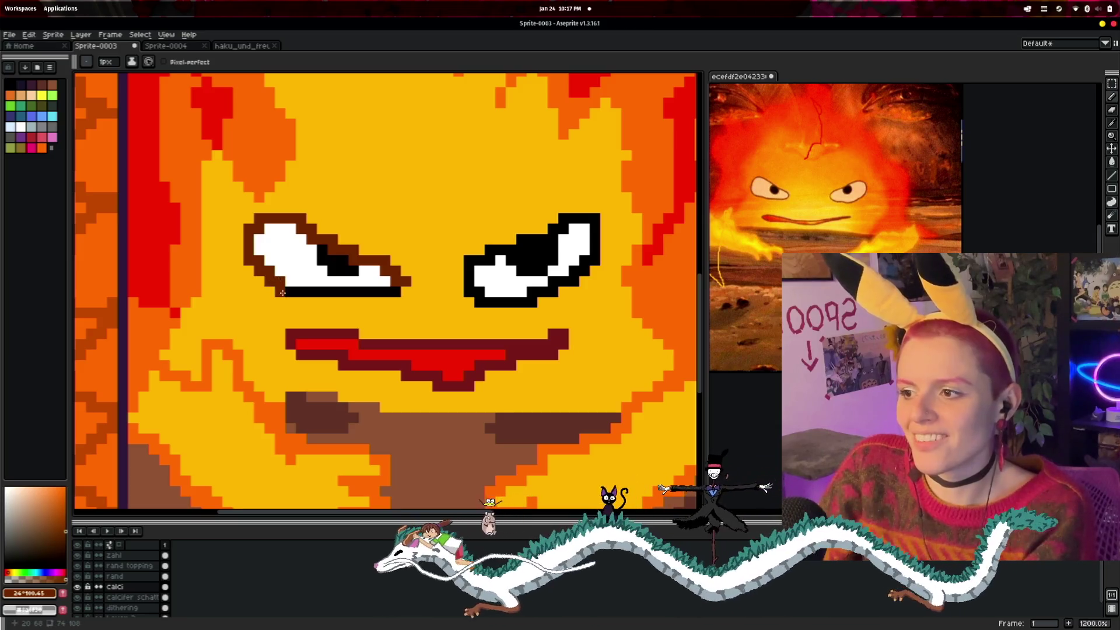
pyautogui.moveTo(279, 291); pyautogui.dragTo(339, 290)
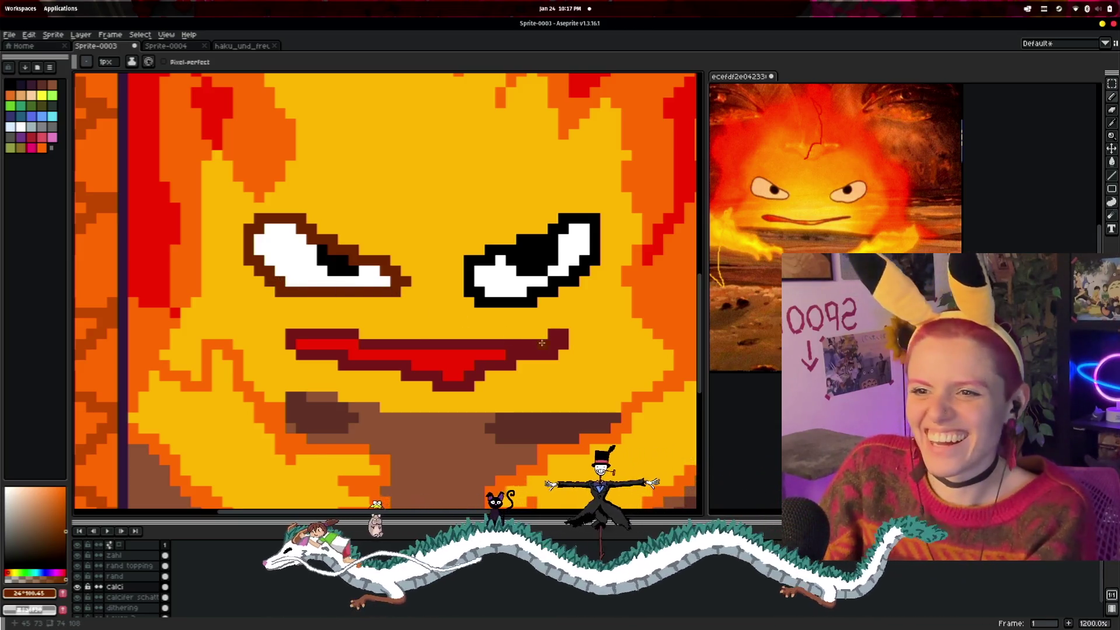
pyautogui.scroll(-3, 541, 346)
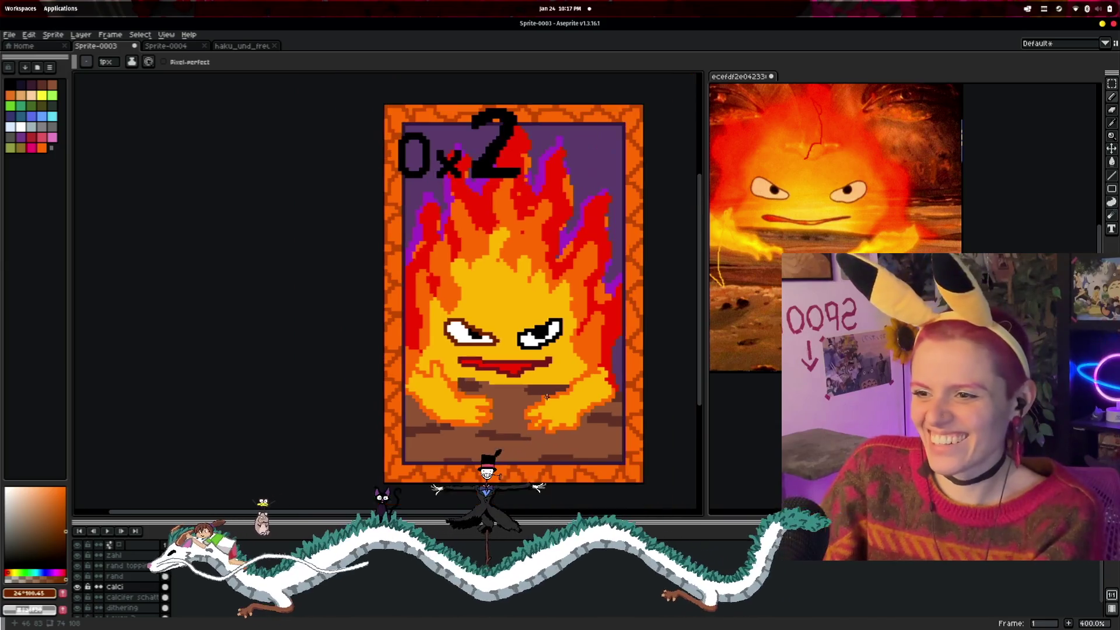
# - Undo the brown outline strokes and set the drawing colour to very dark brown #291100
pyautogui.hotkey('ctrl', 'z')
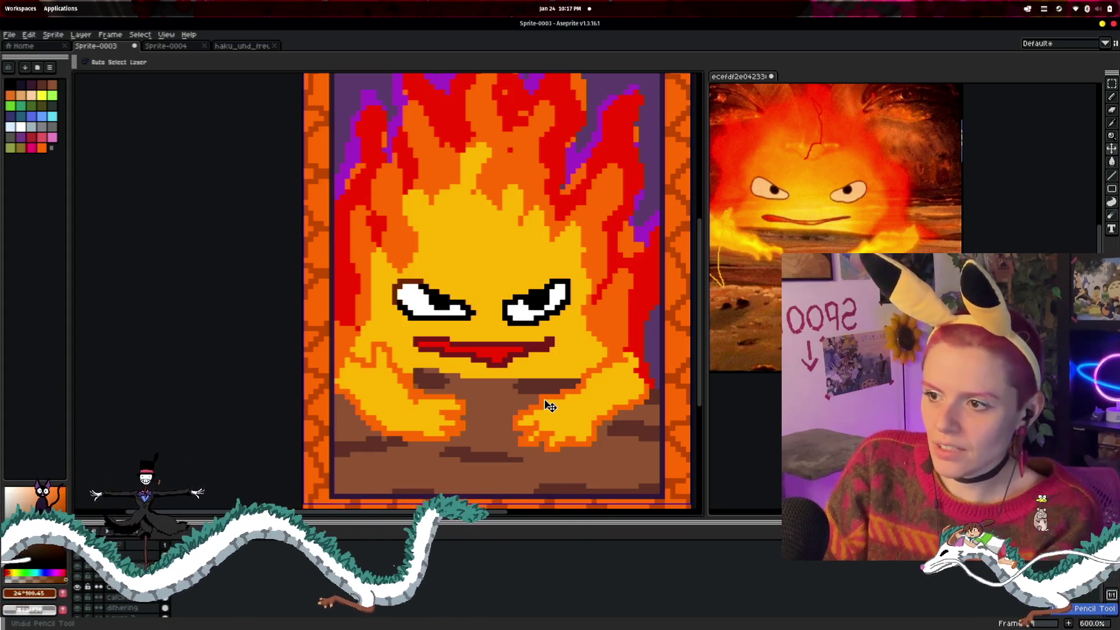
pyautogui.scroll(-4, 550, 407)
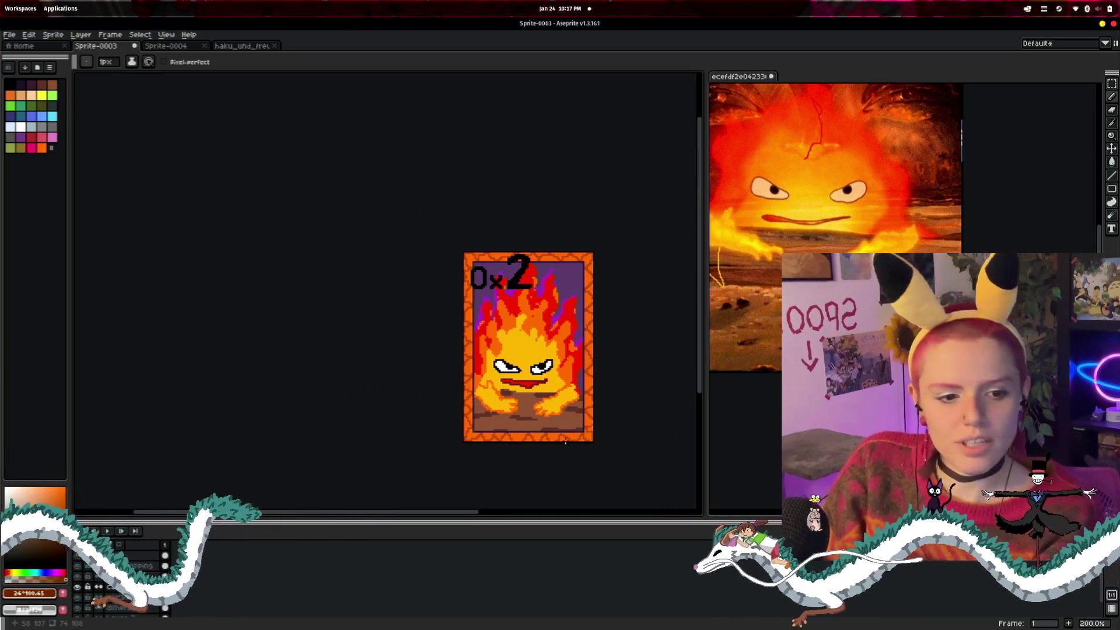
pyautogui.scroll(2, 565, 442)
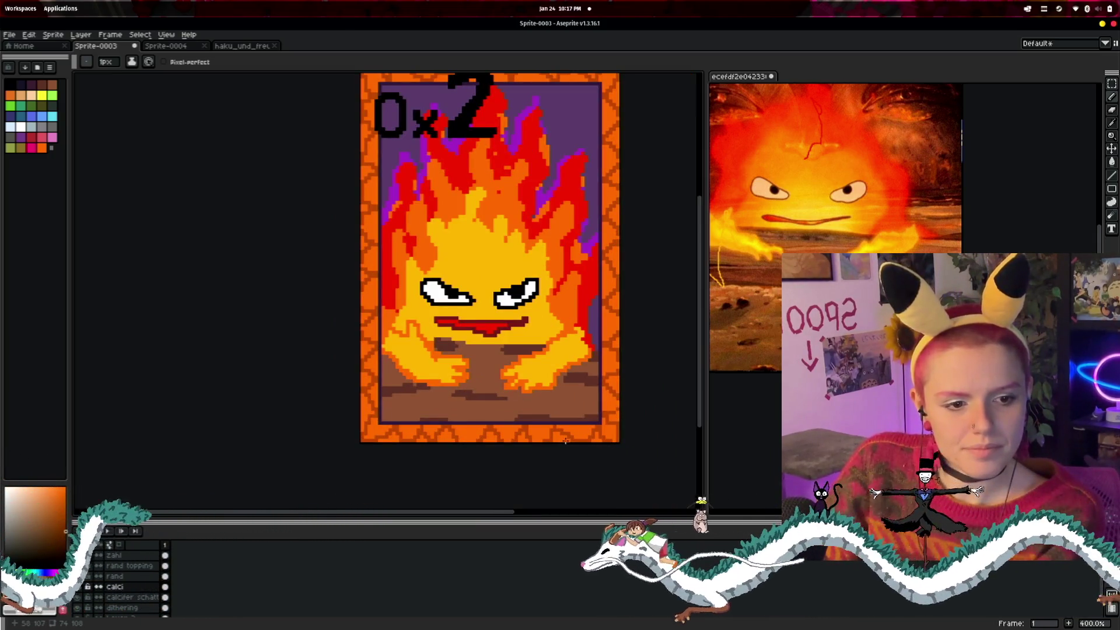
pyautogui.scroll(2, 532, 415)
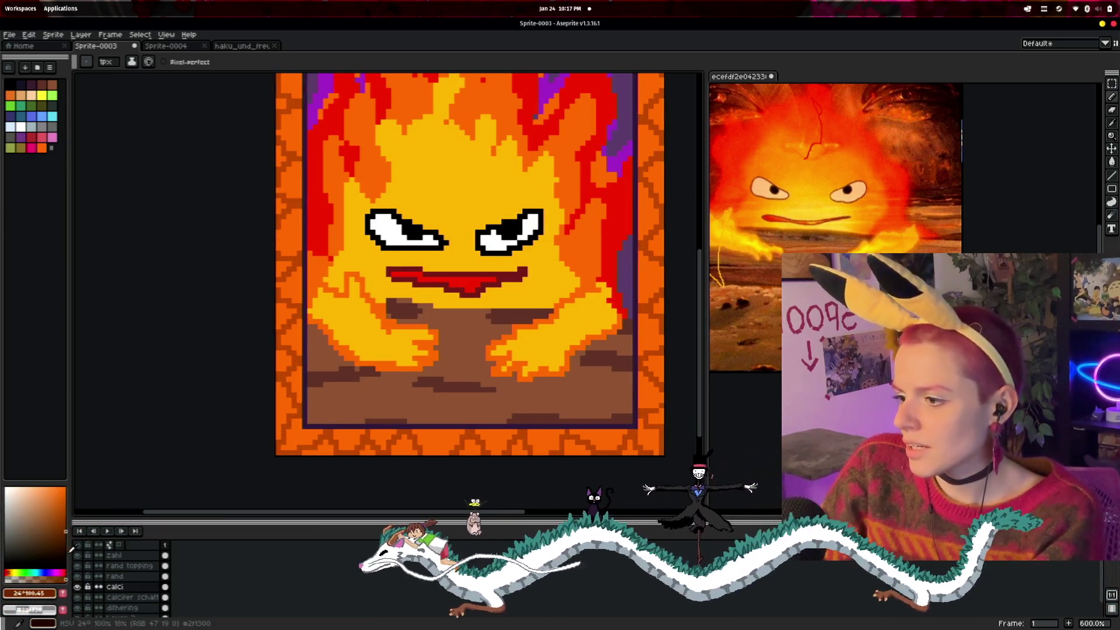
pyautogui.click(10, 553)
pyautogui.moveTo(11, 553); pyautogui.dragTo(81, 551)
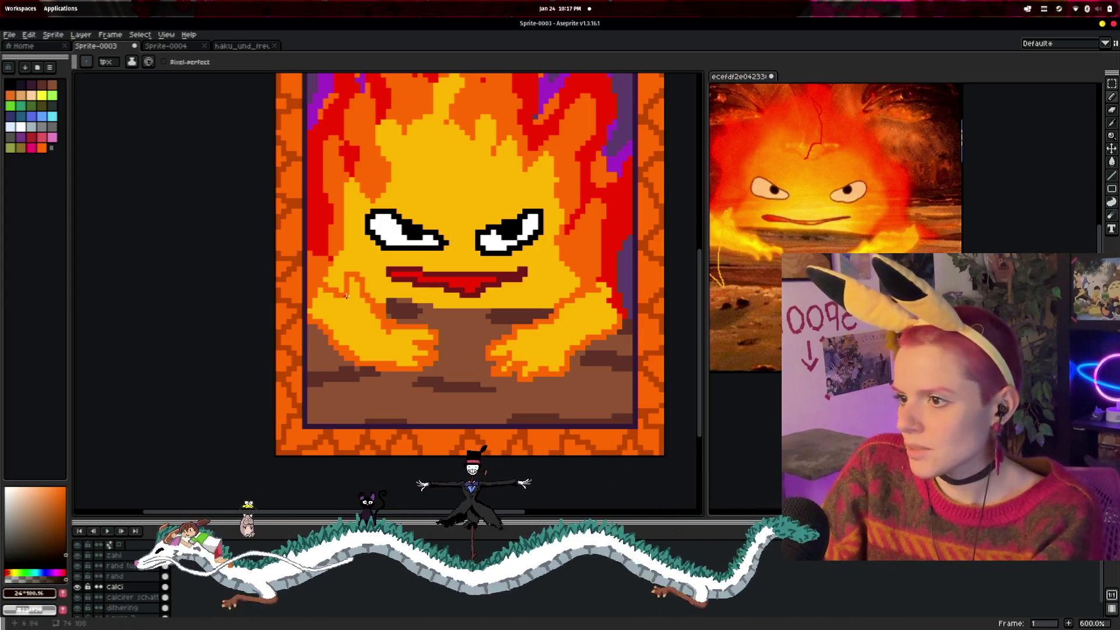
# - Repaint several left-eye outline pixels in the #291100 dark brown
pyautogui.scroll(4, 387, 166)
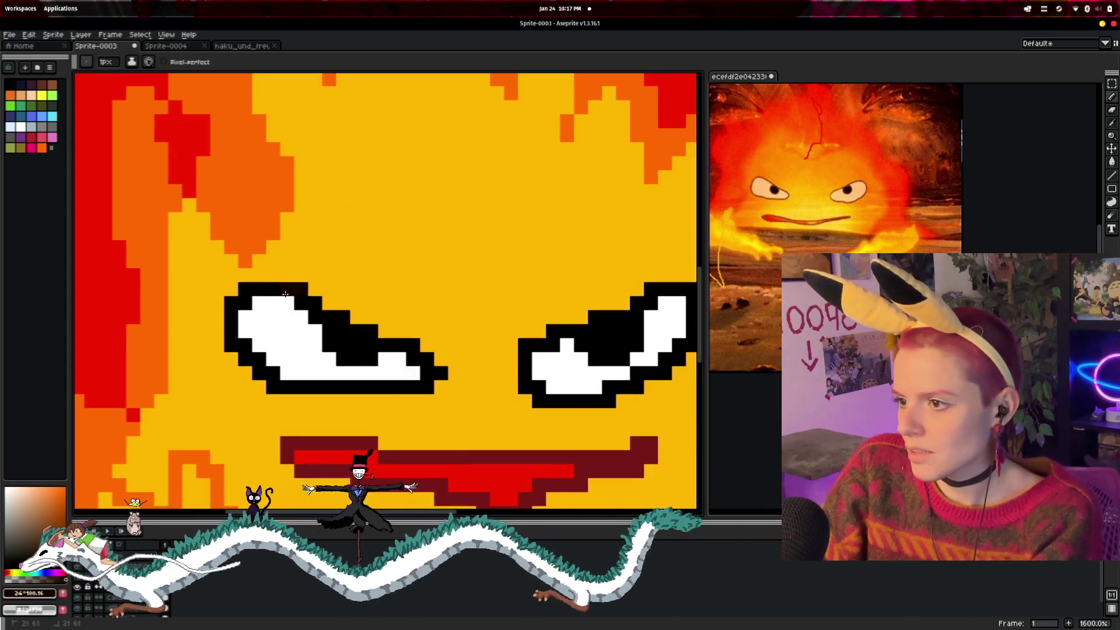
pyautogui.click(244, 302)
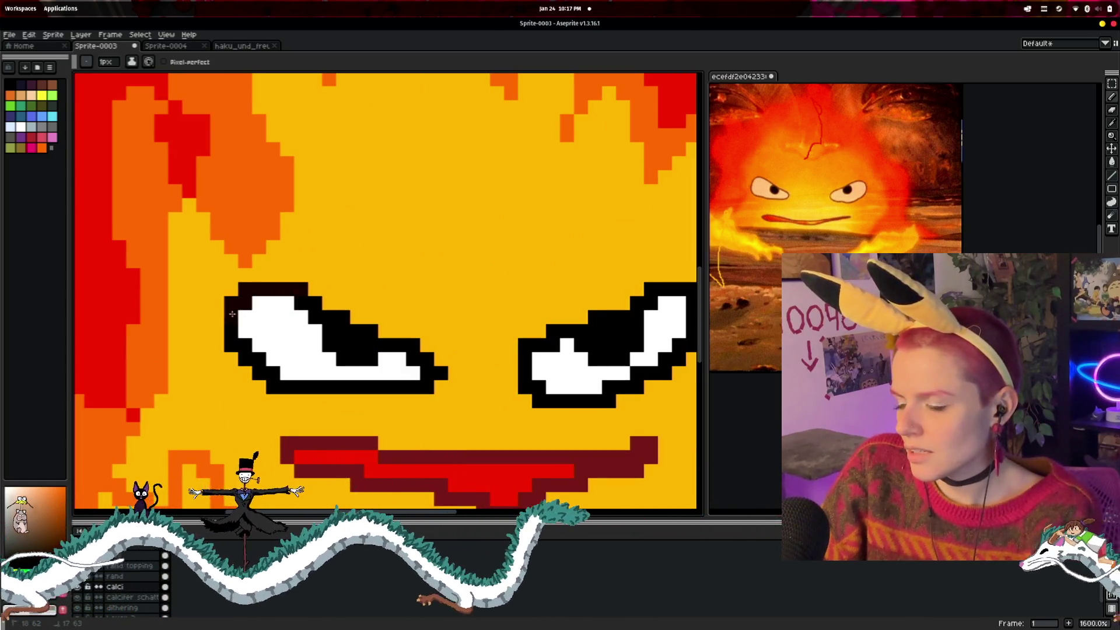
pyautogui.click(275, 376)
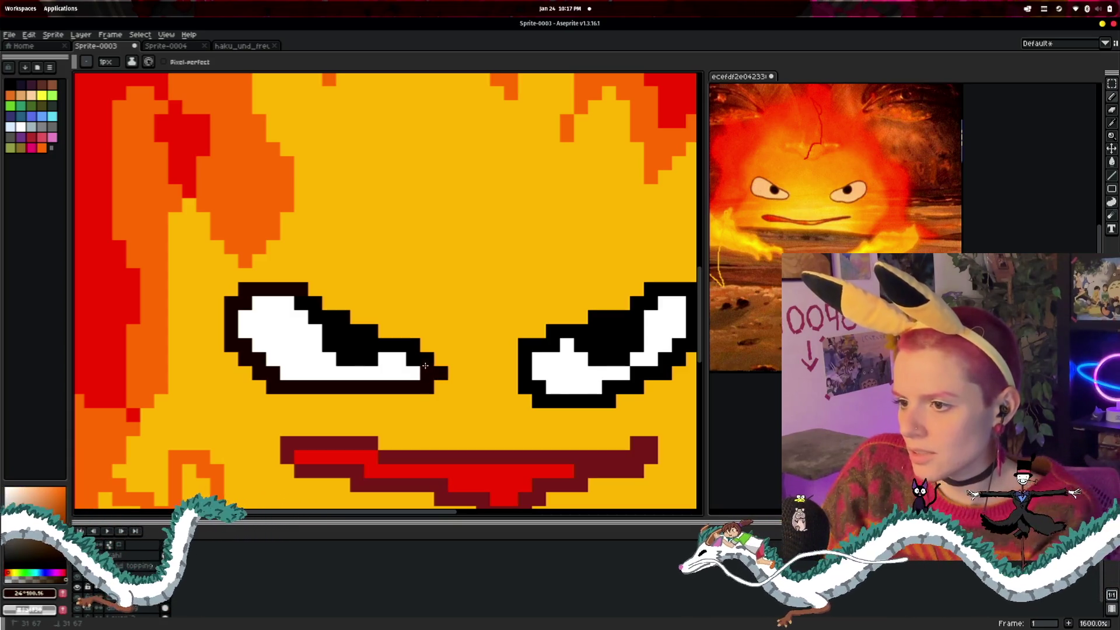
pyautogui.click(343, 318)
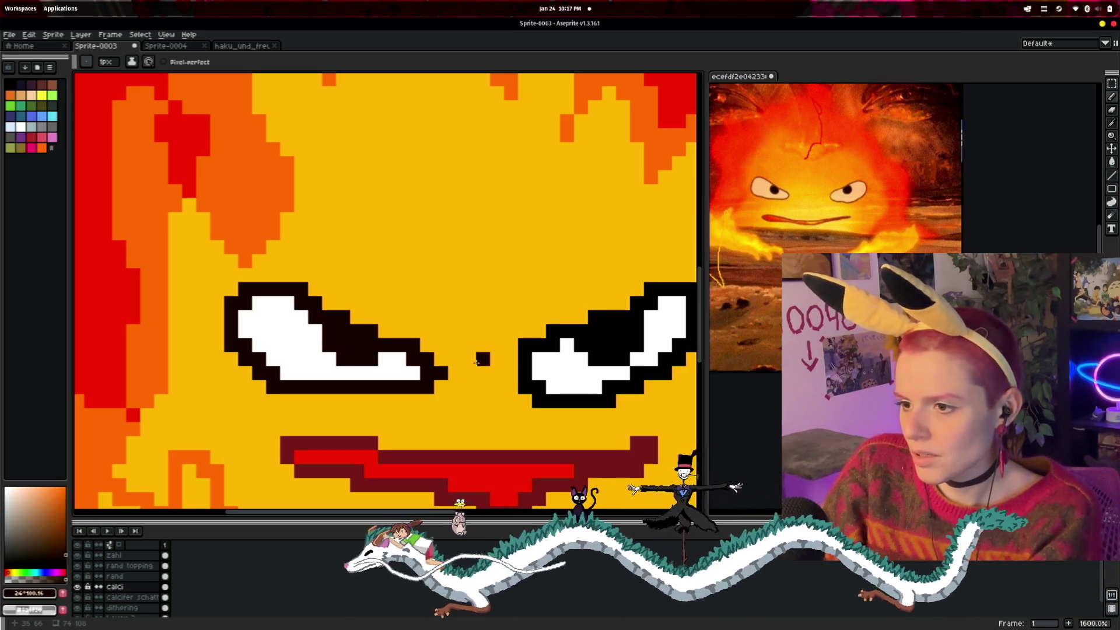
pyautogui.moveTo(439, 361); pyautogui.dragTo(288, 332)
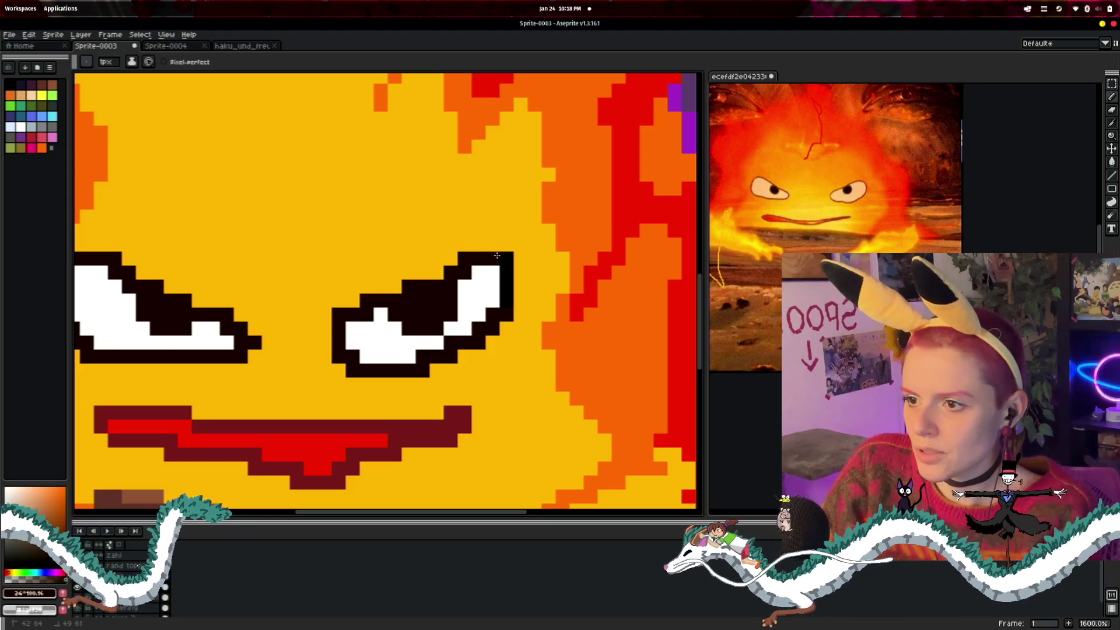
pyautogui.scroll(-1, 517, 324)
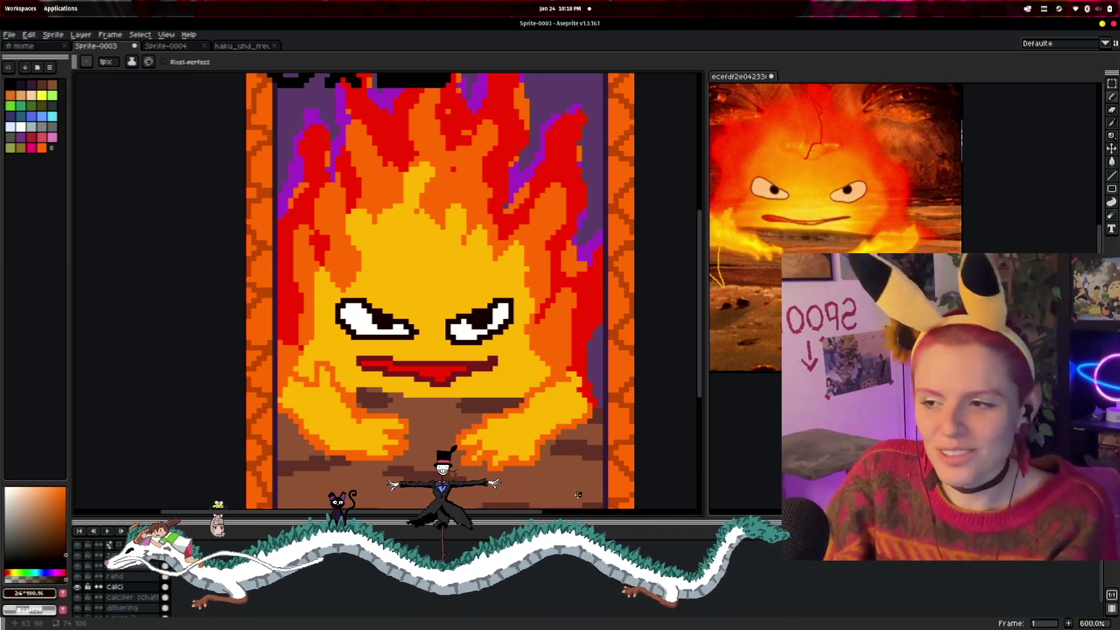
# - Bring the card's top into view and erase most of the black 2 with the 11px Eraser
pyautogui.scroll(5, 377, 348)
pyautogui.scroll(-5, 377, 348)
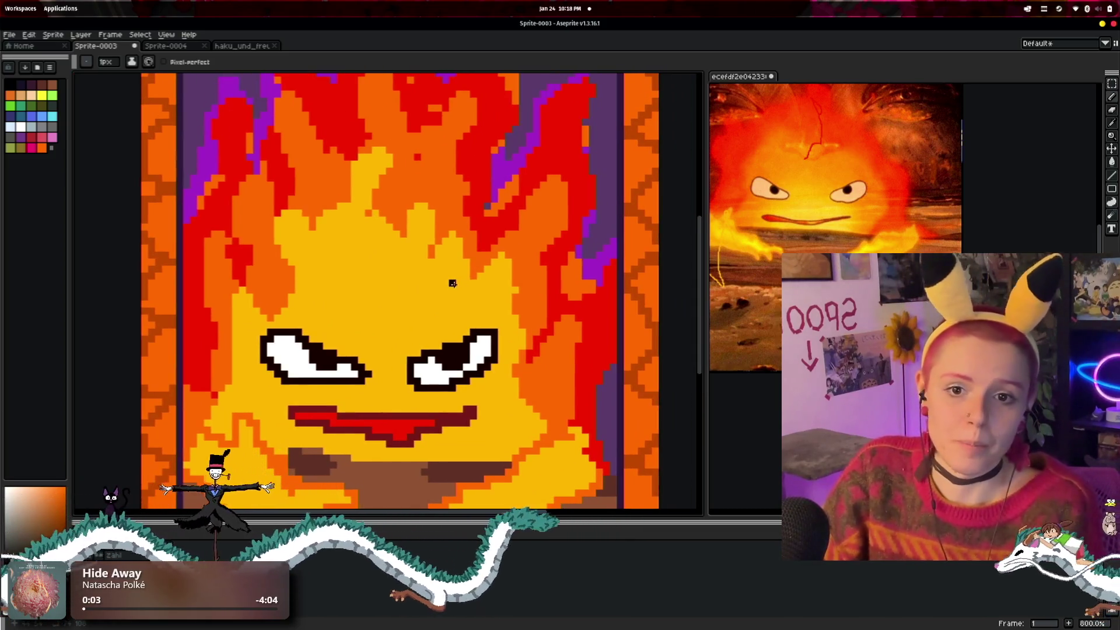
pyautogui.scroll(-2, 443, 274)
pyautogui.scroll(-1, 430, 261)
pyautogui.moveTo(430, 261); pyautogui.dragTo(431, 284)
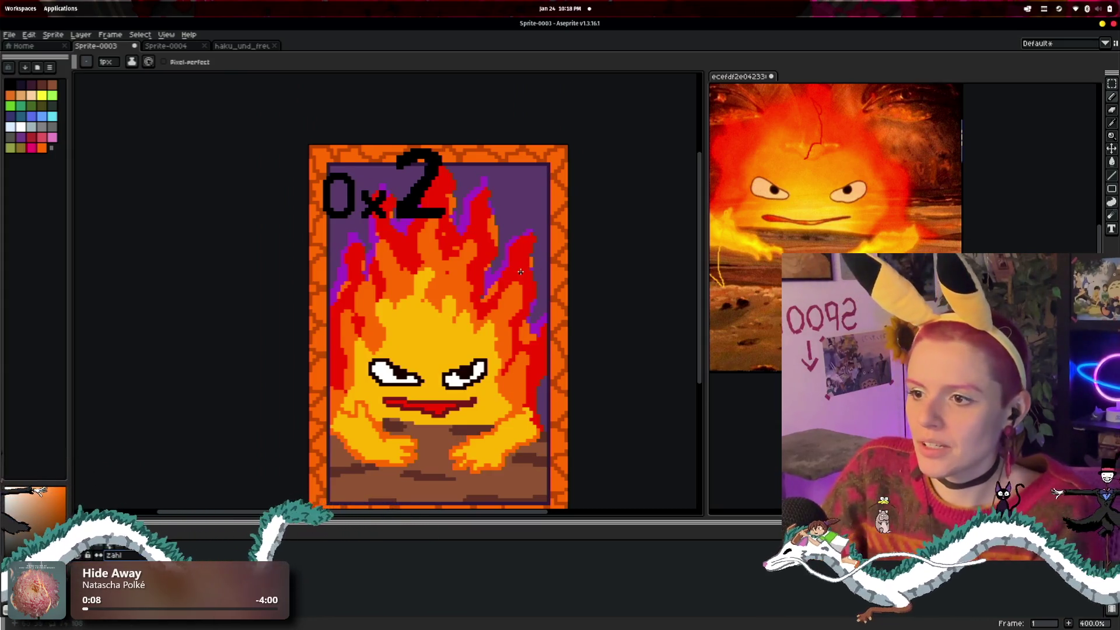
pyautogui.scroll(-1, 520, 272)
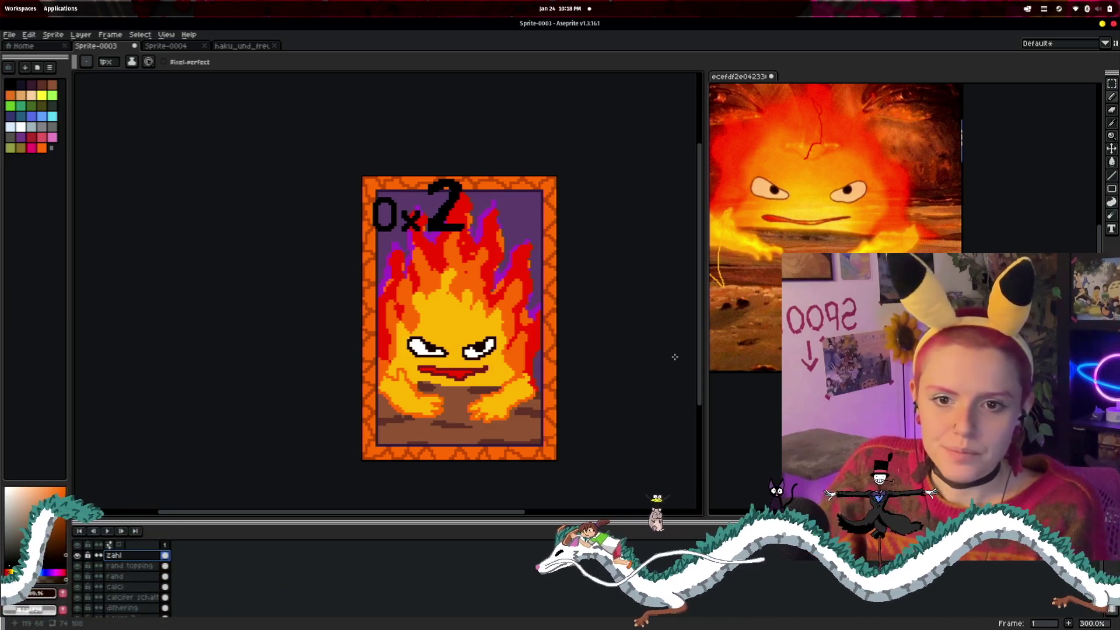
pyautogui.scroll(2, 472, 264)
pyautogui.moveTo(473, 265); pyautogui.dragTo(510, 327)
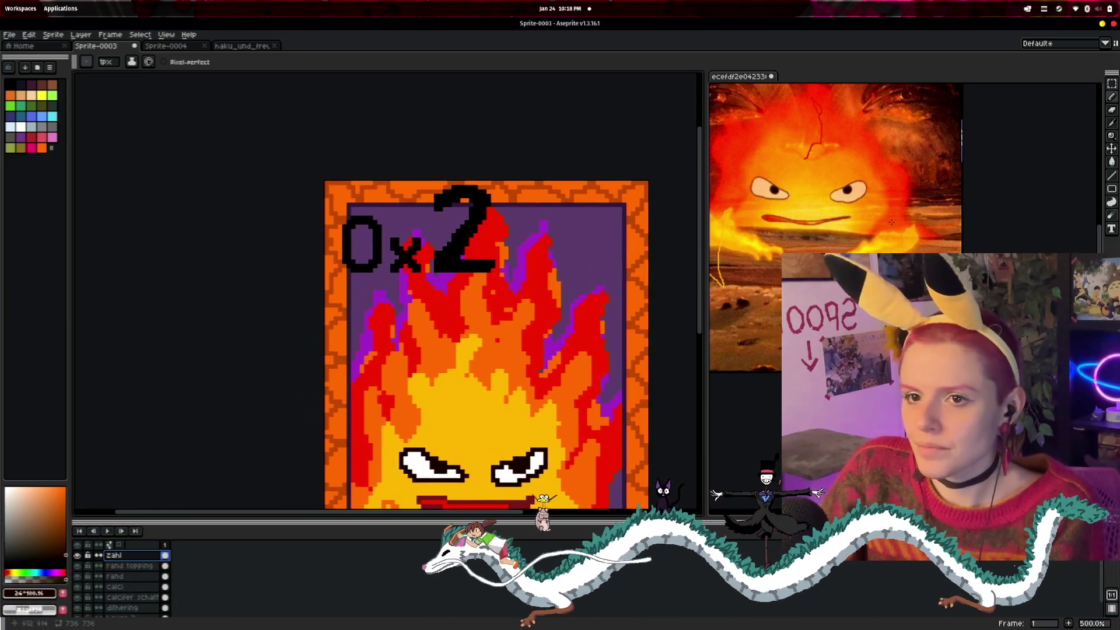
pyautogui.press('e')
pyautogui.moveTo(450, 230)
pyautogui.mouseDown()
pyautogui.moveTo(462, 239)
pyautogui.moveTo(445, 220)
pyautogui.moveTo(500, 249)
pyautogui.mouseUp()
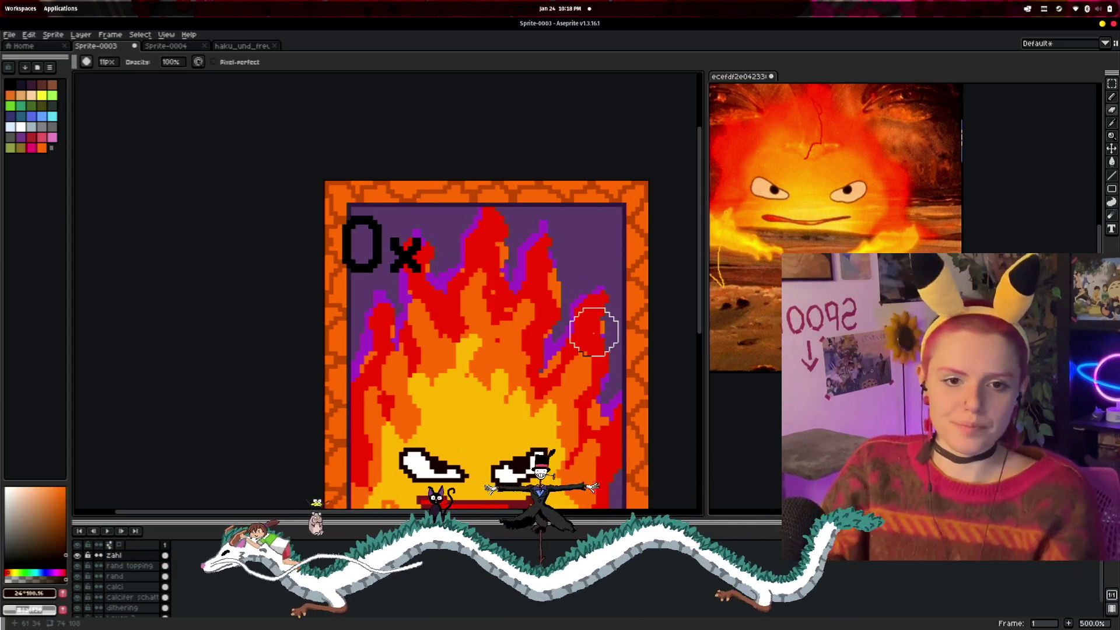
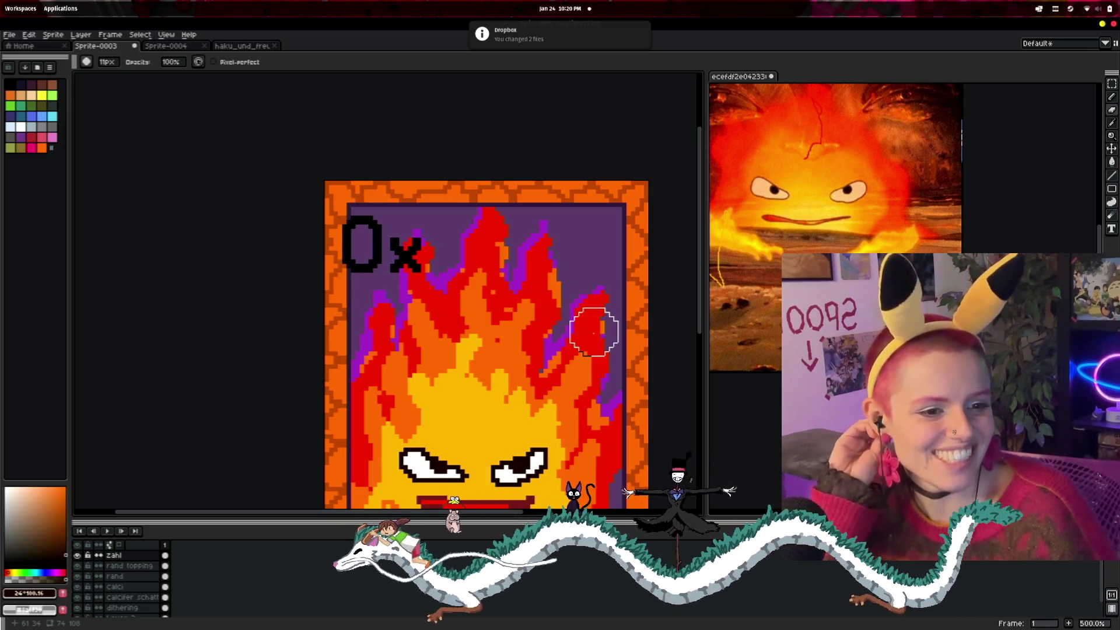
# - Zoom out and pan to show the whole Calcifer card, then bring up the Pop!_OS launcher
pyautogui.scroll(-2, 325, 279)
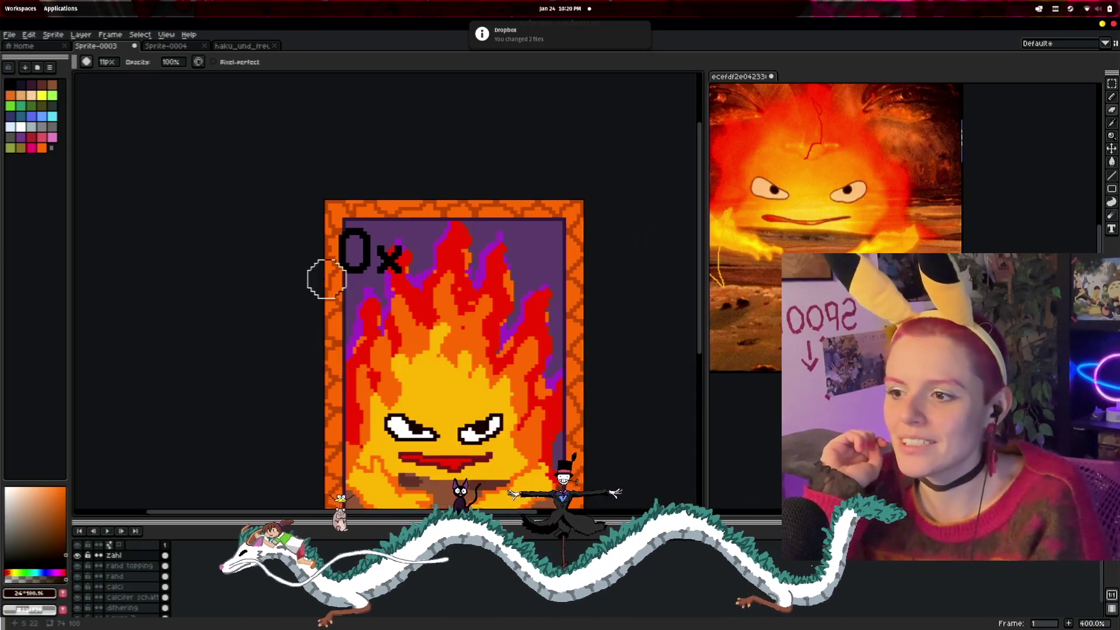
pyautogui.moveTo(576, 400)
pyautogui.mouseDown()
pyautogui.moveTo(597, 292)
pyautogui.moveTo(590, 333)
pyautogui.mouseUp()
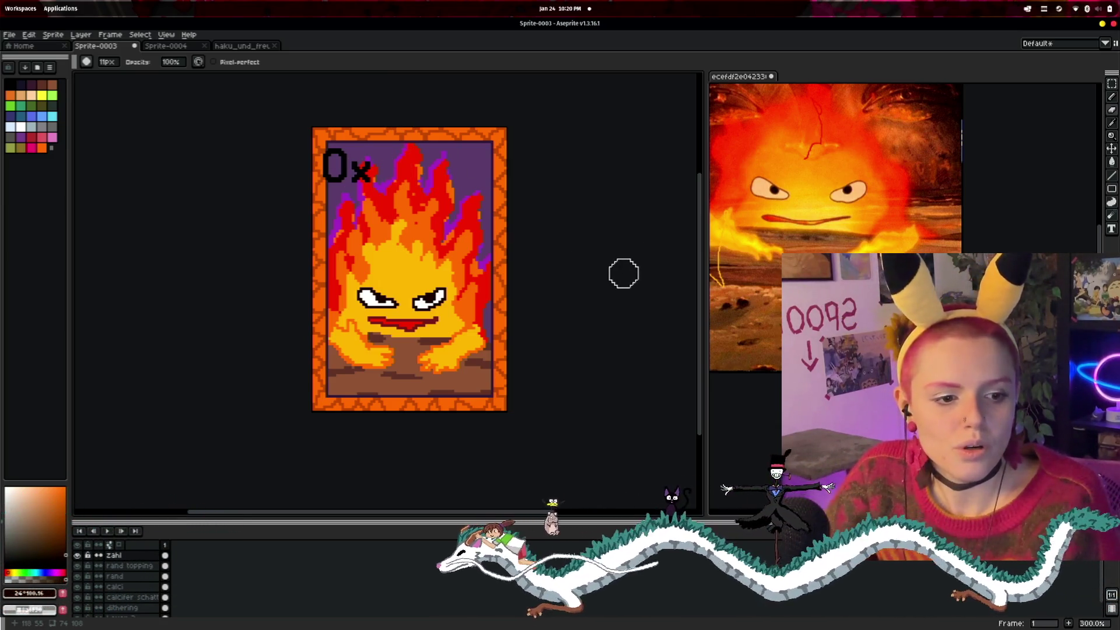
pyautogui.press('super')
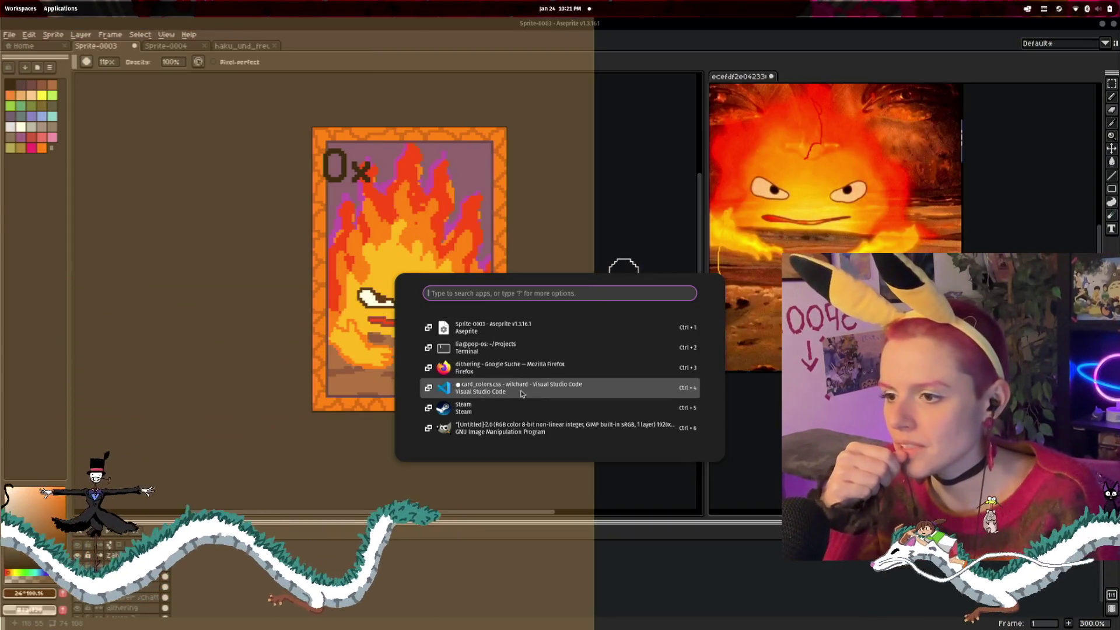
# - Look over the 0xWitchard Card Game page in Firefox, then return to card_colors.css in VS Code
pyautogui.click(521, 394)
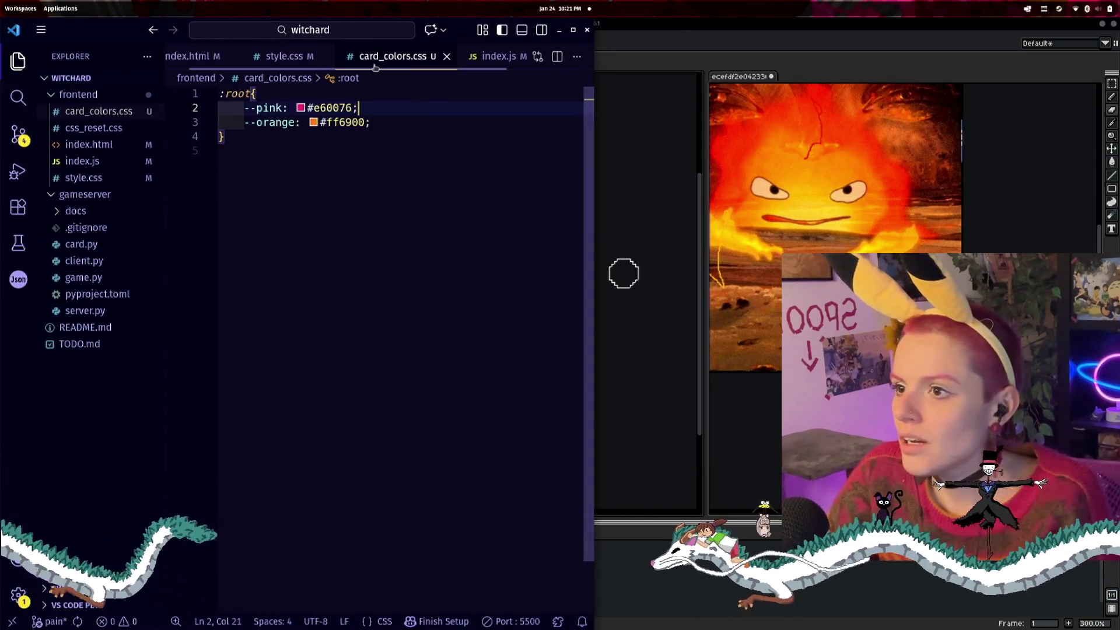
pyautogui.press('super')
pyautogui.click(524, 387)
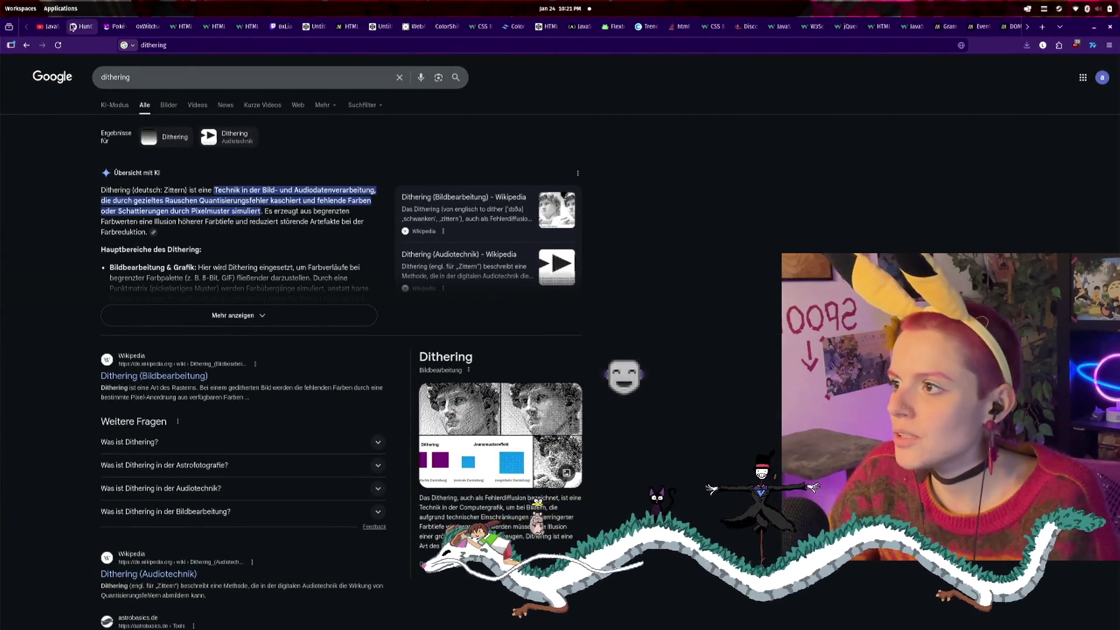
pyautogui.click(144, 27)
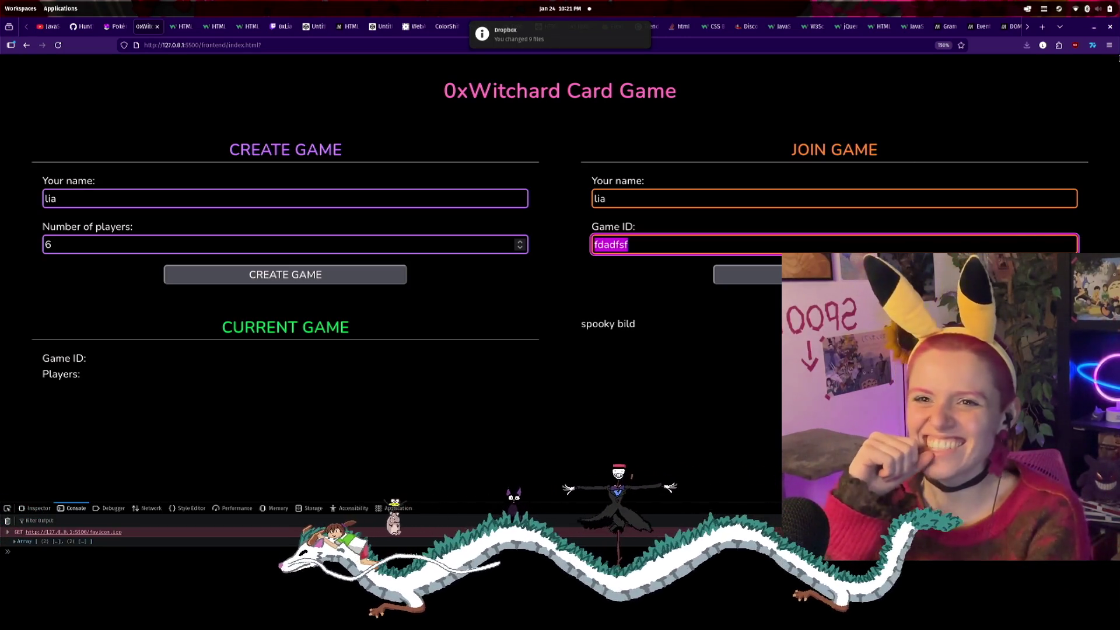
pyautogui.hotkey('alt', 'Tab')
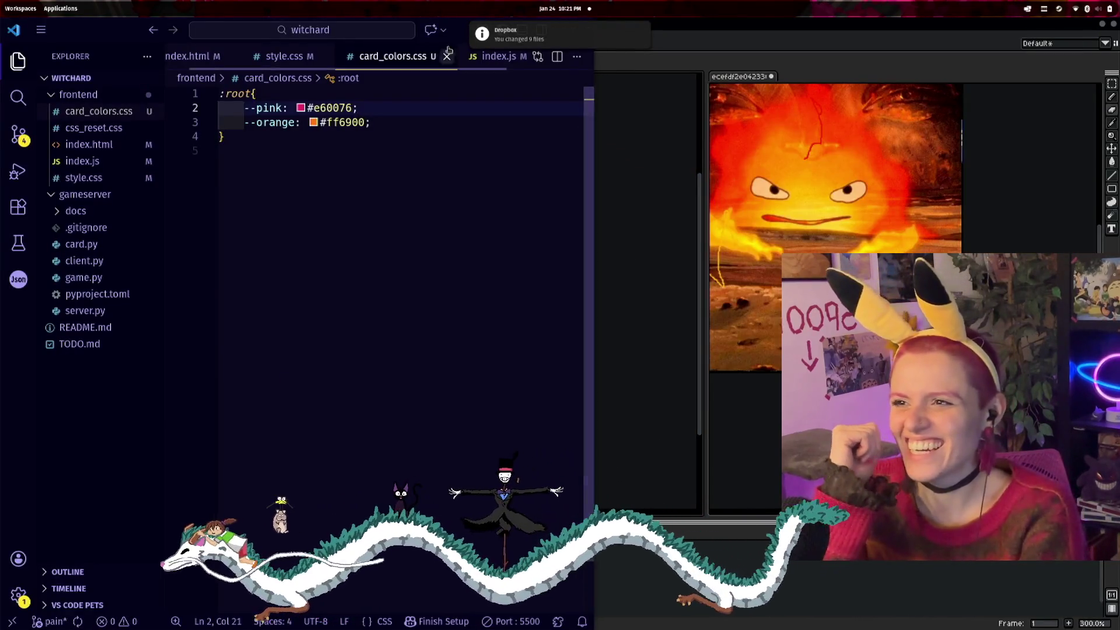
# - Bring Aseprite's Calcifer card sprite Sprite-0003 back to the front from VS Code
pyautogui.hotkey('alt', 'Tab')
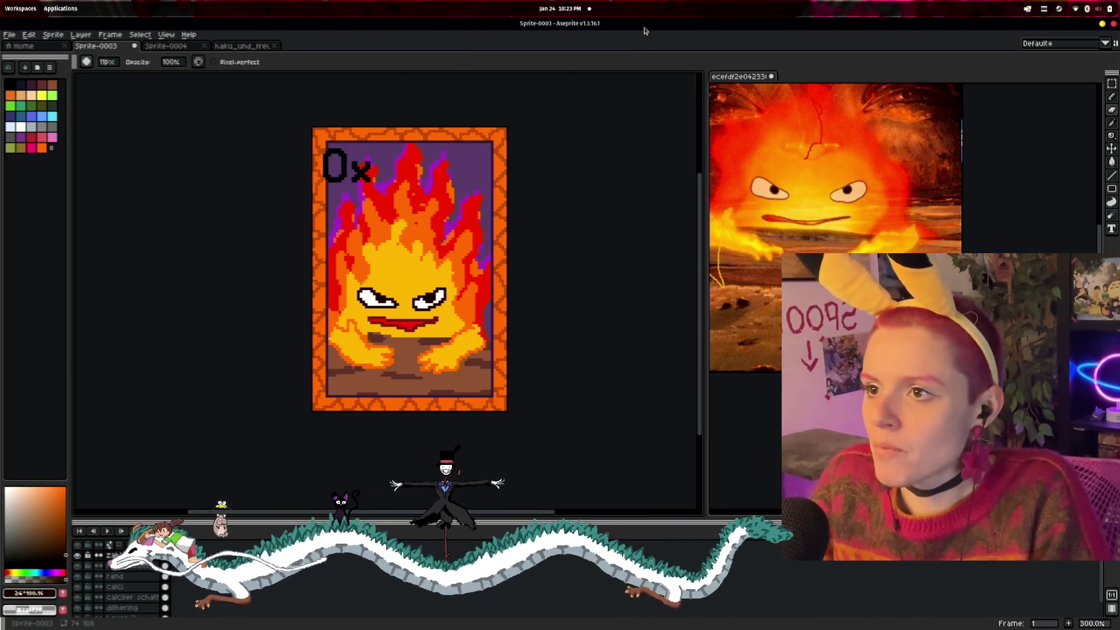
pyautogui.scroll(2, 488, 188)
pyautogui.moveTo(584, 164); pyautogui.dragTo(618, 146)
pyautogui.scroll(-1, 618, 147)
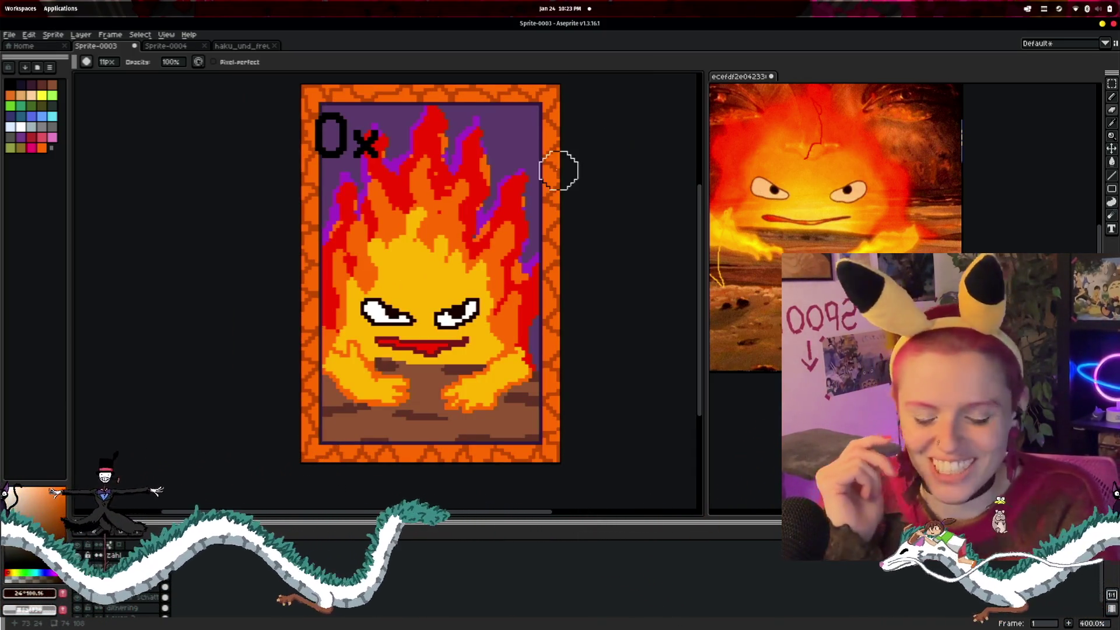
pyautogui.scroll(1, 432, 177)
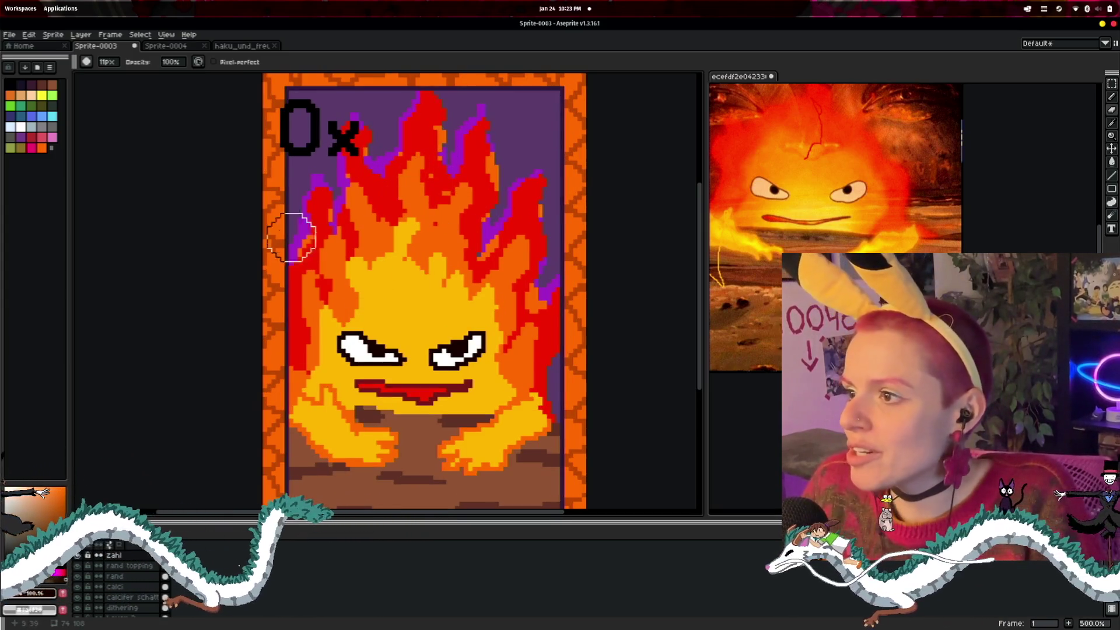
pyautogui.scroll(-1, 410, 229)
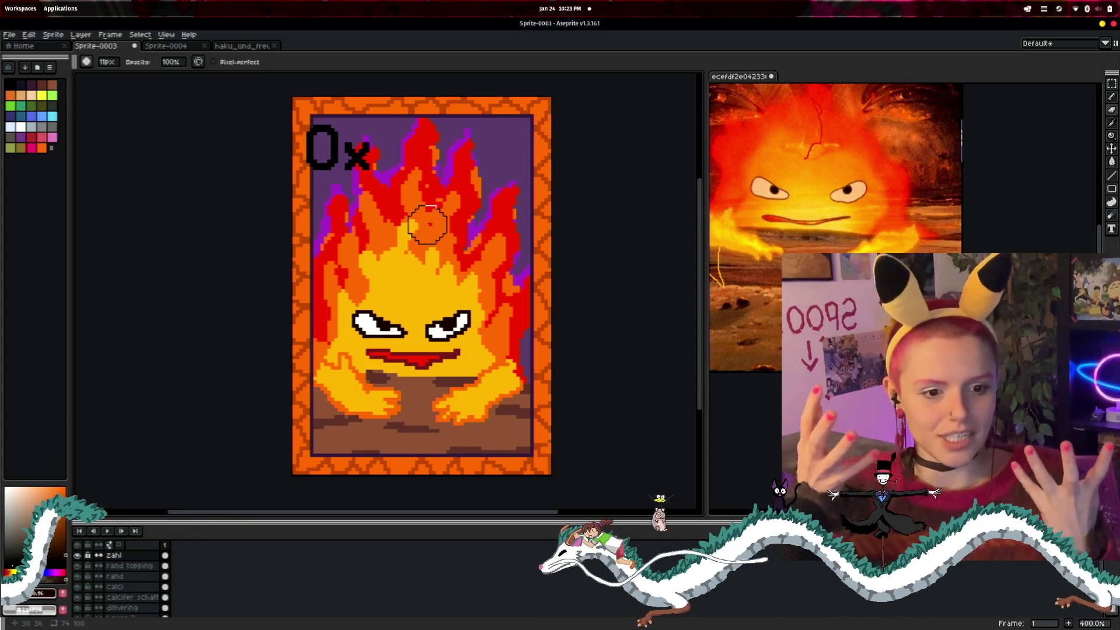
pyautogui.scroll(-5, 427, 224)
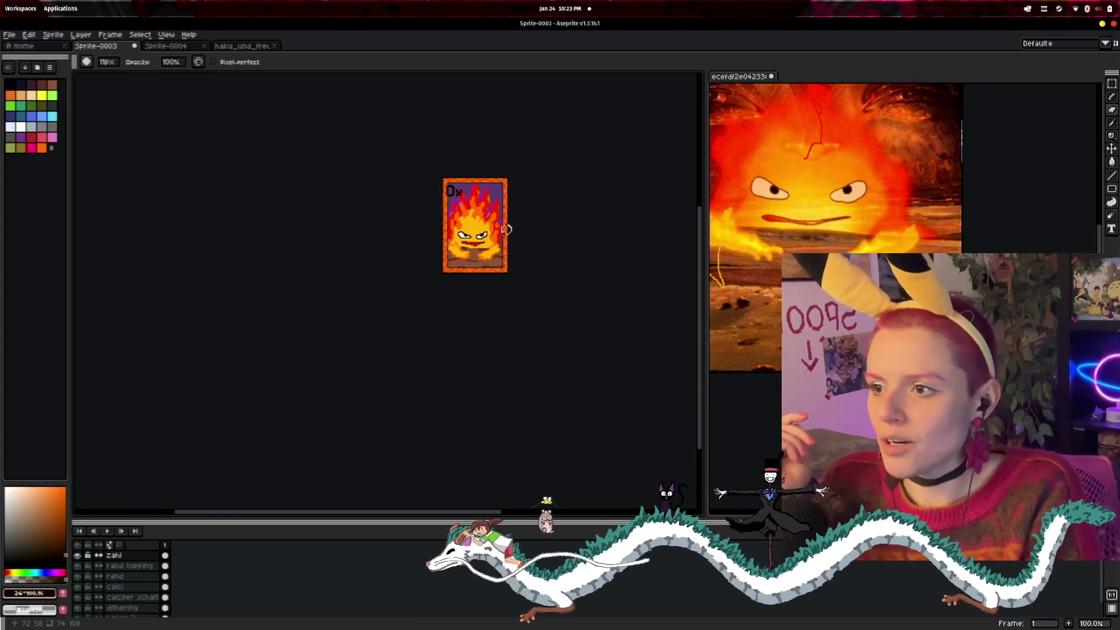
pyautogui.scroll(1, 501, 295)
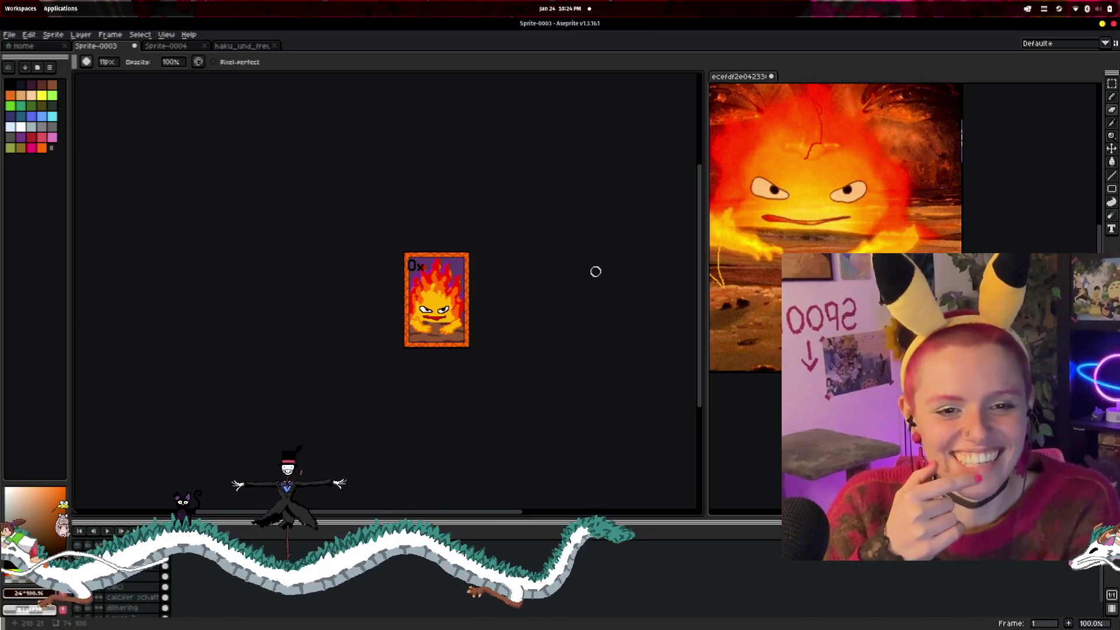
pyautogui.scroll(5, 465, 347)
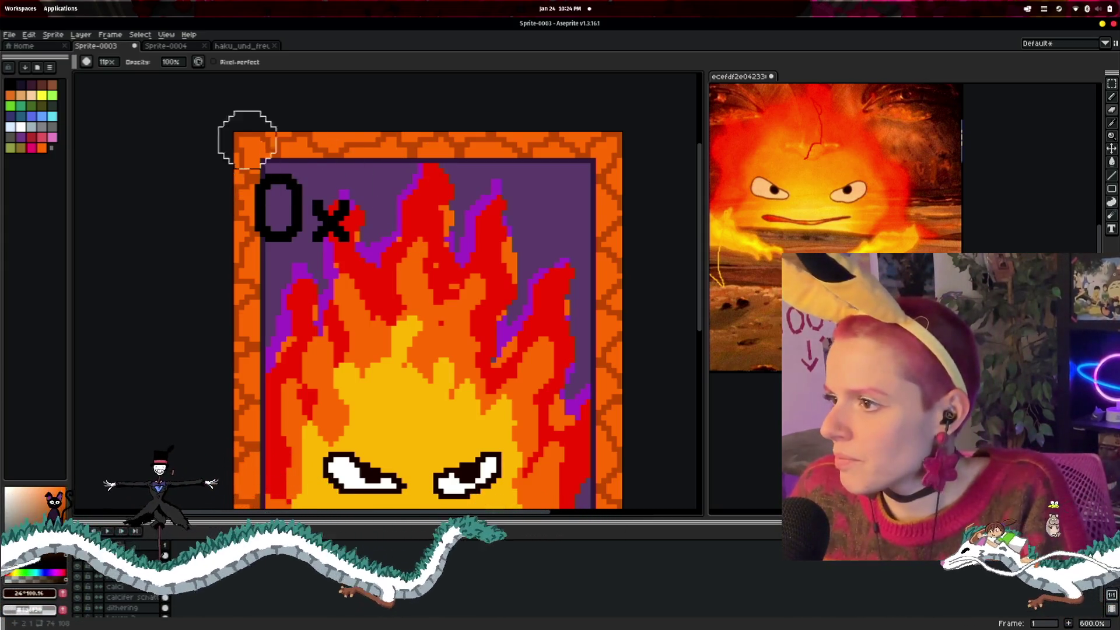
# - Marquee-select the 0x label at the card's top-left, briefly checking the Dropbox status menu
pyautogui.press('m')
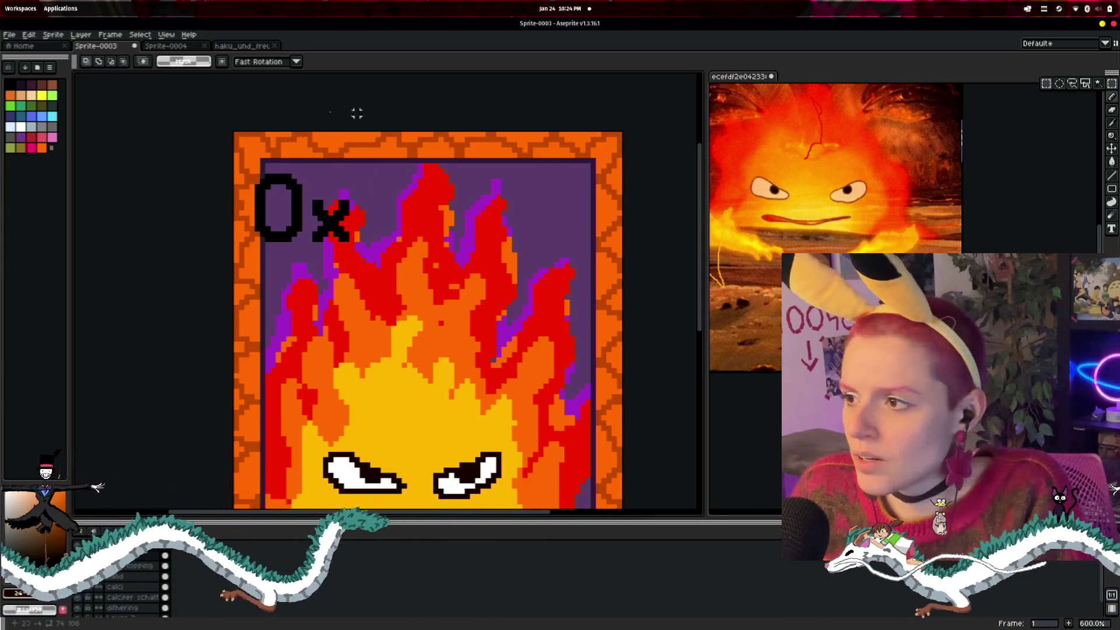
pyautogui.moveTo(246, 143); pyautogui.dragTo(431, 257)
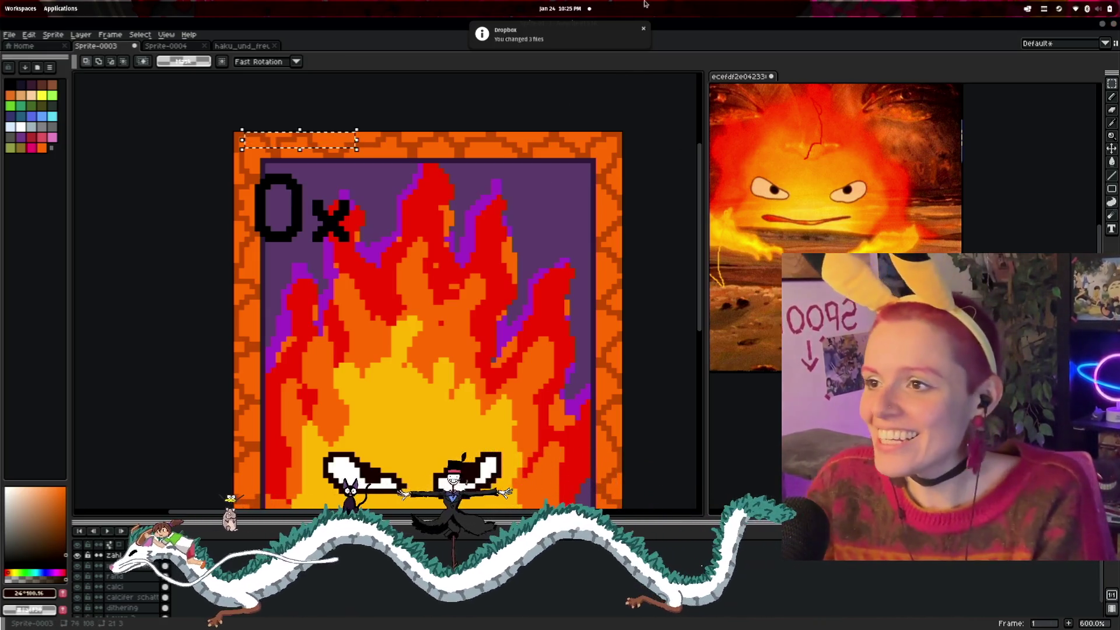
pyautogui.moveTo(639, 35)
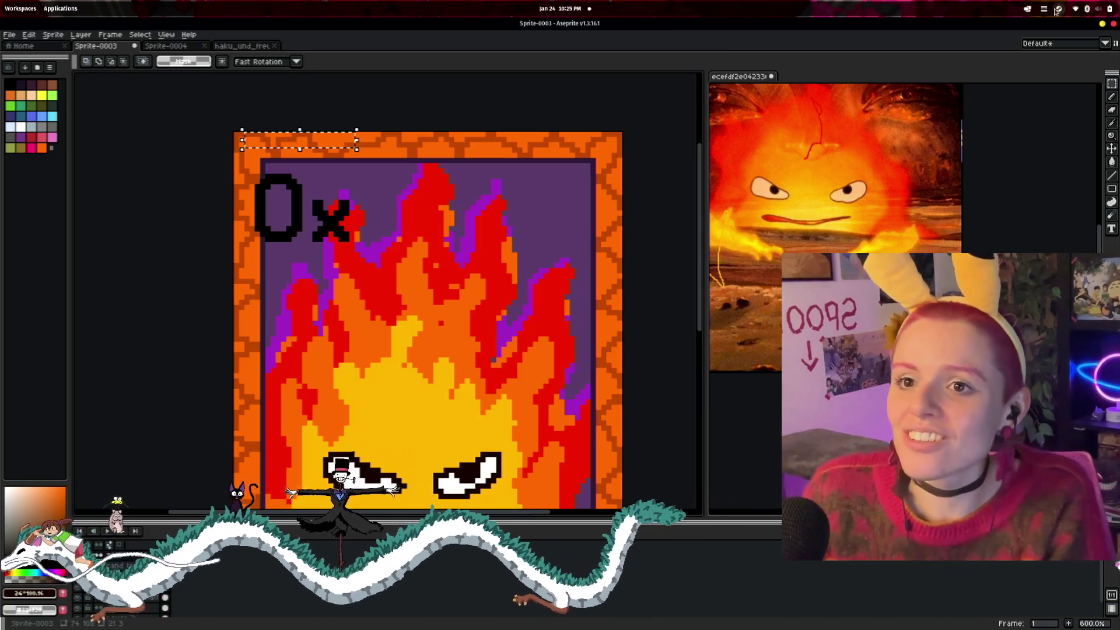
pyautogui.click(1027, 8)
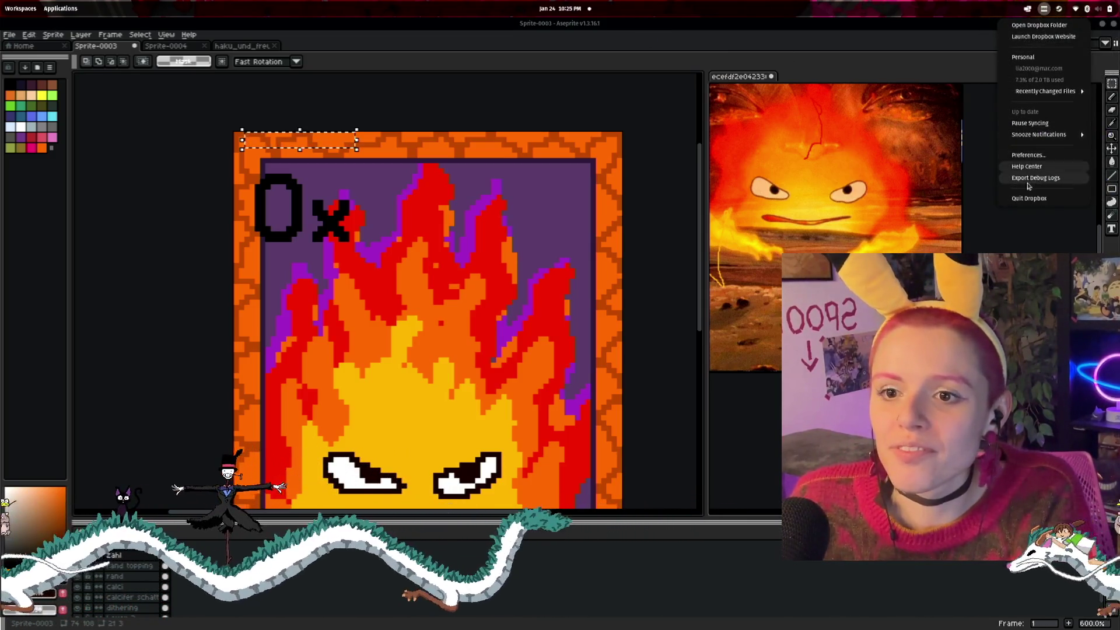
pyautogui.click(446, 236)
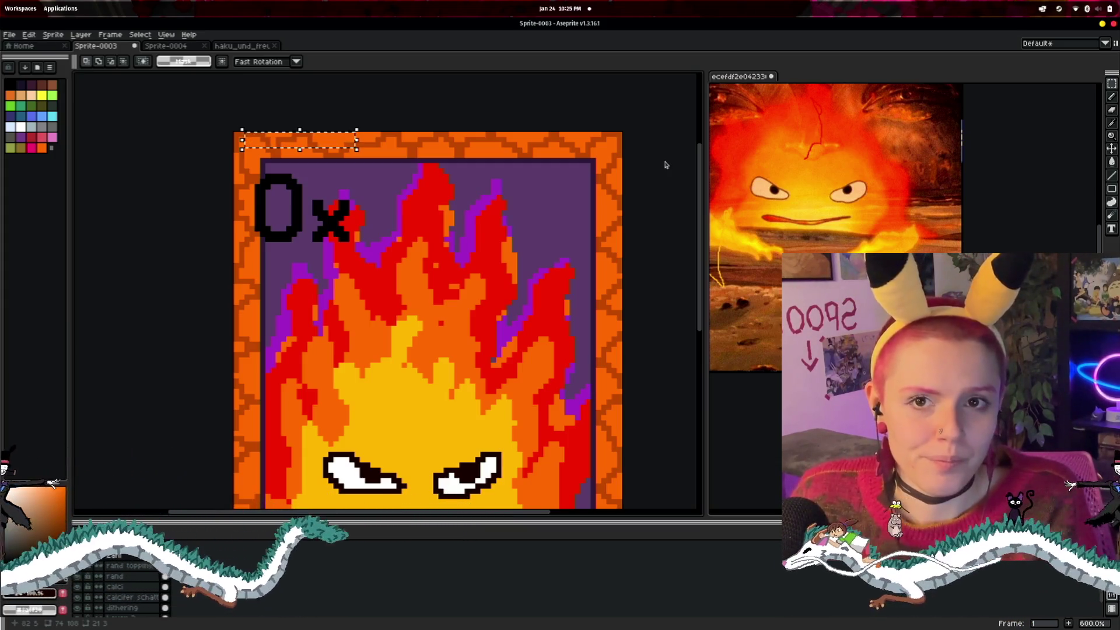
pyautogui.scroll(1, 665, 165)
pyautogui.hscroll(-3, 442, 147)
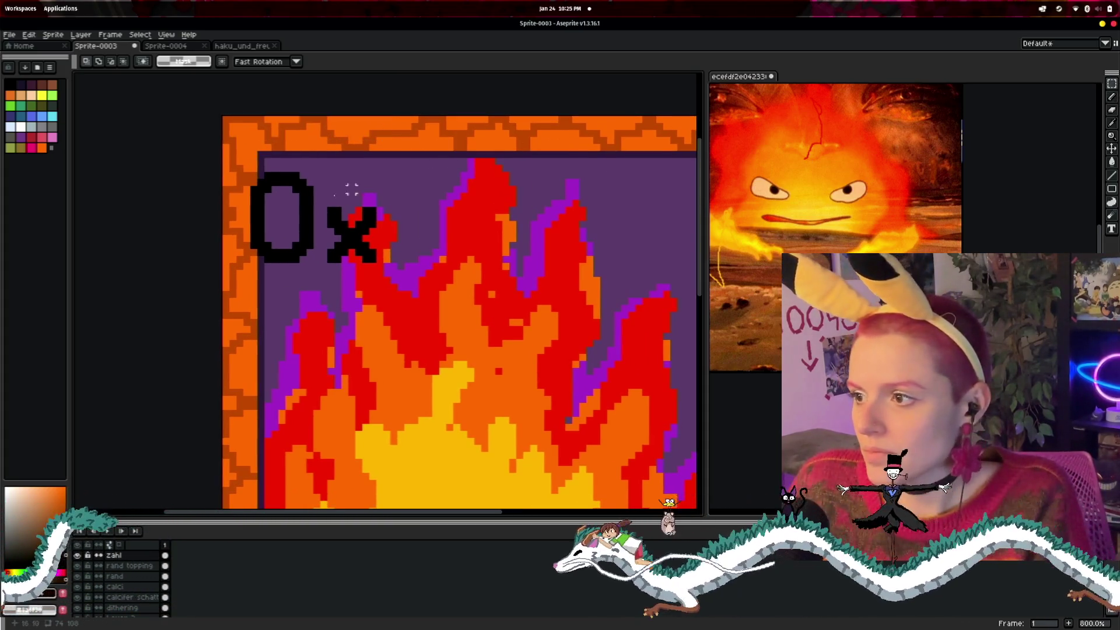
# - Move the selected 0x label up, enlarge it, and nudge it up and left into the corner
pyautogui.moveTo(367, 242); pyautogui.dragTo(363, 216)
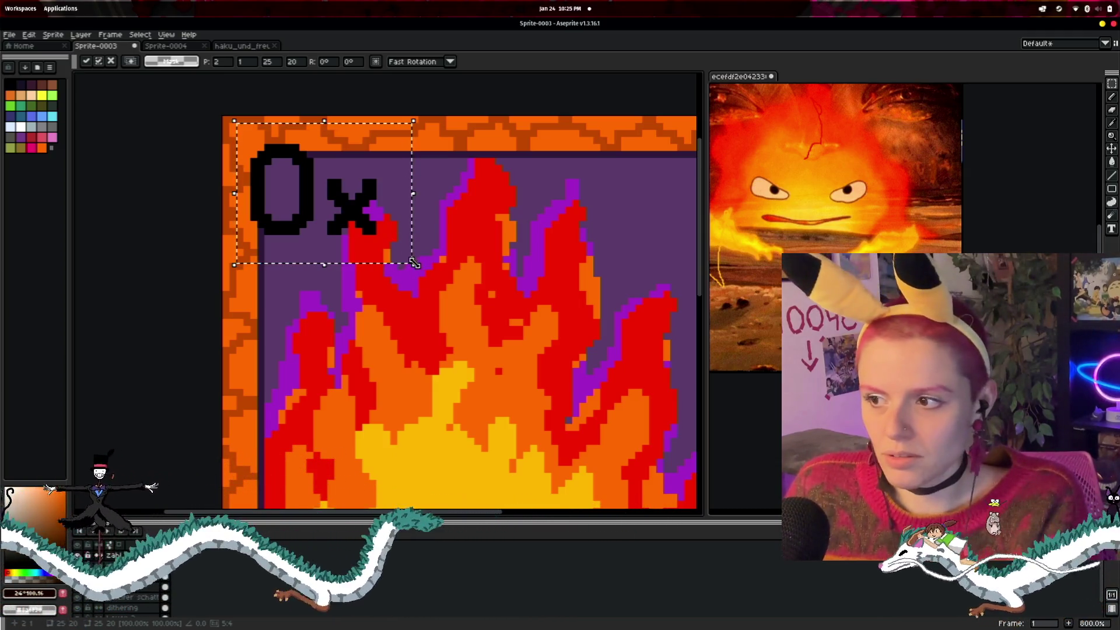
pyautogui.moveTo(417, 273); pyautogui.dragTo(495, 325)
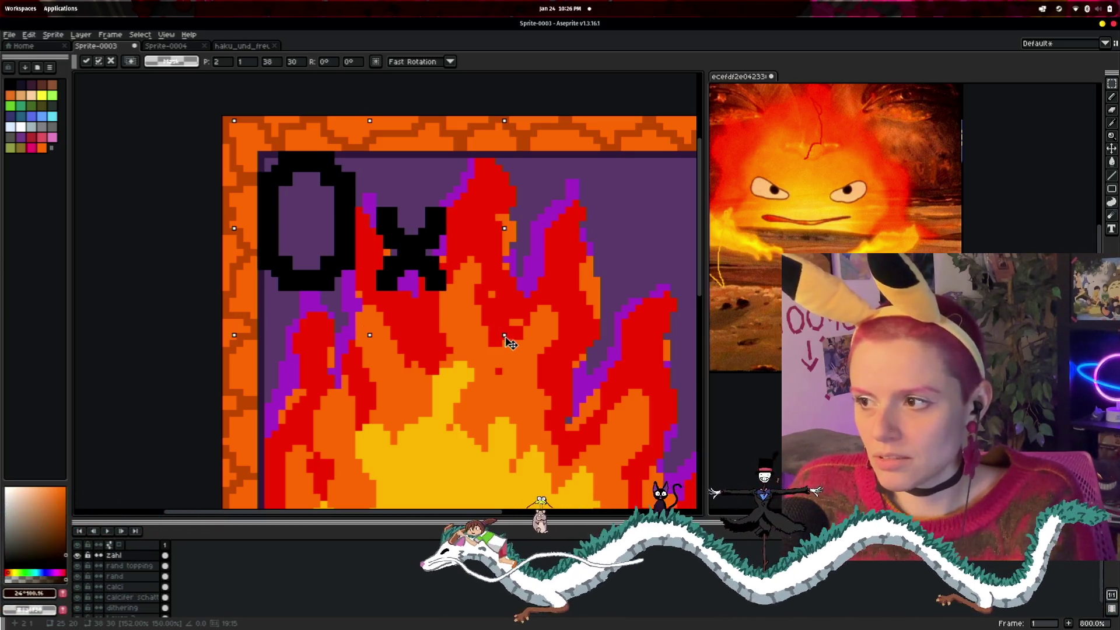
pyautogui.moveTo(510, 344)
pyautogui.mouseDown()
pyautogui.moveTo(522, 354)
pyautogui.moveTo(496, 322)
pyautogui.moveTo(508, 326)
pyautogui.mouseUp()
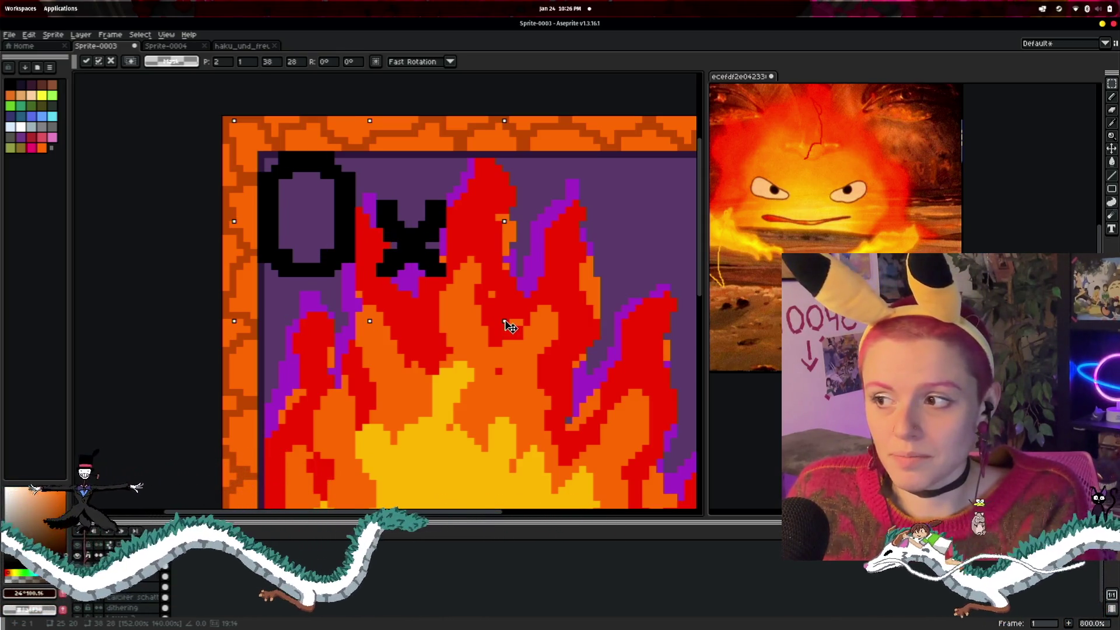
pyautogui.moveTo(419, 254); pyautogui.dragTo(409, 237)
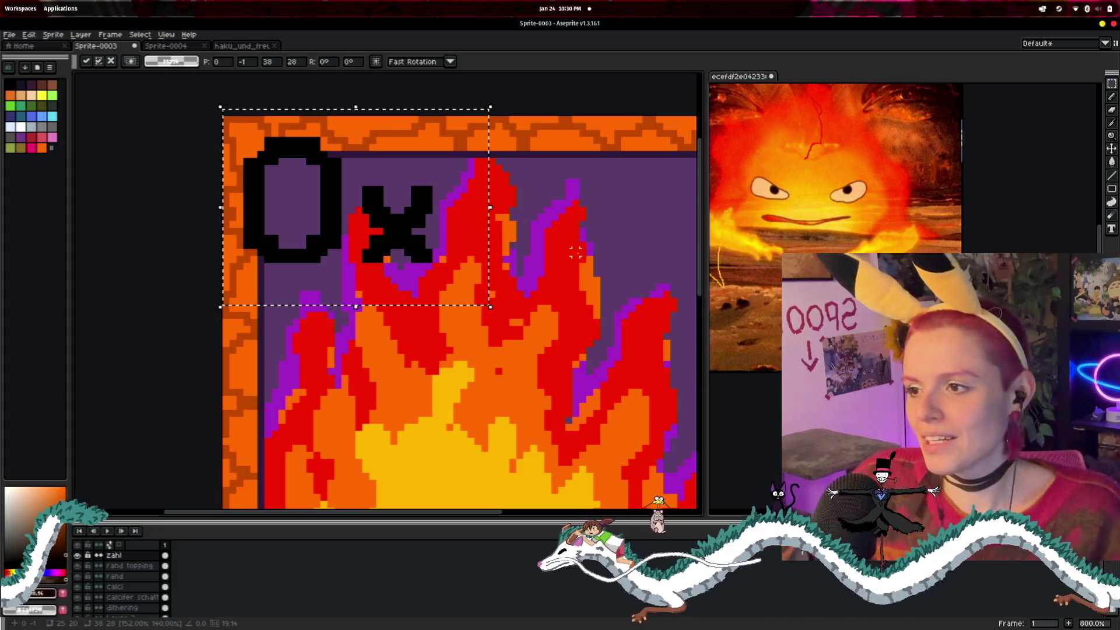
pyautogui.scroll(-4, 425, 304)
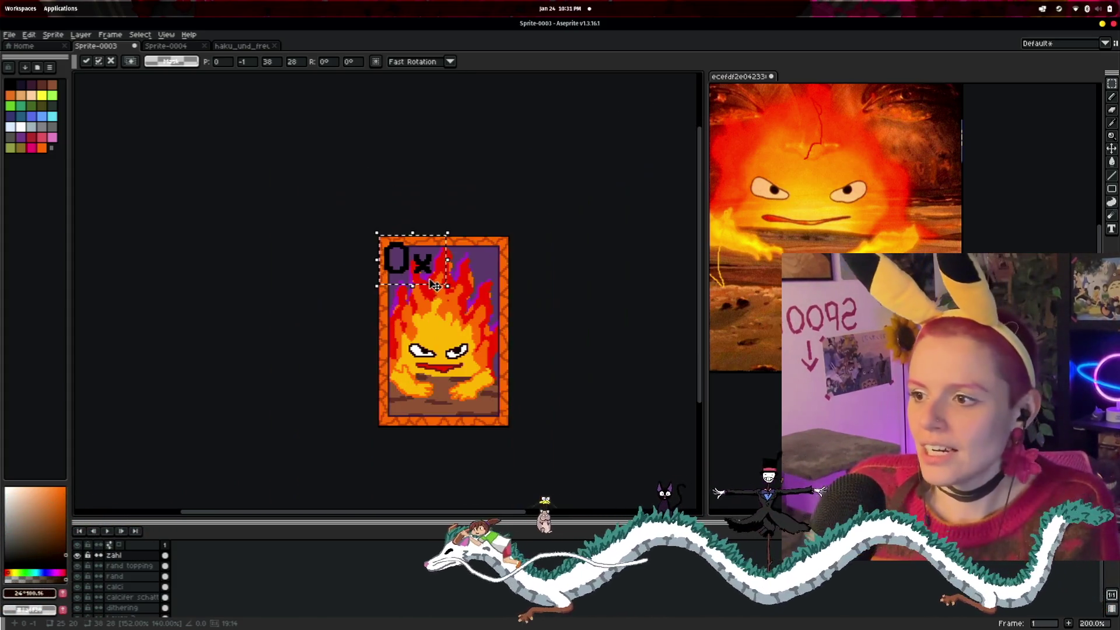
pyautogui.scroll(2, 426, 304)
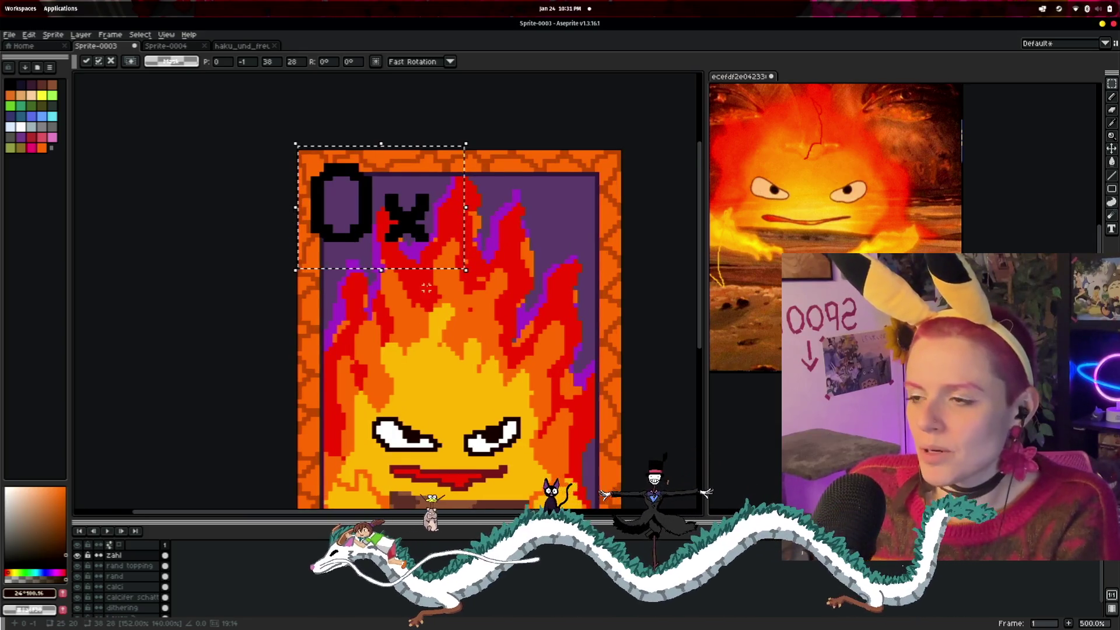
pyautogui.scroll(1, 402, 239)
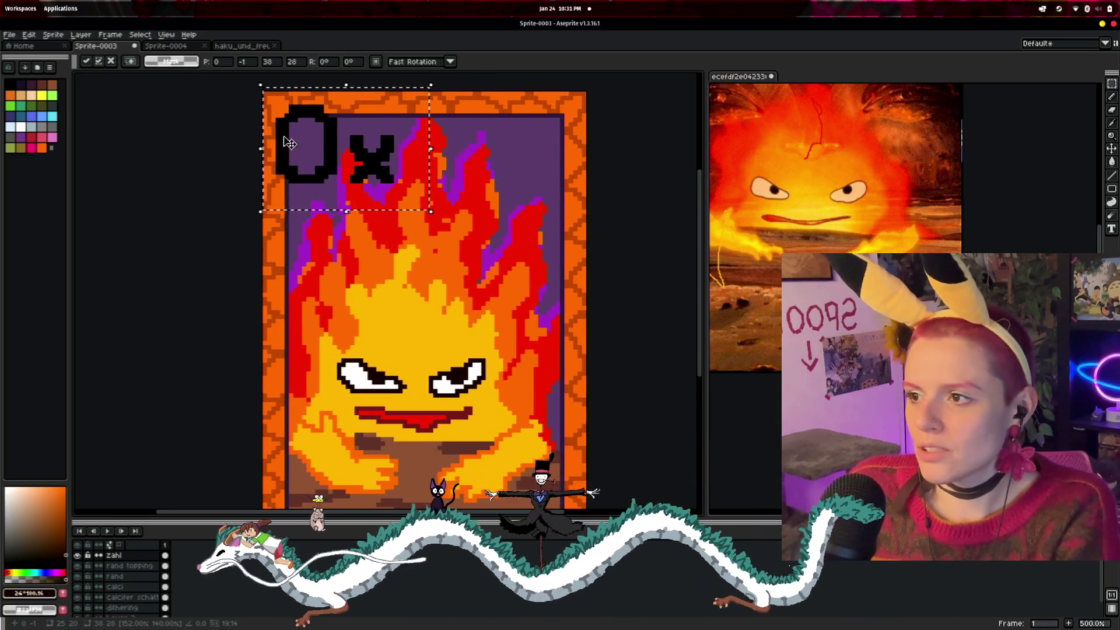
pyautogui.scroll(-3, 346, 250)
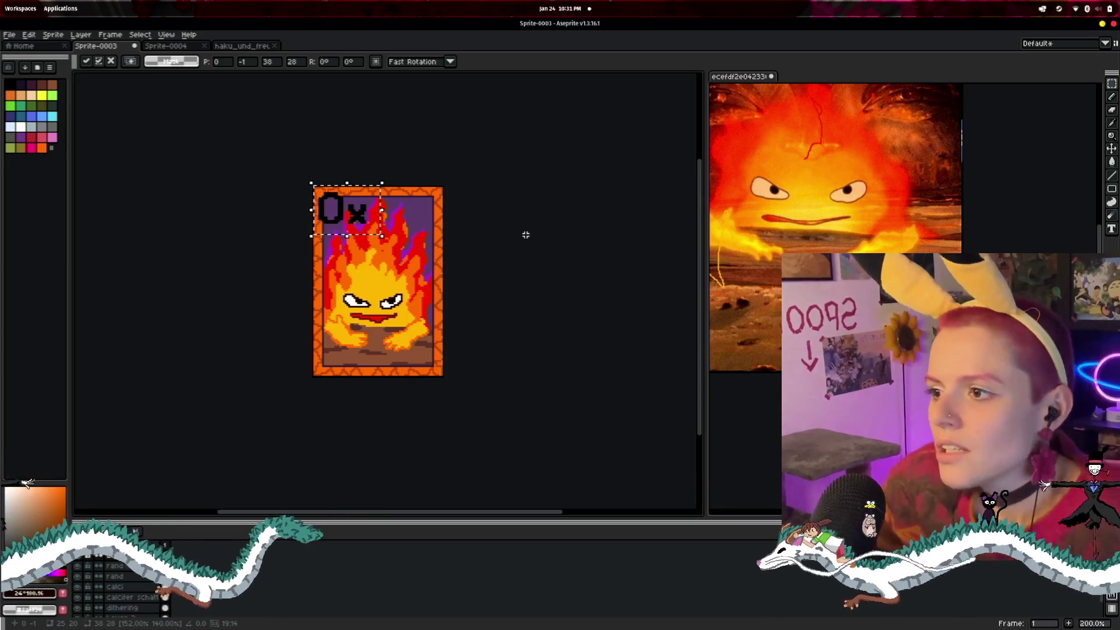
# - Zoom in on the 0x label, shift it up-left, and make it narrower and shorter
pyautogui.scroll(3, 443, 268)
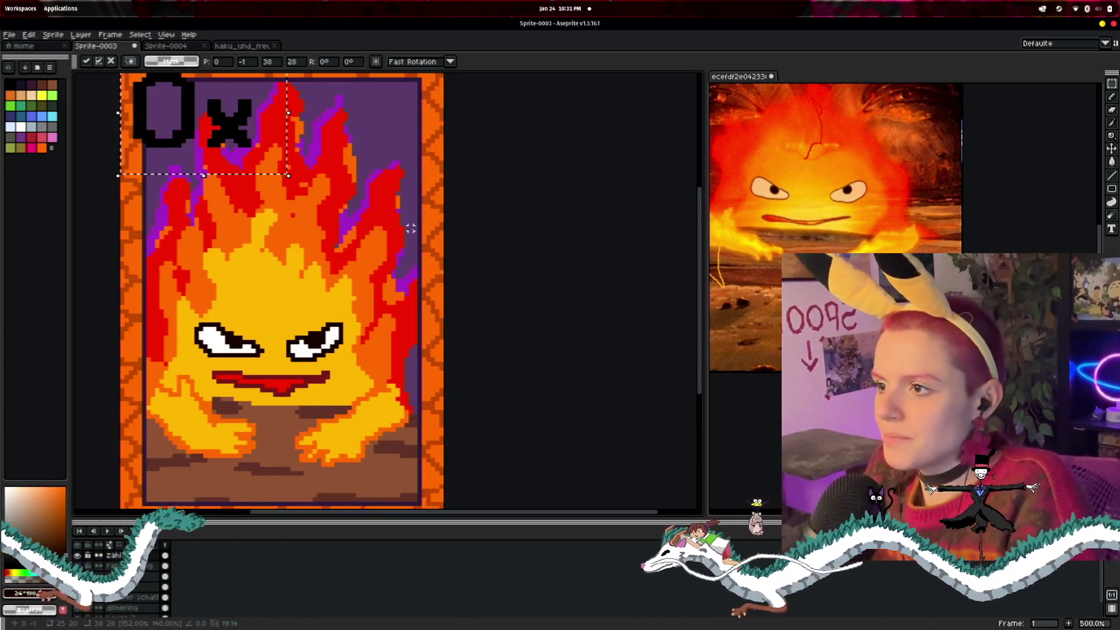
pyautogui.moveTo(269, 186); pyautogui.dragTo(474, 286)
pyautogui.scroll(1, 474, 286)
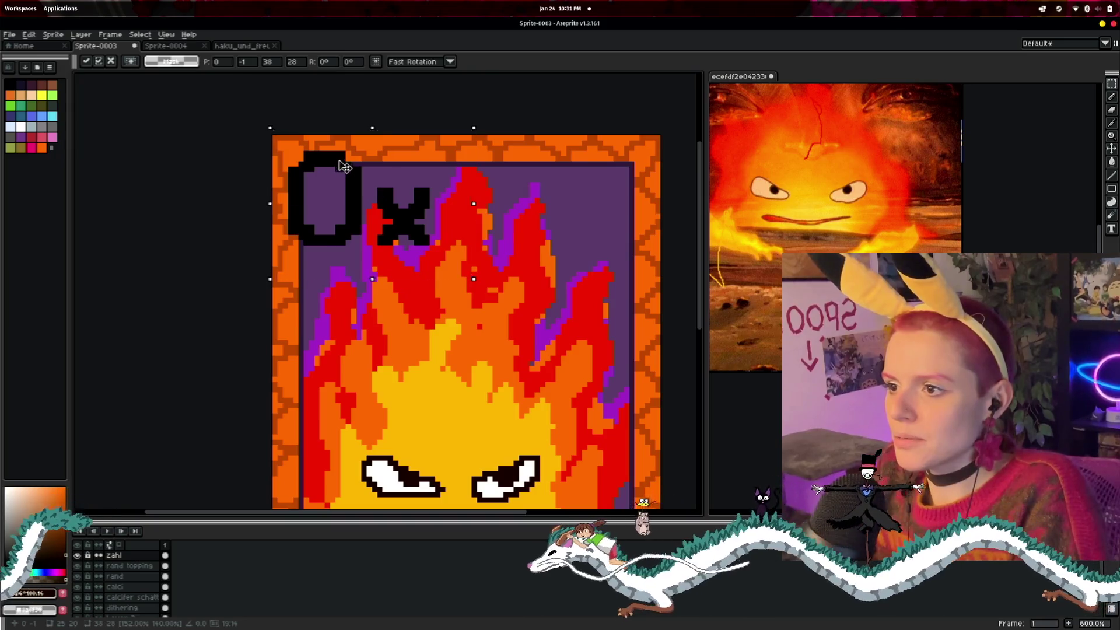
pyautogui.moveTo(374, 161); pyautogui.dragTo(347, 151)
pyautogui.moveTo(490, 193); pyautogui.dragTo(453, 193)
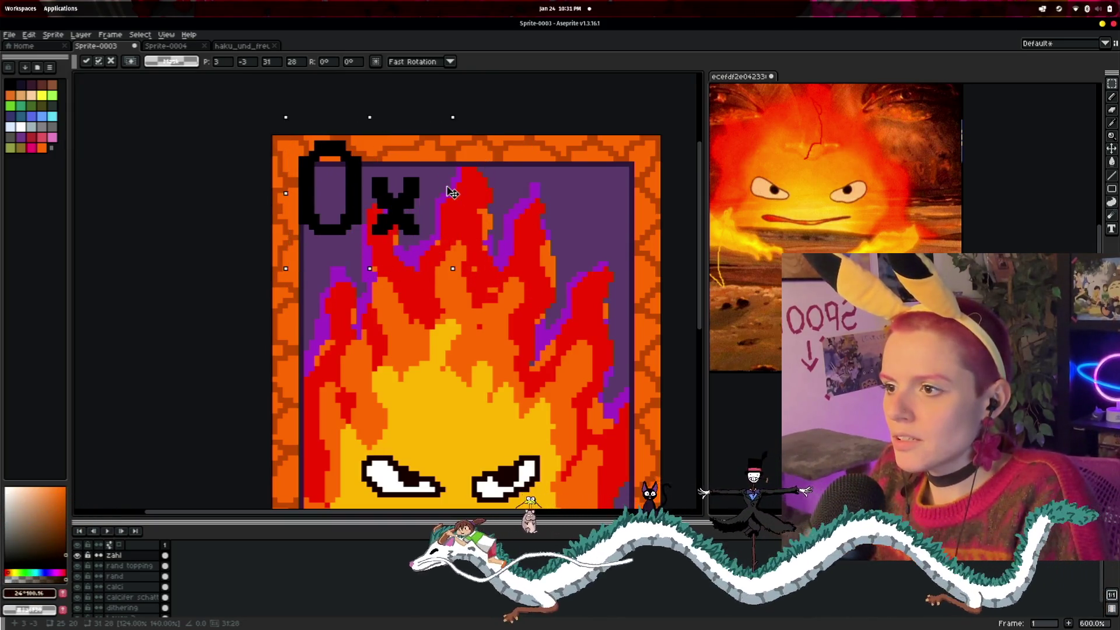
pyautogui.moveTo(371, 269); pyautogui.dragTo(371, 237)
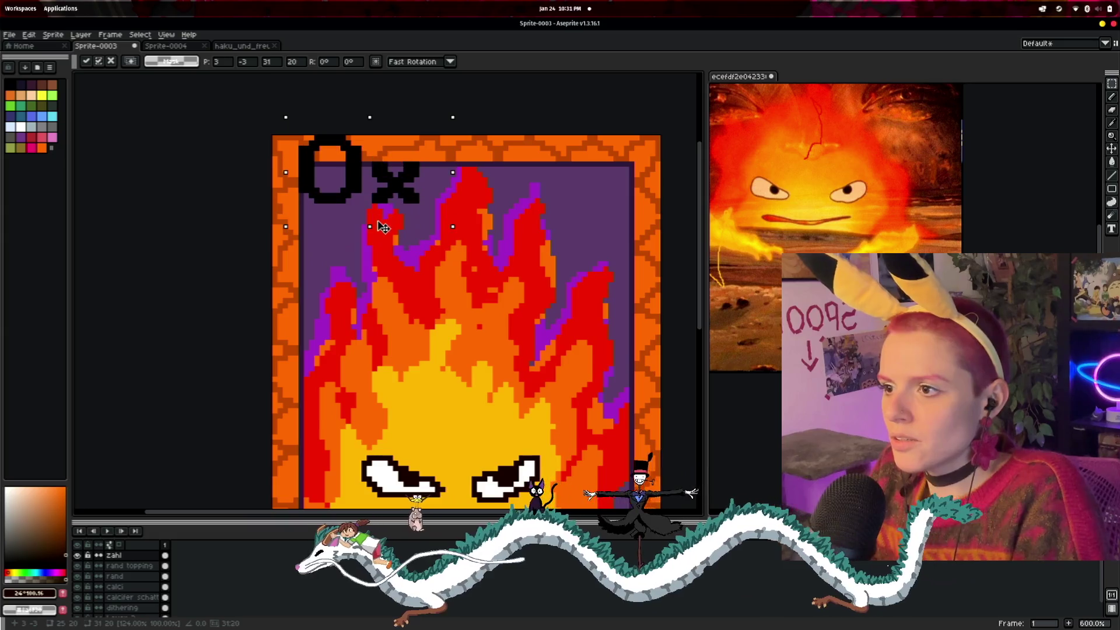
# - Narrow and squash the 0x label further, lift it against the top edge, and commit it
pyautogui.moveTo(454, 174); pyautogui.dragTo(421, 178)
pyautogui.press('Right')
pyautogui.press('Right')
pyautogui.press('Down')
pyautogui.press('Down')
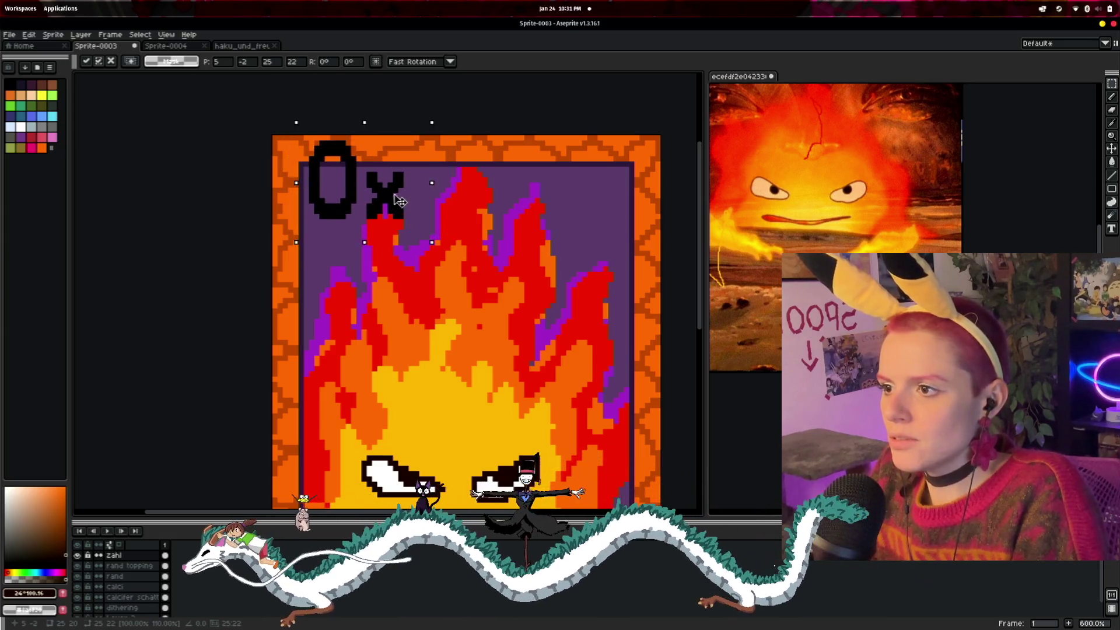
pyautogui.moveTo(363, 126); pyautogui.dragTo(363, 140)
pyautogui.moveTo(308, 228); pyautogui.dragTo(307, 210)
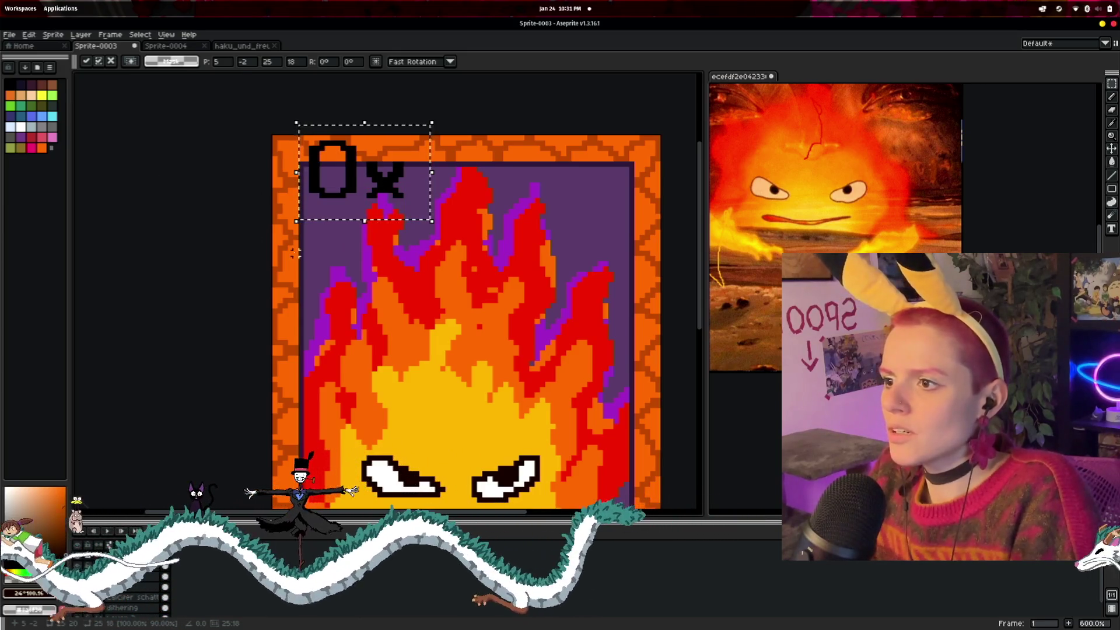
pyautogui.click(295, 252)
pyautogui.click(1109, 99)
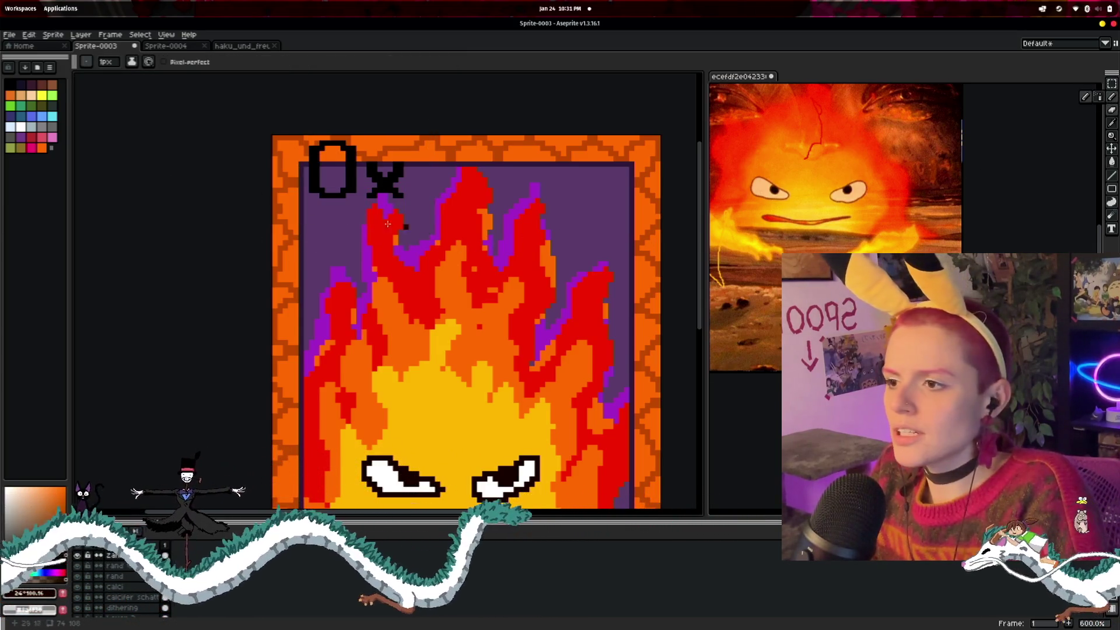
# - Pencil a large black 4 beneath the 0x label, discarding an initial sketched 2
pyautogui.moveTo(326, 235)
pyautogui.mouseDown()
pyautogui.moveTo(347, 211)
pyautogui.moveTo(315, 298)
pyautogui.moveTo(370, 334)
pyautogui.mouseUp()
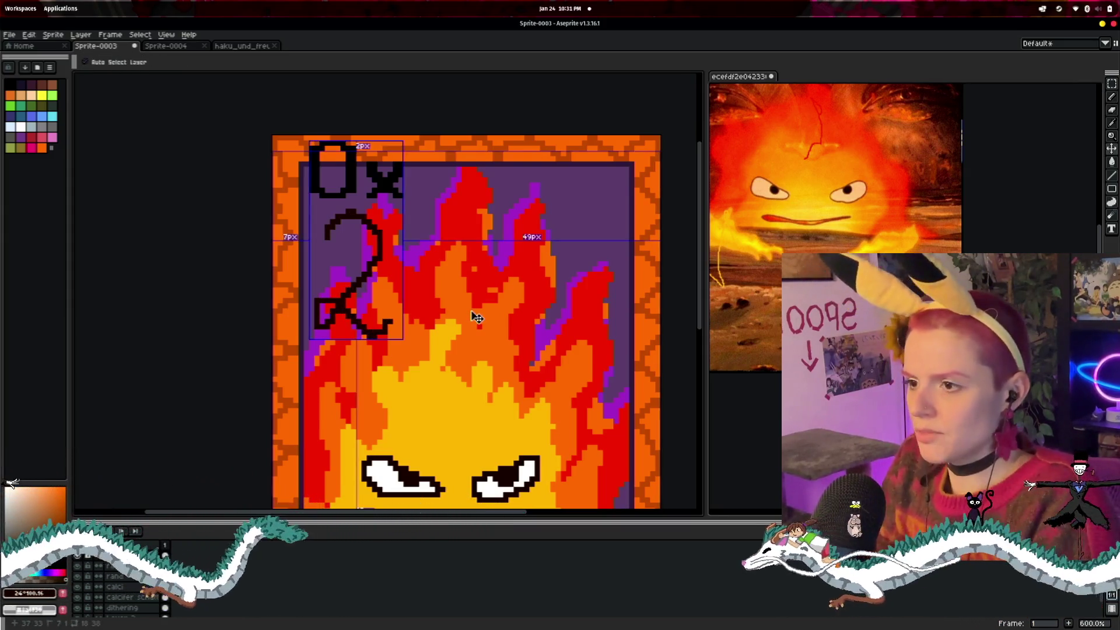
pyautogui.hotkey('ctrl', 'z')
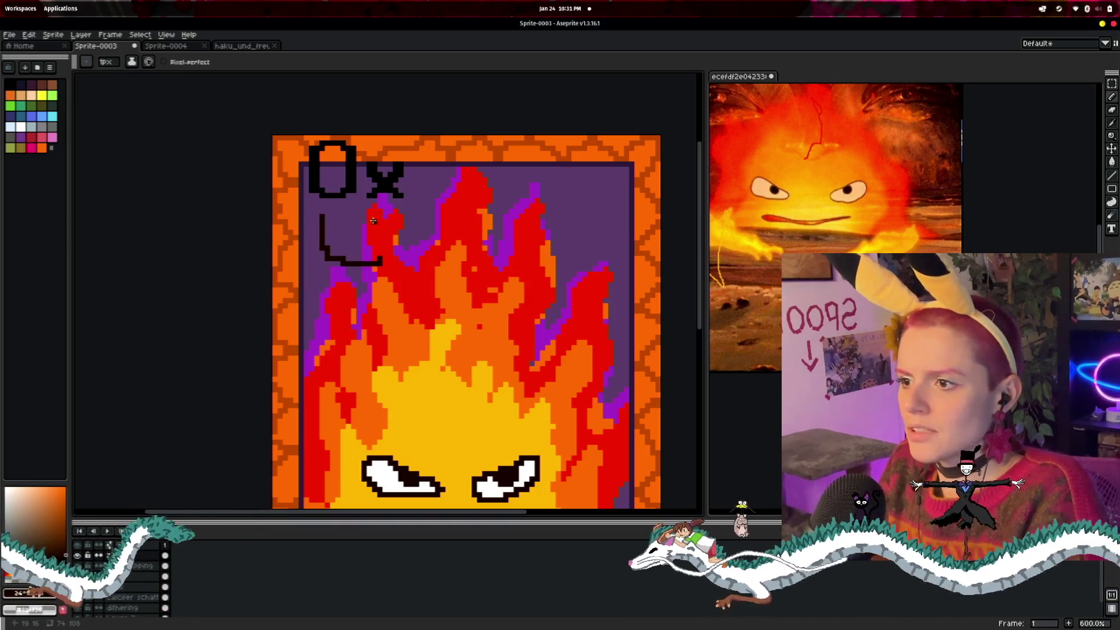
pyautogui.scroll(-4, 459, 236)
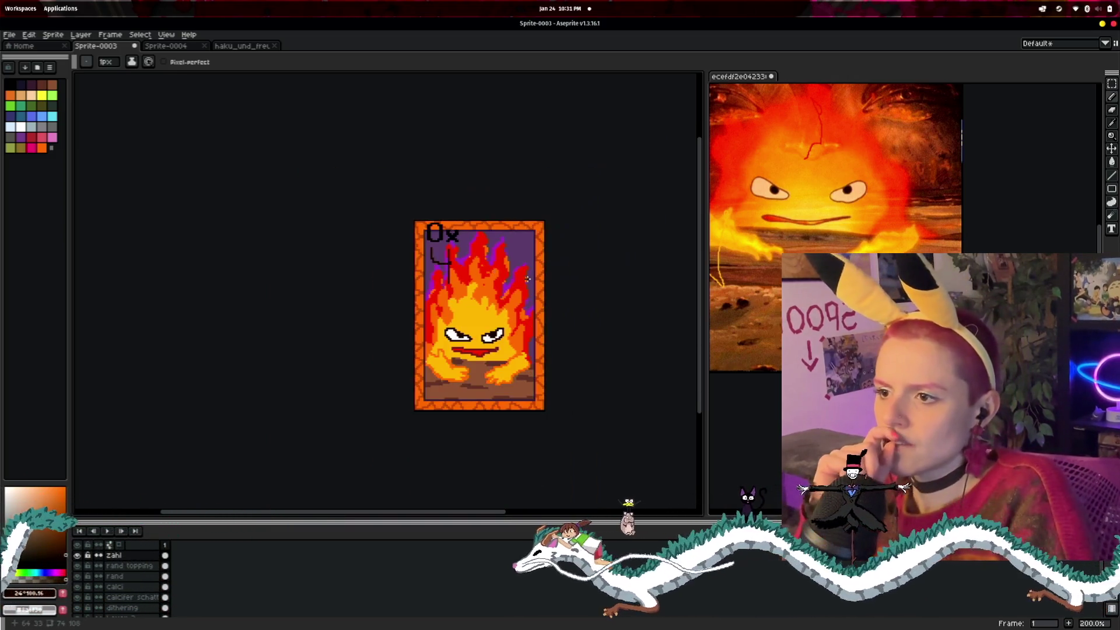
pyautogui.scroll(2, 354, 229)
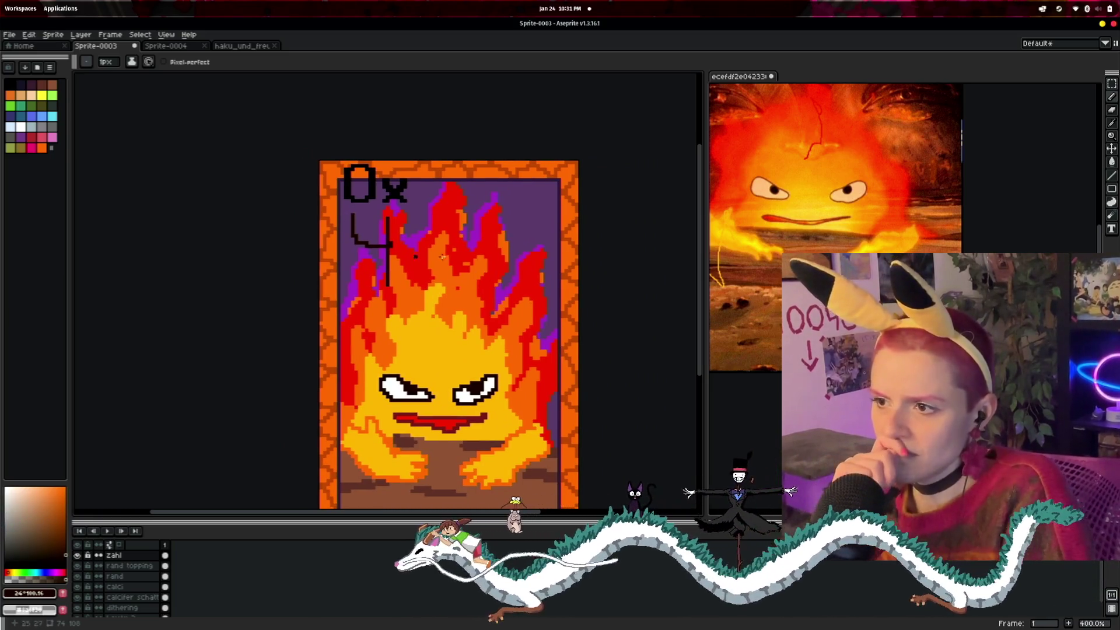
pyautogui.scroll(-2, 442, 257)
pyautogui.scroll(2, 499, 245)
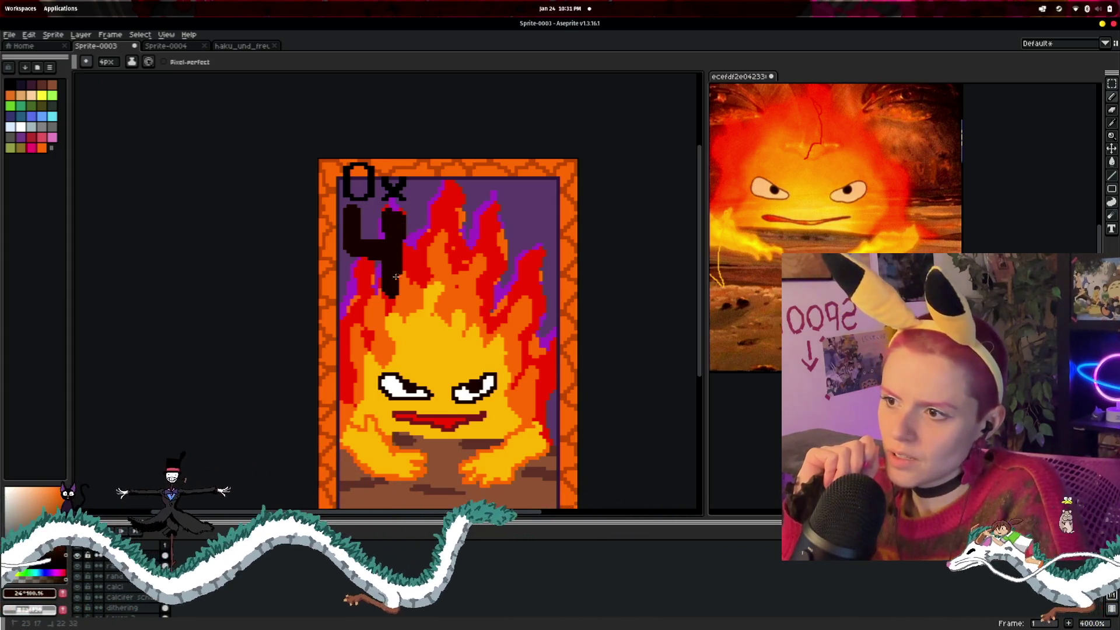
pyautogui.moveTo(353, 194); pyautogui.dragTo(398, 181)
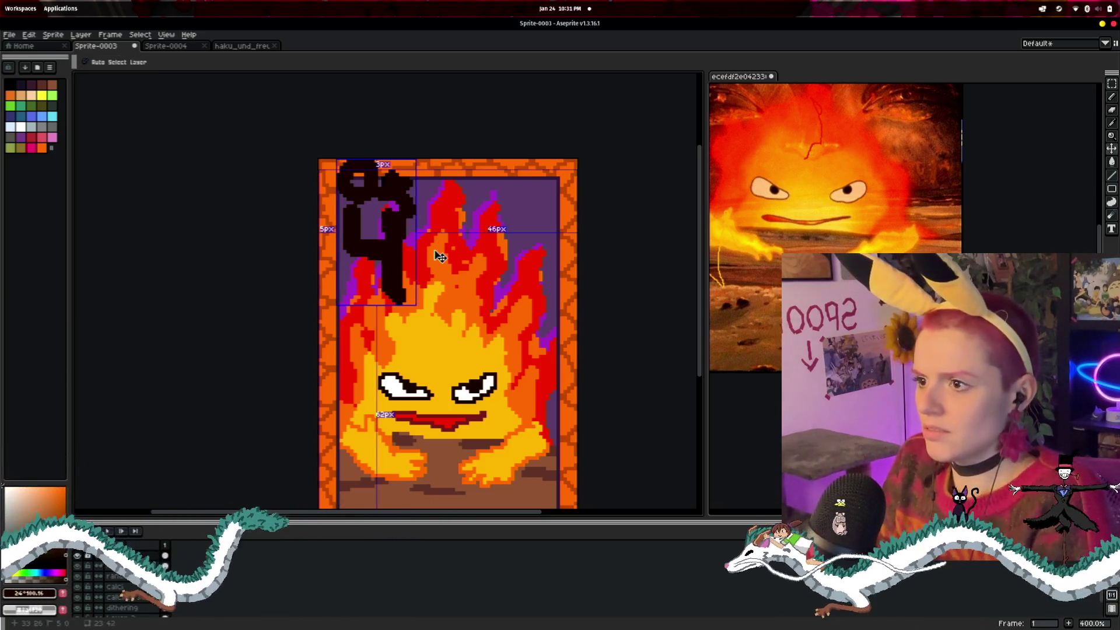
pyautogui.scroll(-2, 595, 235)
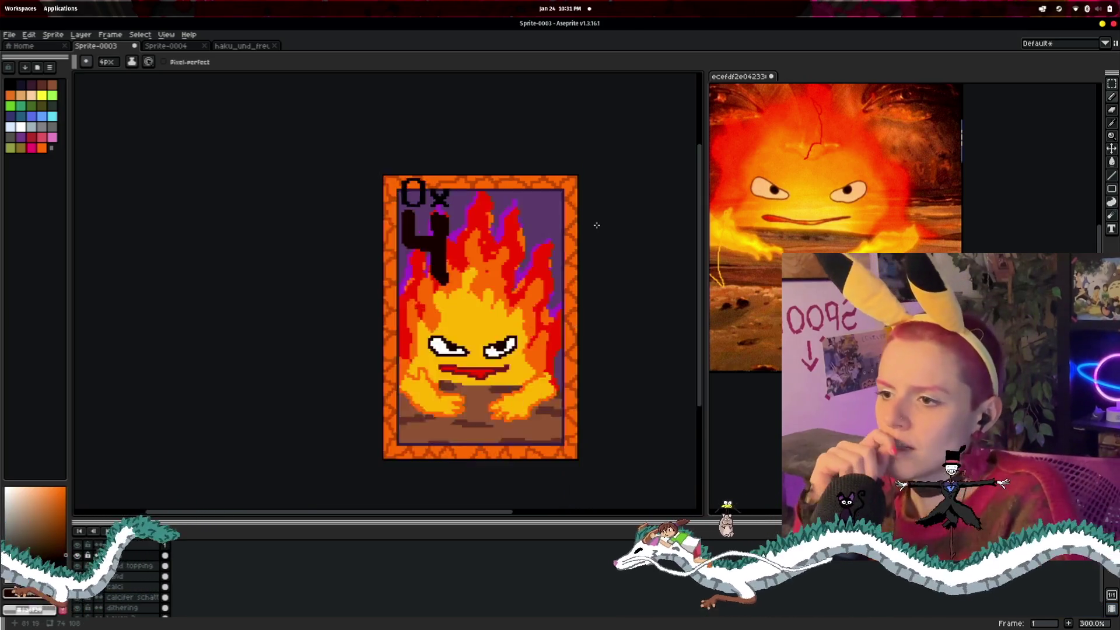
pyautogui.scroll(1, 516, 248)
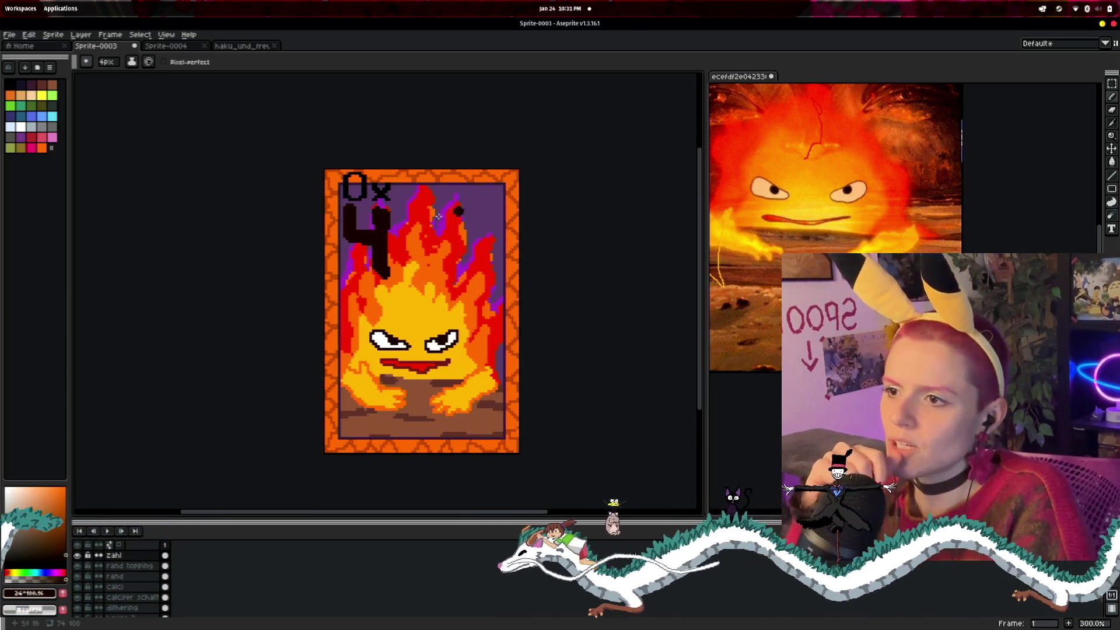
# - Move the 0x4 block to the card's top-right corner, snug against the top edge
pyautogui.click(1111, 83)
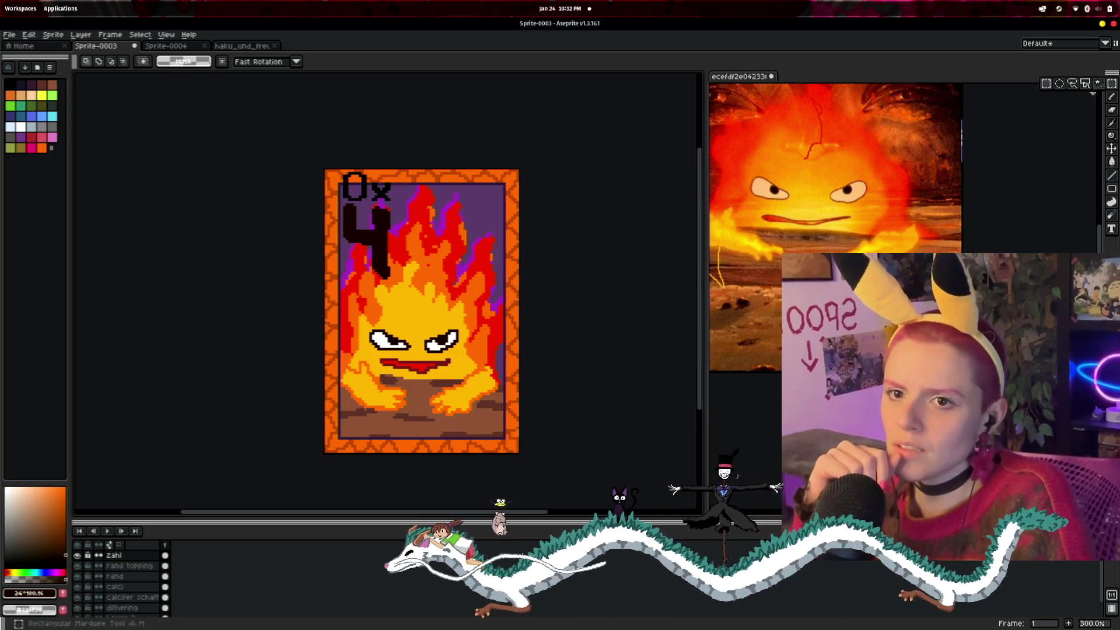
pyautogui.moveTo(337, 173); pyautogui.dragTo(431, 293)
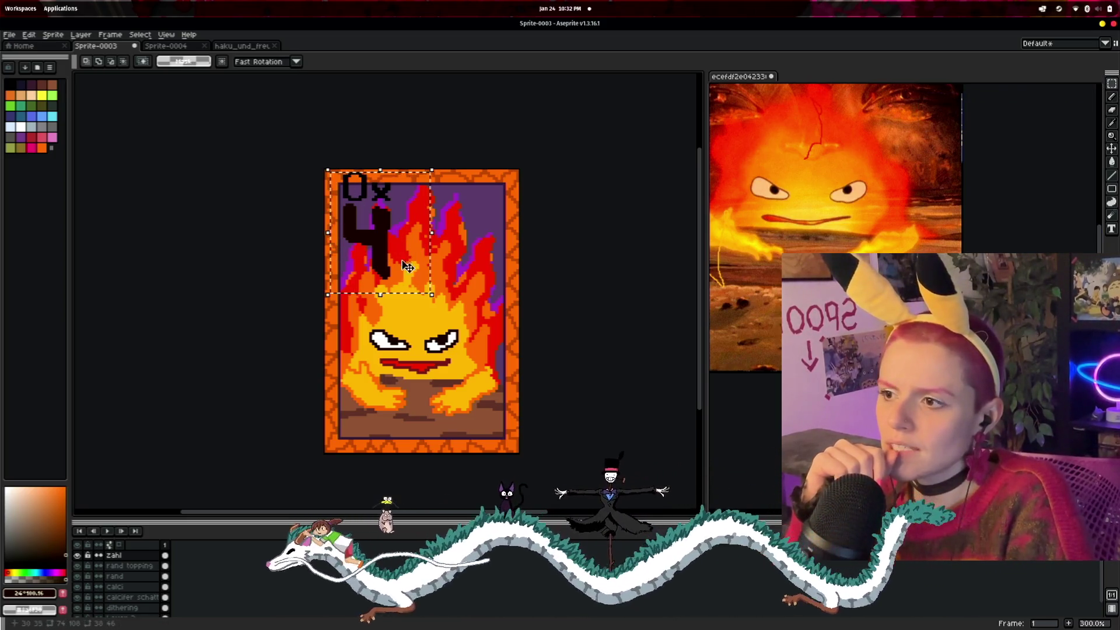
pyautogui.moveTo(382, 252); pyautogui.dragTo(501, 254)
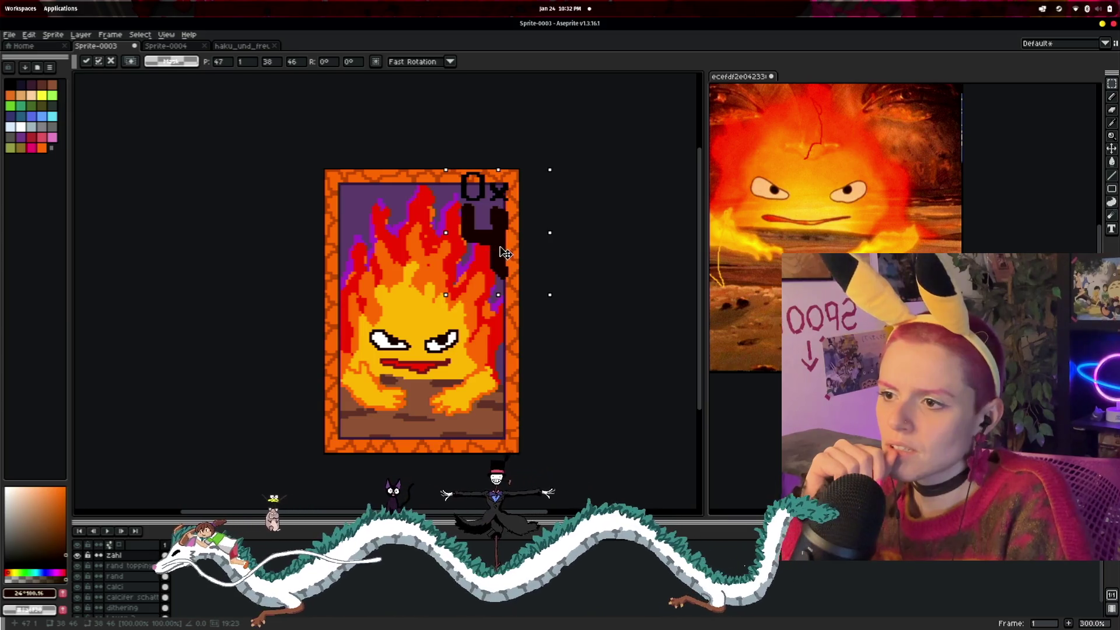
pyautogui.click(567, 278)
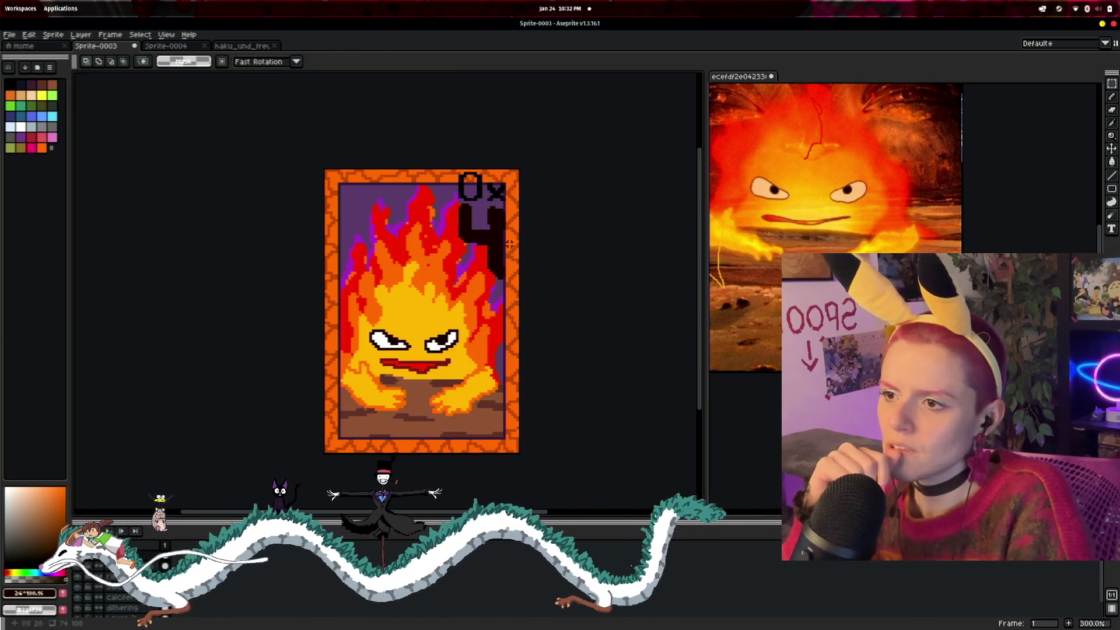
pyautogui.moveTo(448, 175); pyautogui.dragTo(524, 286)
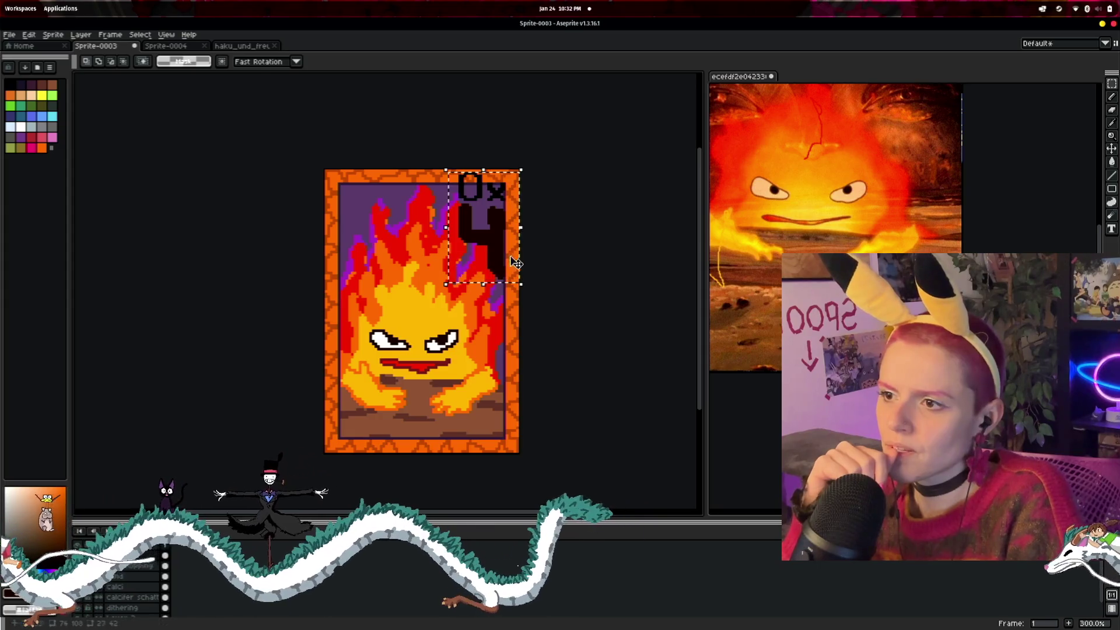
pyautogui.moveTo(495, 251)
pyautogui.mouseDown()
pyautogui.moveTo(375, 251)
pyautogui.moveTo(503, 238)
pyautogui.mouseUp()
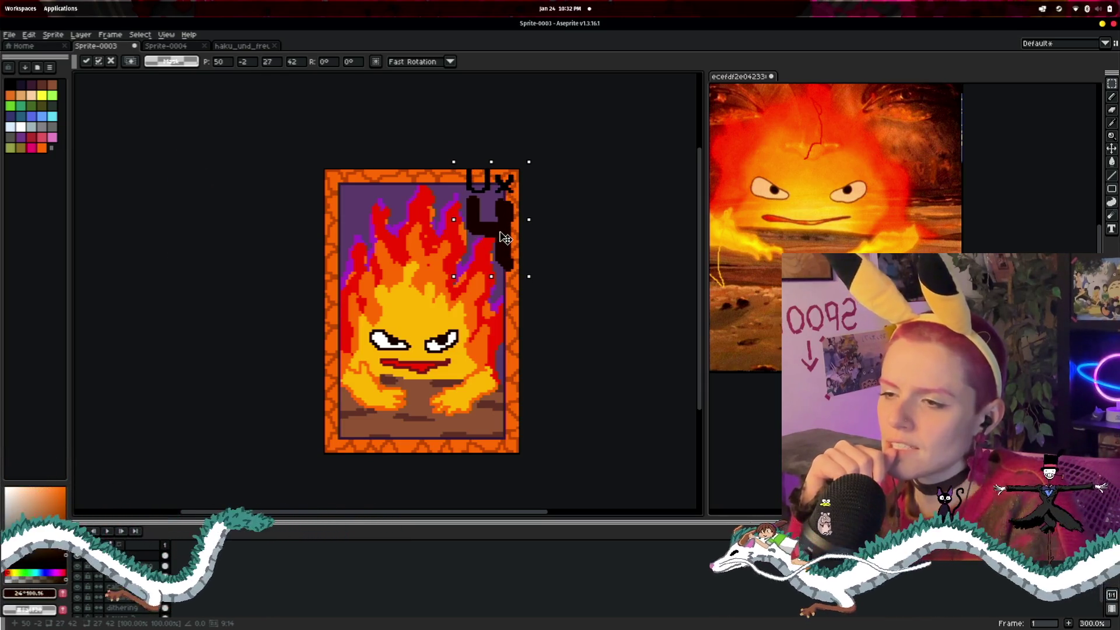
# - Drag the 0x letters back to the top-left corner, leaving the 4 at top-right
pyautogui.scroll(1, 519, 236)
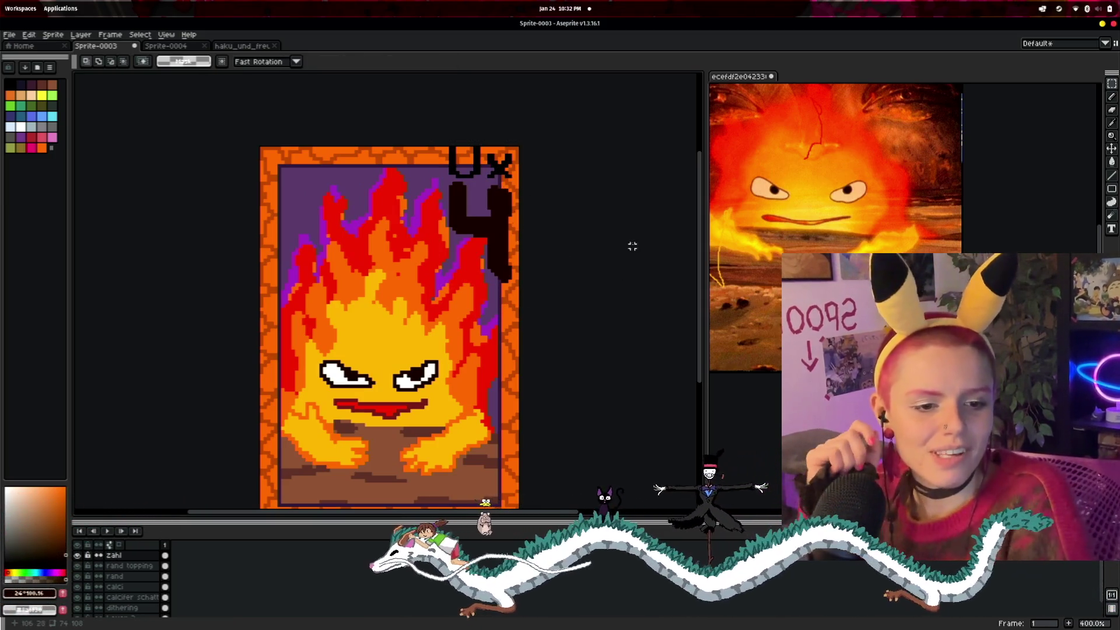
pyautogui.scroll(-2, 540, 221)
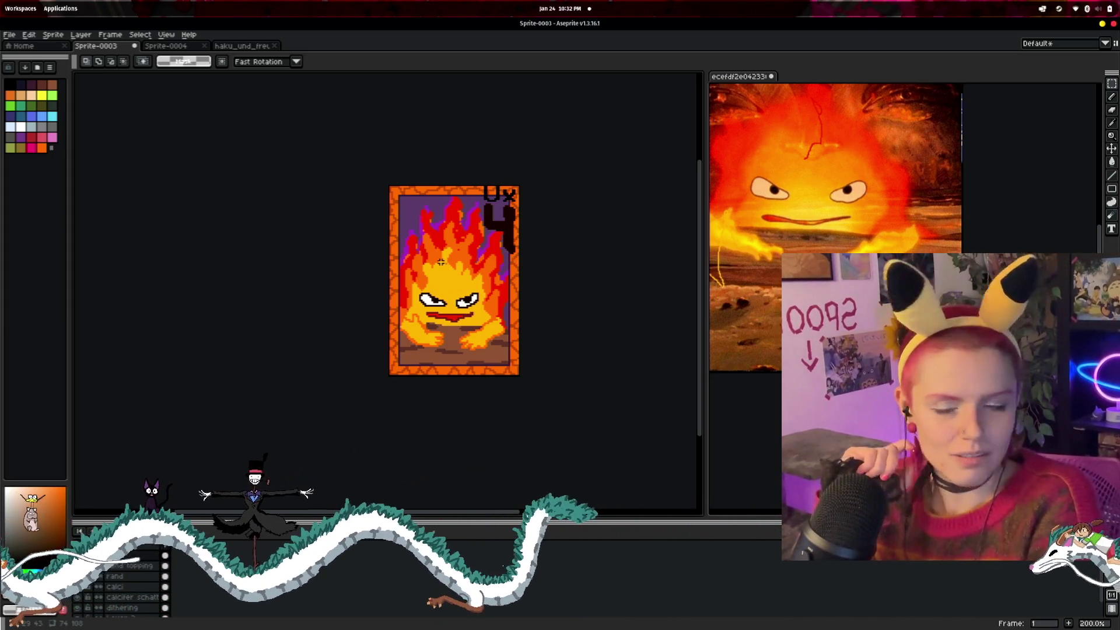
pyautogui.scroll(2, 574, 237)
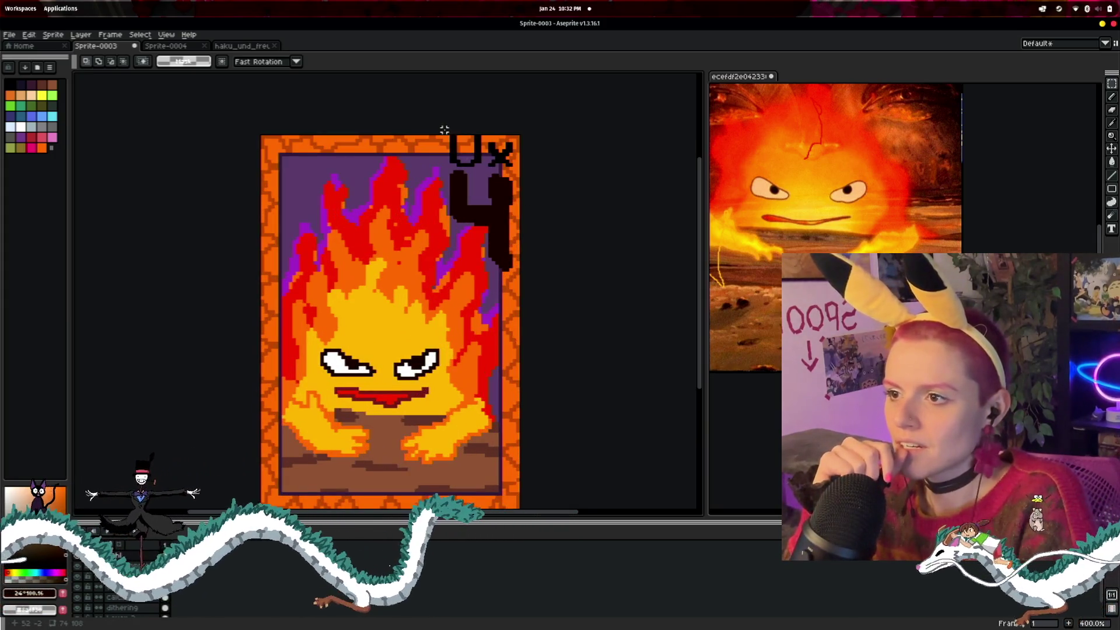
pyautogui.moveTo(505, 164); pyautogui.dragTo(333, 184)
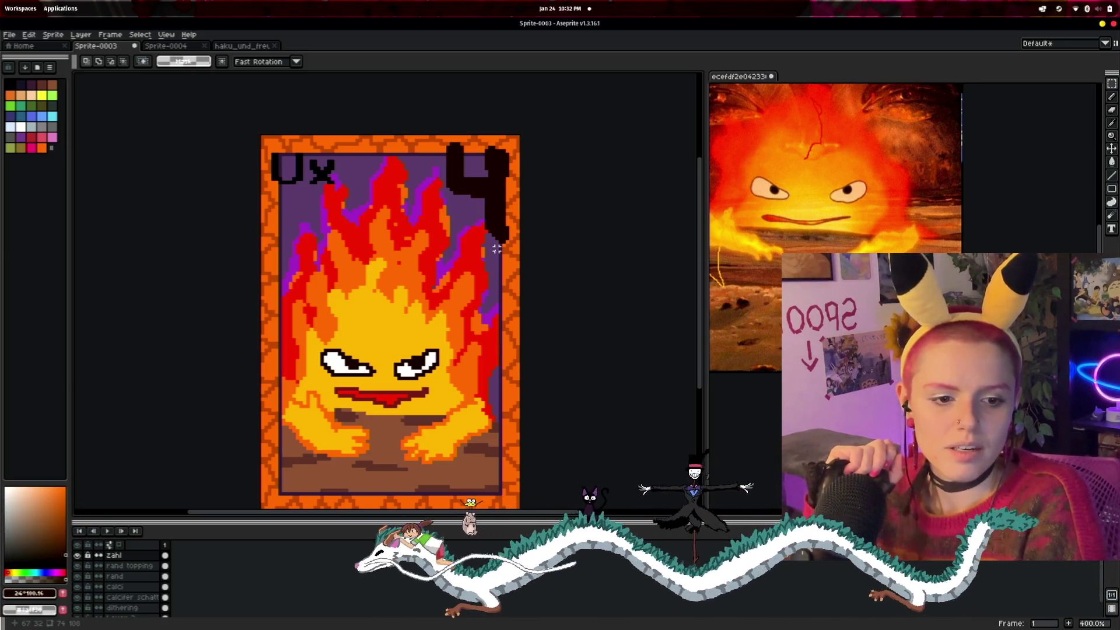
pyautogui.scroll(-1, 525, 244)
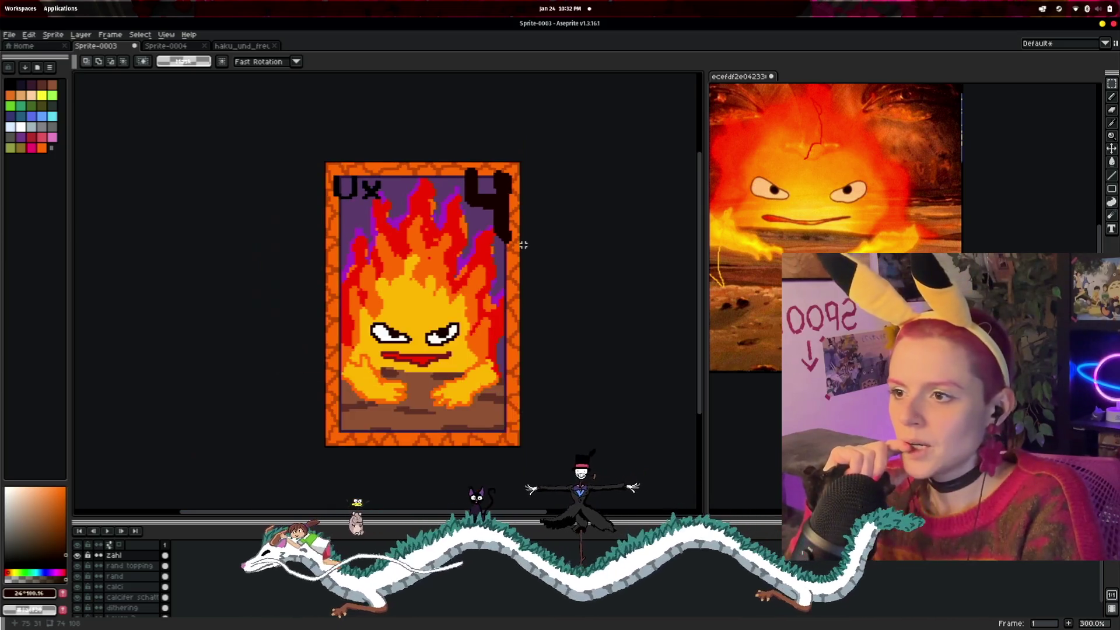
pyautogui.scroll(2, 525, 245)
pyautogui.scroll(-2, 524, 245)
pyautogui.scroll(1, 525, 245)
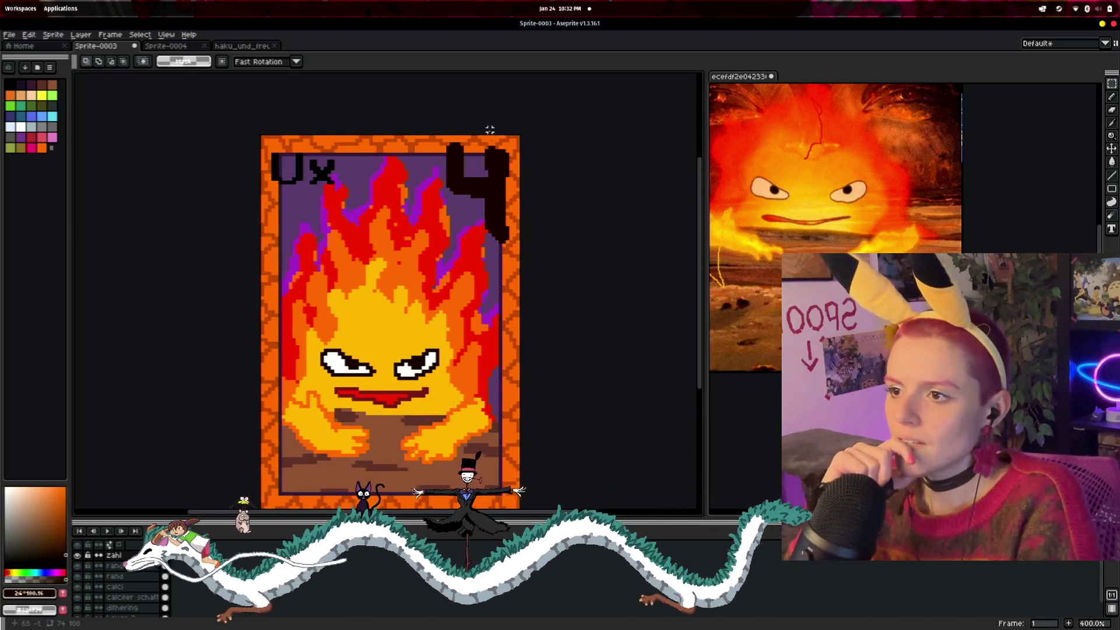
pyautogui.scroll(2, 606, 234)
# - Redraw the 4 with thick white pencil strokes over the black numeral, redoing one bad stroke
pyautogui.moveTo(606, 234); pyautogui.dragTo(579, 269)
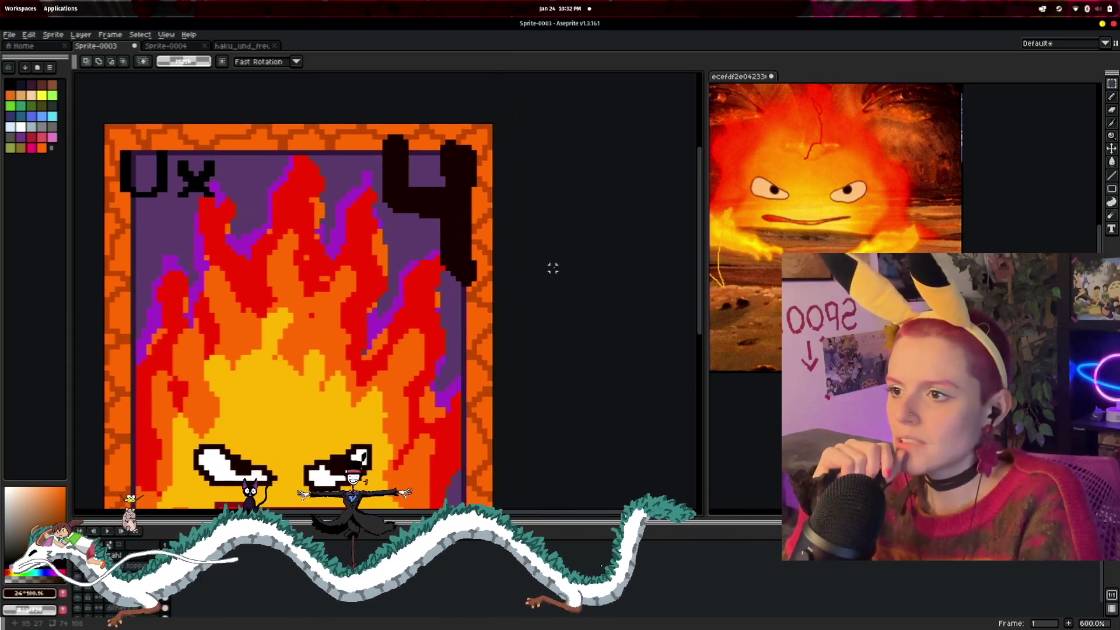
pyautogui.click(20, 128)
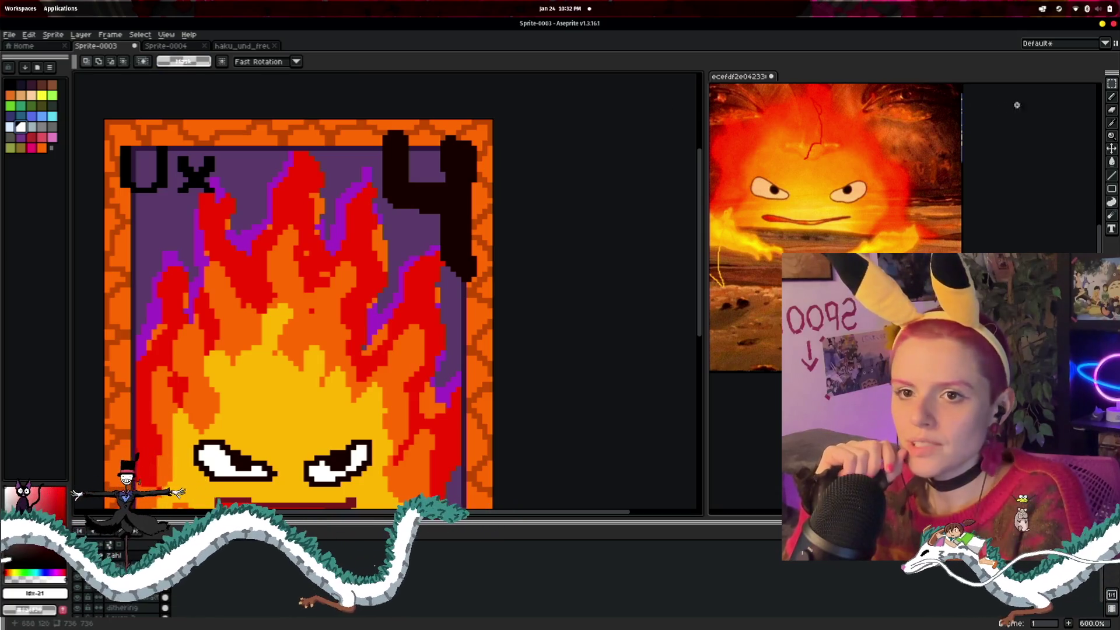
pyautogui.press('b')
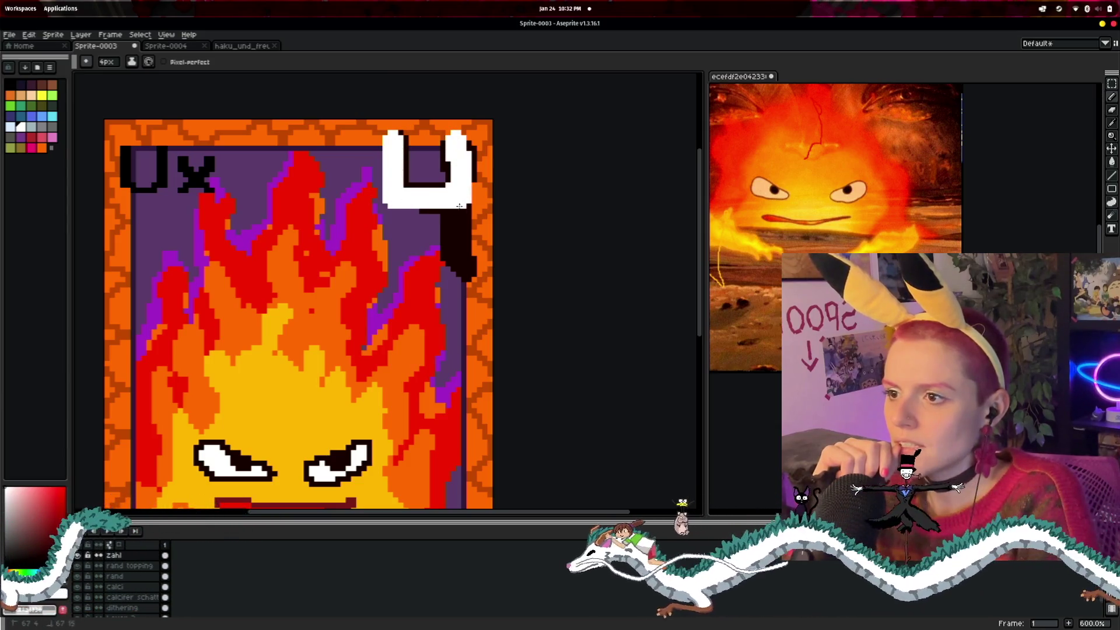
pyautogui.moveTo(459, 206); pyautogui.dragTo(456, 268)
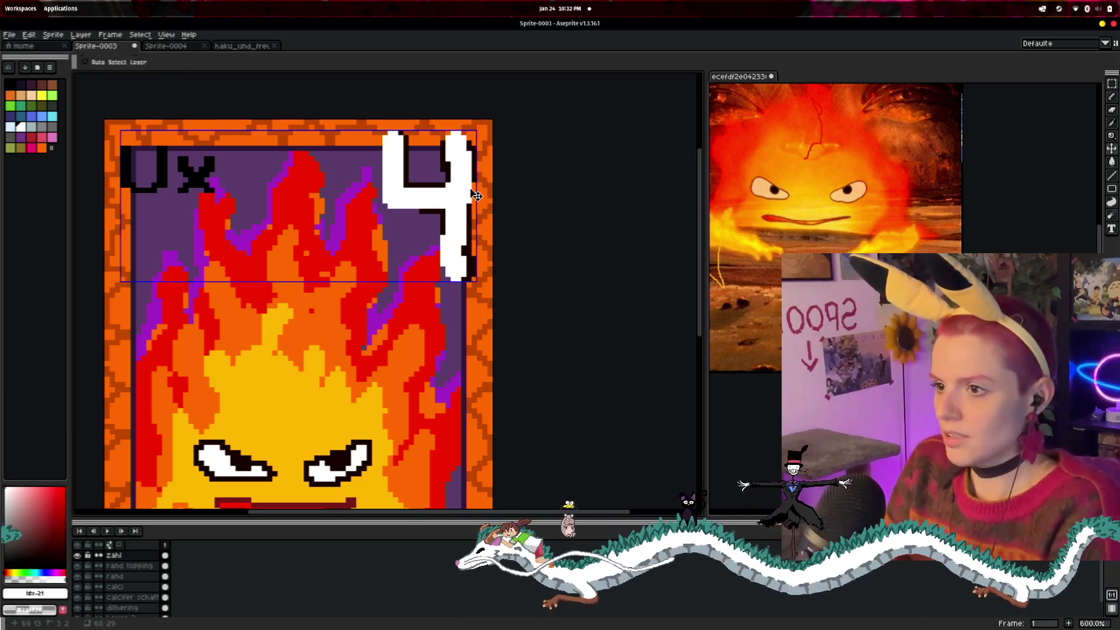
pyautogui.hotkey('ctrl', 'z')
pyautogui.moveTo(455, 154); pyautogui.dragTo(454, 274)
pyautogui.click(443, 180)
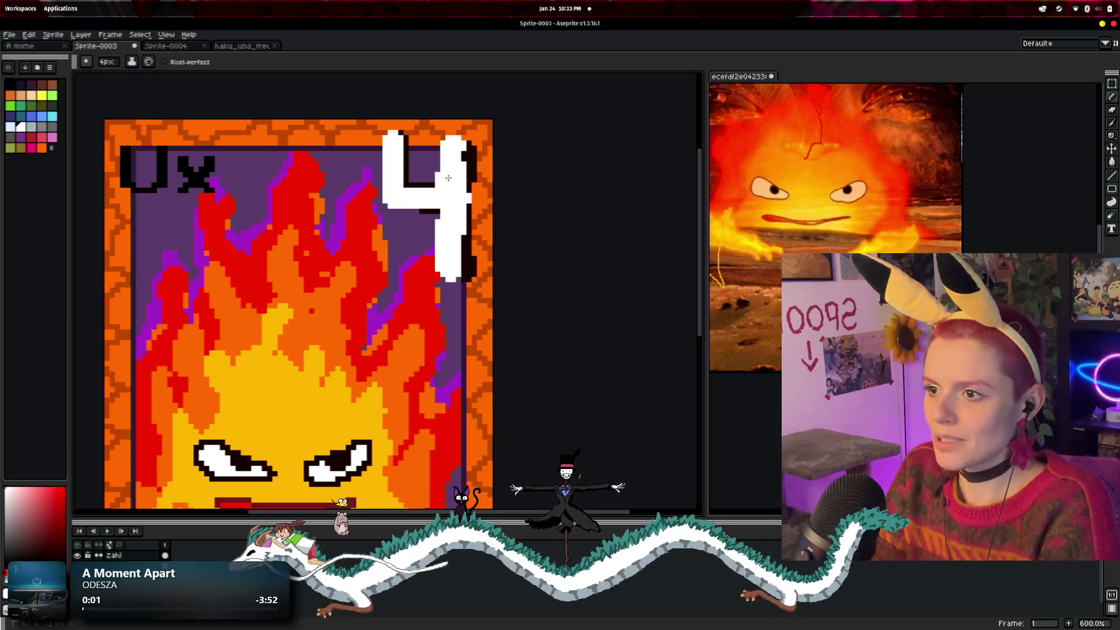
pyautogui.click(457, 136)
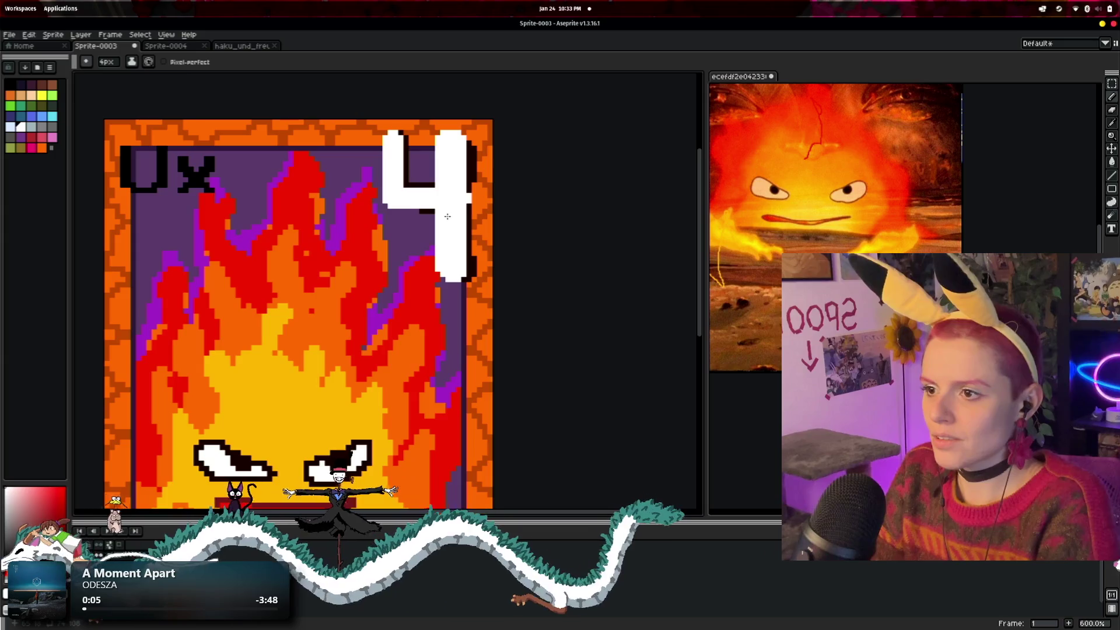
pyautogui.moveTo(388, 141); pyautogui.dragTo(390, 210)
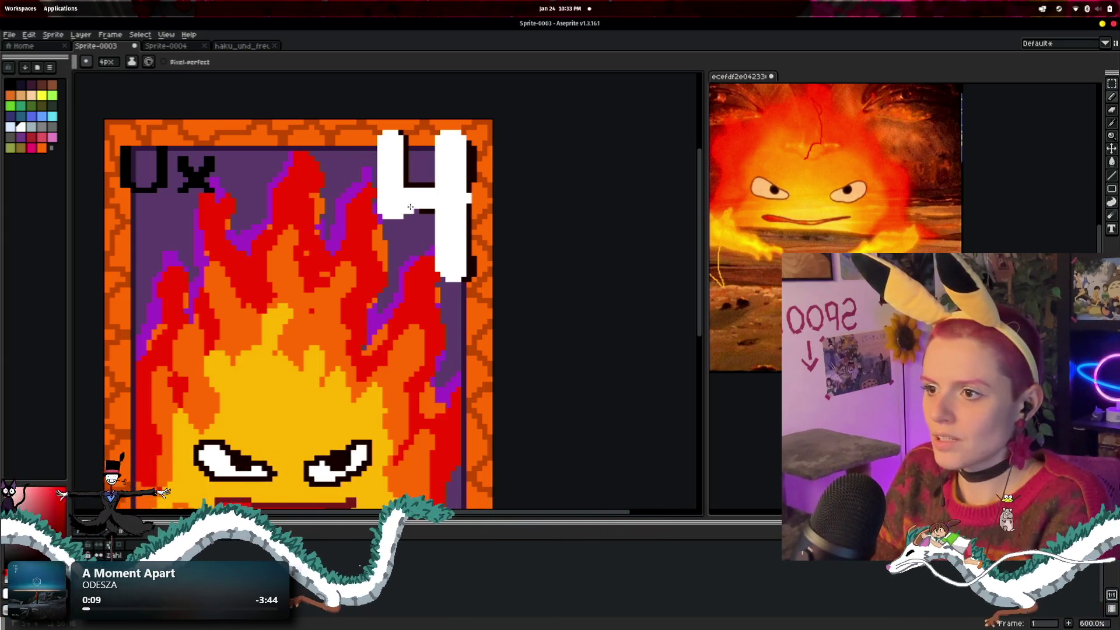
pyautogui.scroll(-3, 464, 217)
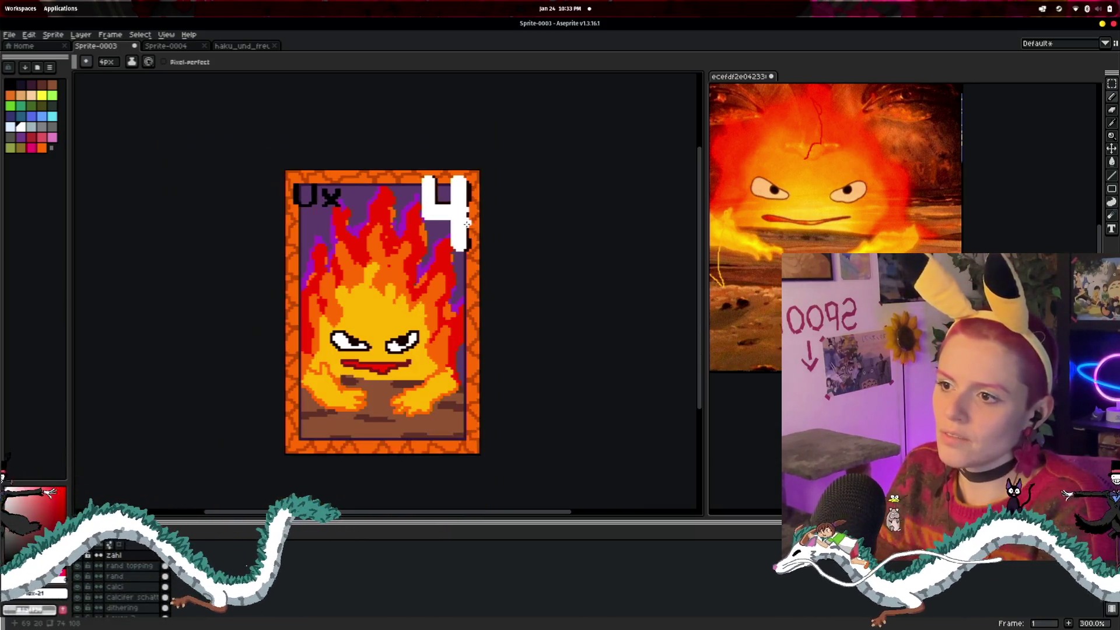
pyautogui.scroll(4, 476, 270)
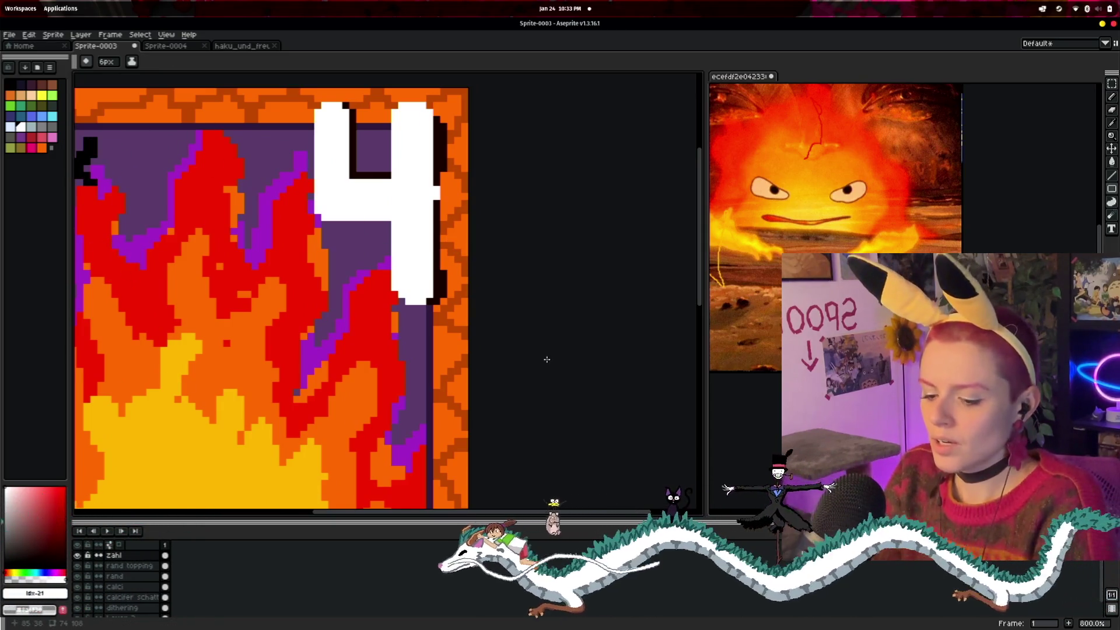
# - Eyedrop the border orange, card purple and the 4's white to choose a new drawing colour
pyautogui.press('i')
pyautogui.scroll(-3, 380, 298)
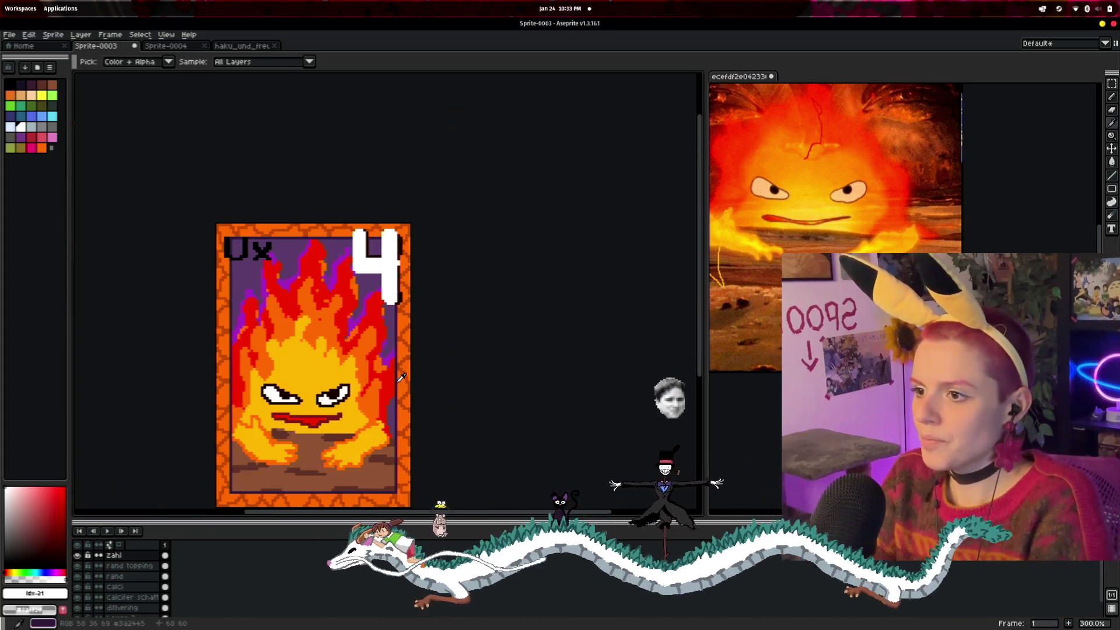
pyautogui.scroll(1, 455, 332)
pyautogui.click(459, 334)
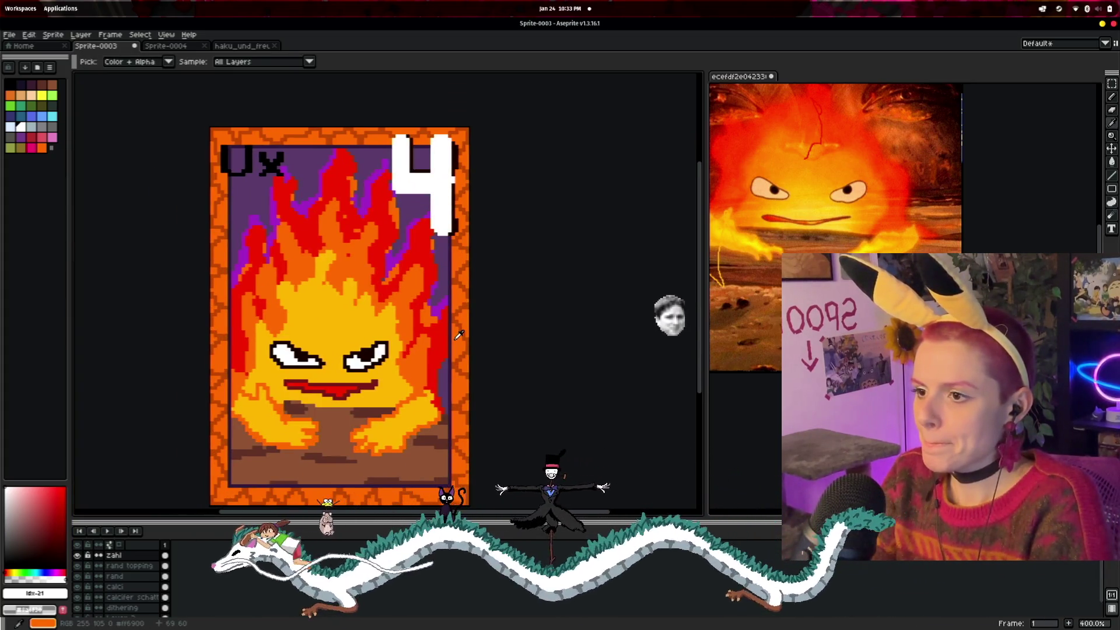
pyautogui.scroll(-4, 502, 293)
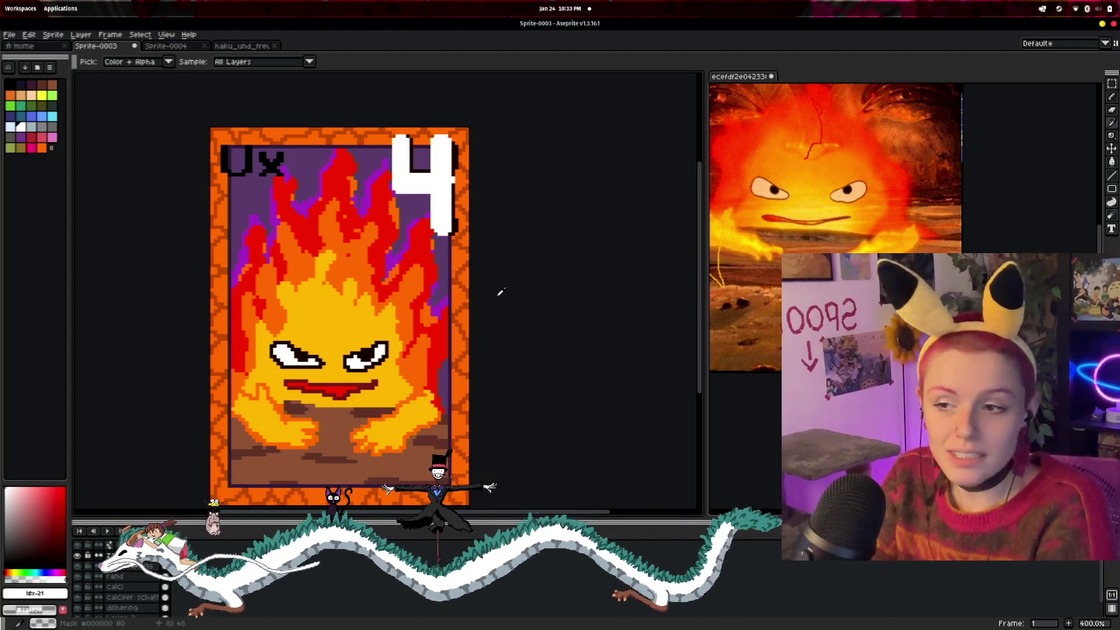
pyautogui.scroll(3, 498, 294)
pyautogui.scroll(1, 470, 300)
pyautogui.click(439, 293)
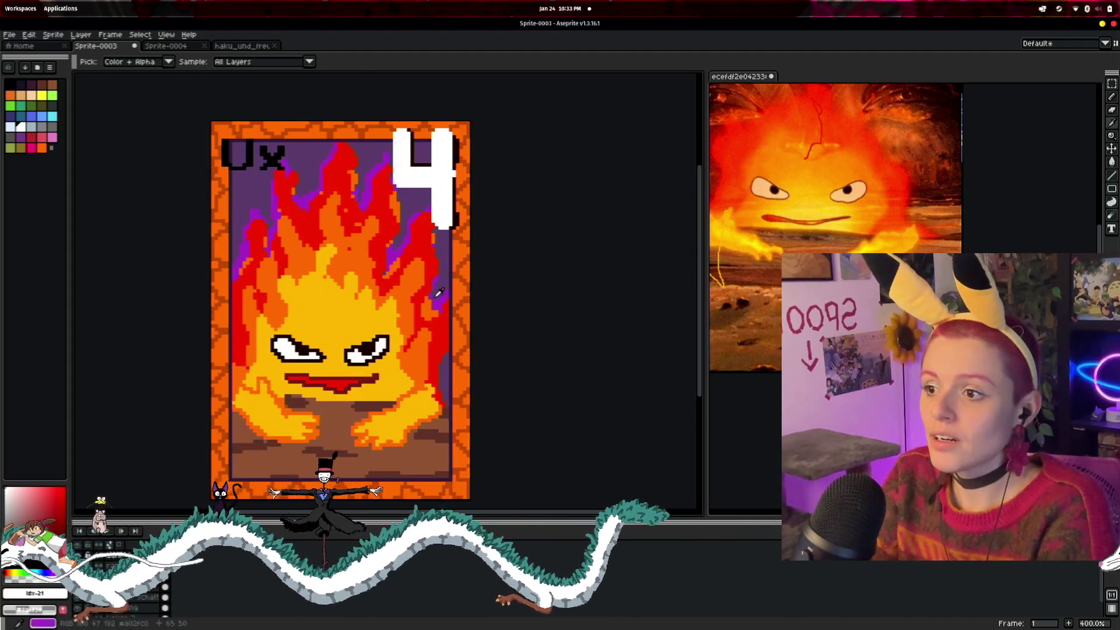
pyautogui.click(21, 140)
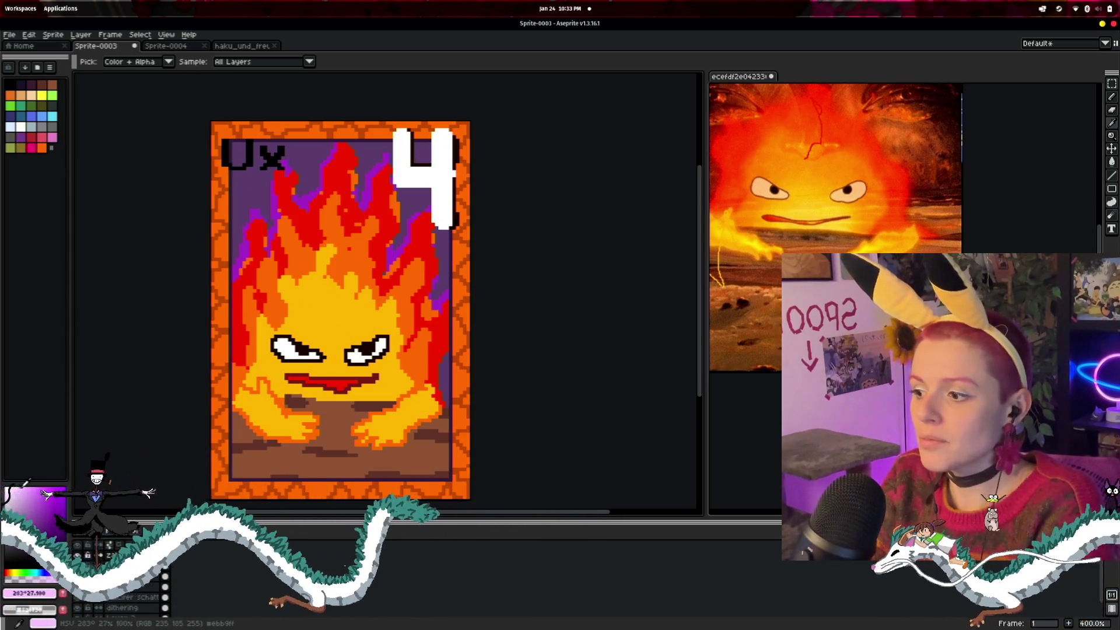
pyautogui.click(448, 168)
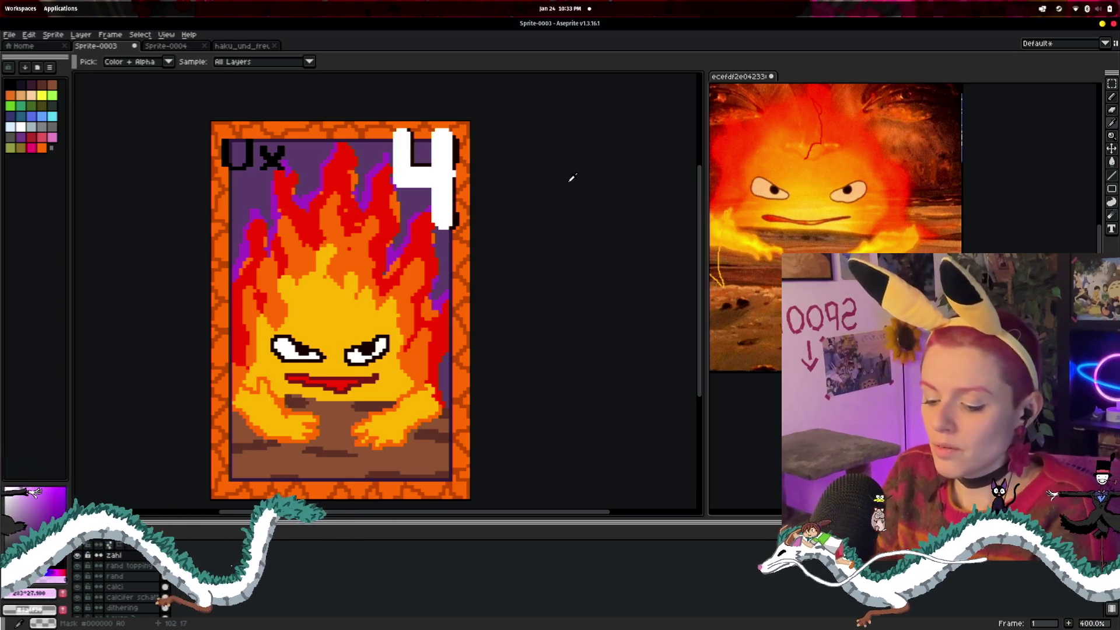
pyautogui.scroll(2, 389, 171)
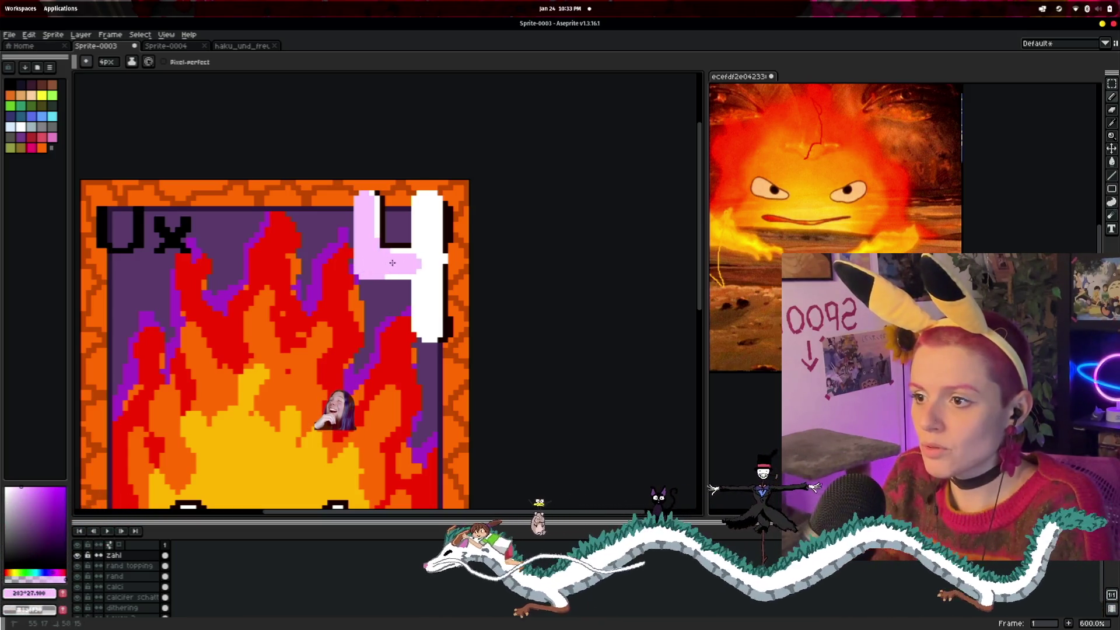
# - Paint the 4's crossbar and stroke tops light pink, undoing the pink spilled into the border
pyautogui.moveTo(364, 270); pyautogui.dragTo(433, 263)
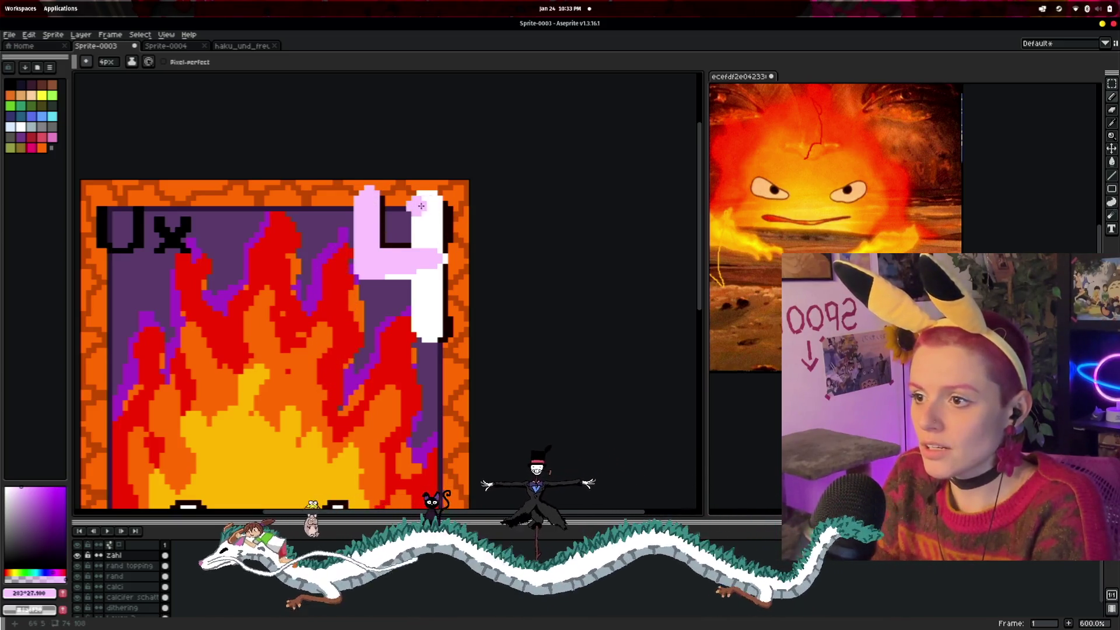
pyautogui.moveTo(424, 202); pyautogui.dragTo(428, 215)
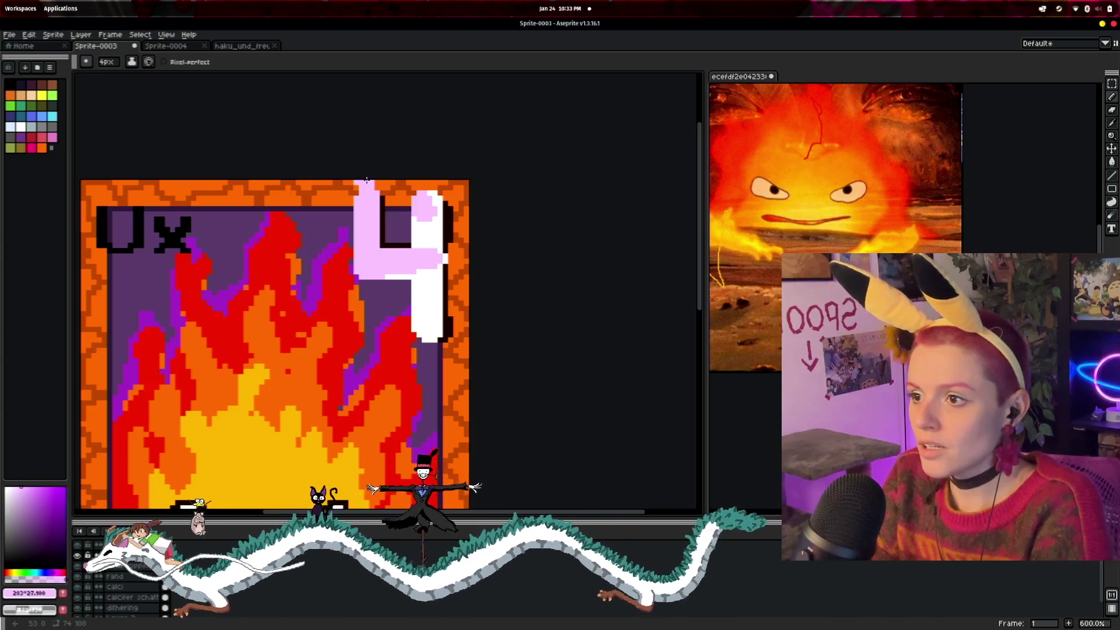
pyautogui.moveTo(369, 182); pyautogui.dragTo(383, 190)
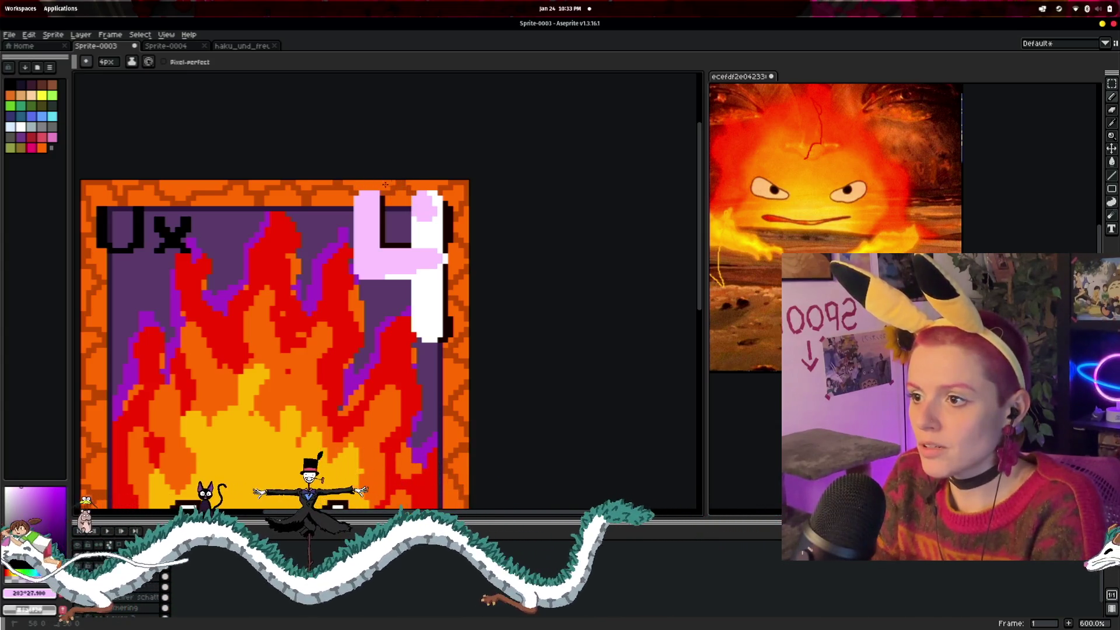
pyautogui.hotkey('ctrl', 'z')
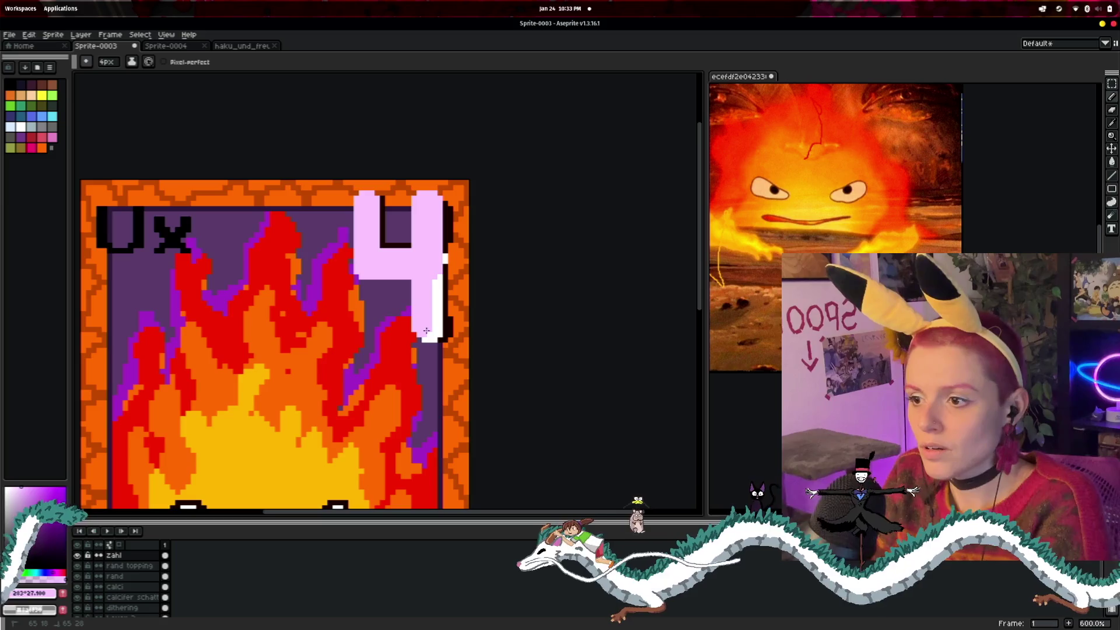
# - Paint the 4's right stroke light pink and select palette colour index 0
pyautogui.moveTo(430, 333); pyautogui.dragTo(433, 280)
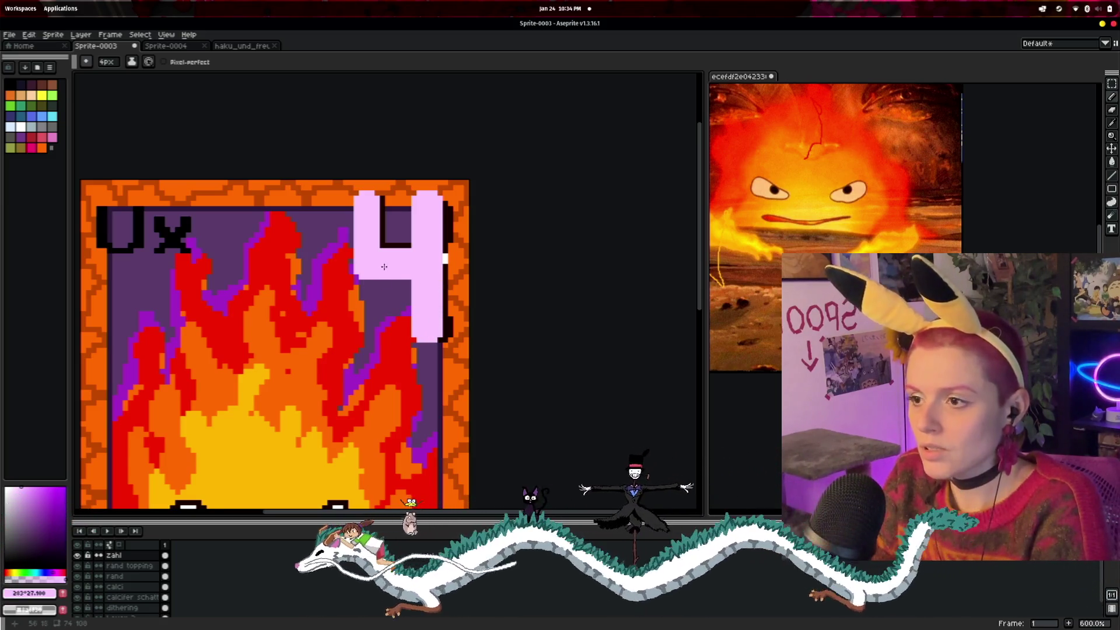
pyautogui.scroll(1, 392, 265)
pyautogui.click(14, 88)
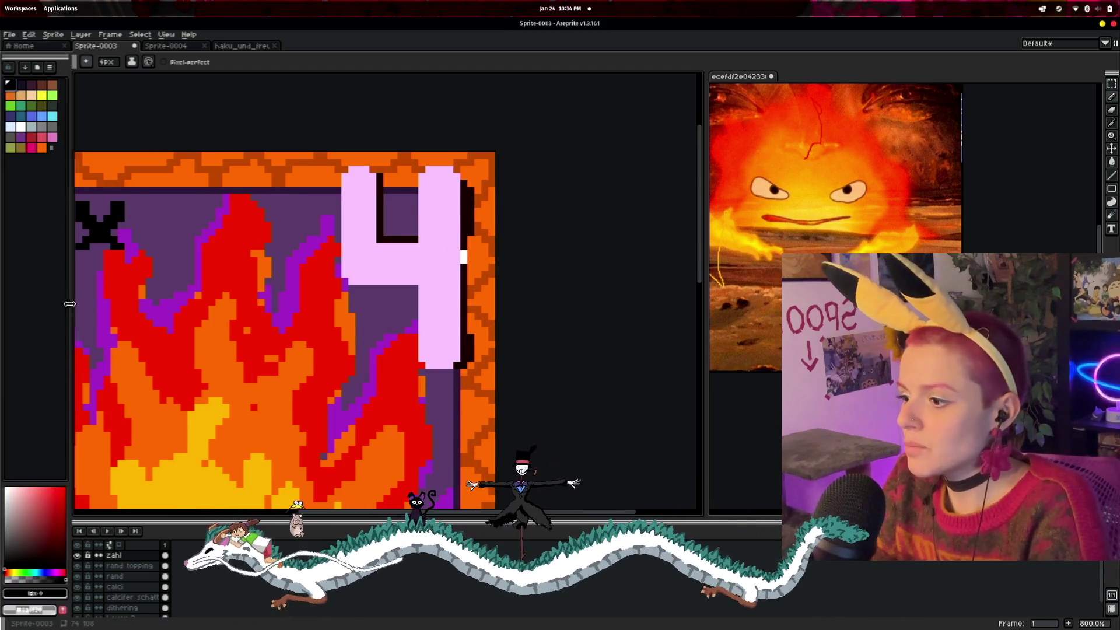
pyautogui.scroll(2, 580, 270)
# - Create a new layer and move it directly below the zahl layer
pyautogui.scroll(-2, 580, 270)
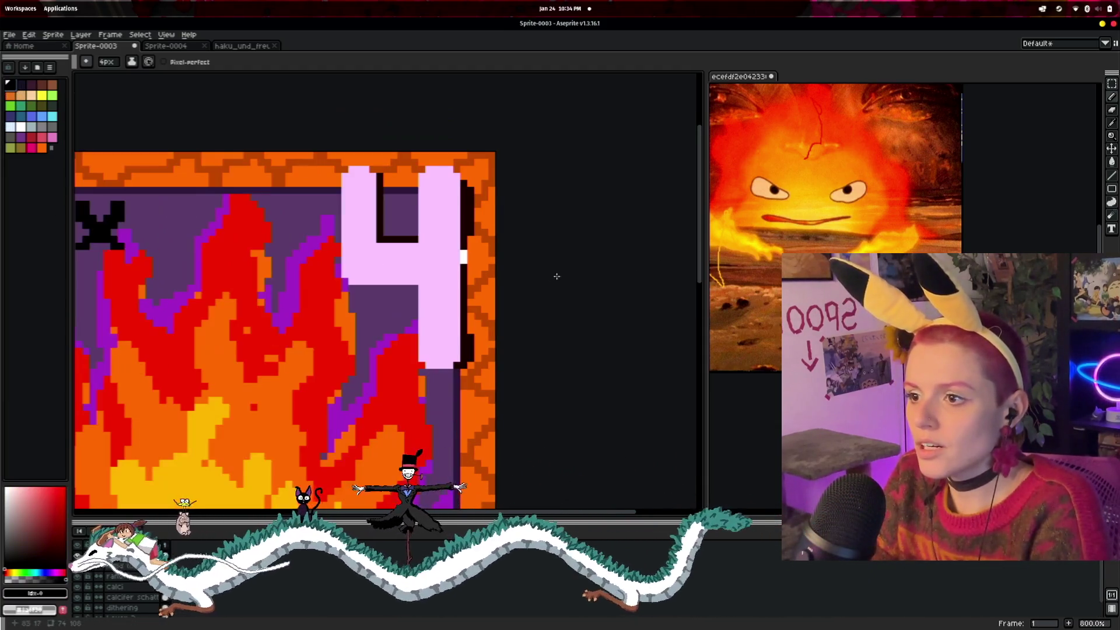
pyautogui.rightClick(123, 543)
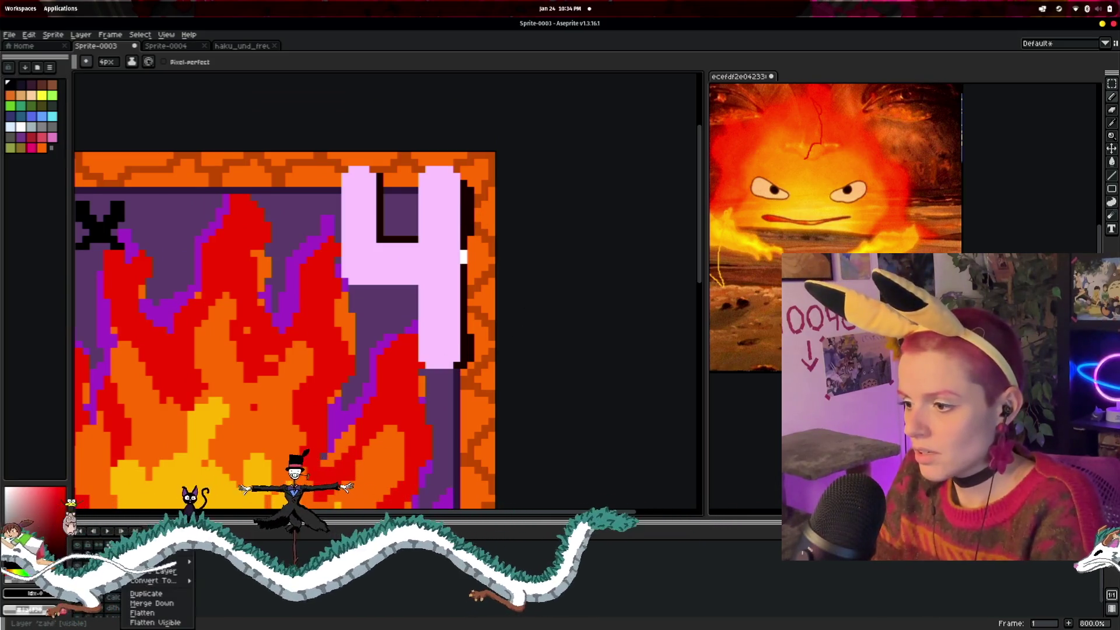
pyautogui.moveTo(138, 560)
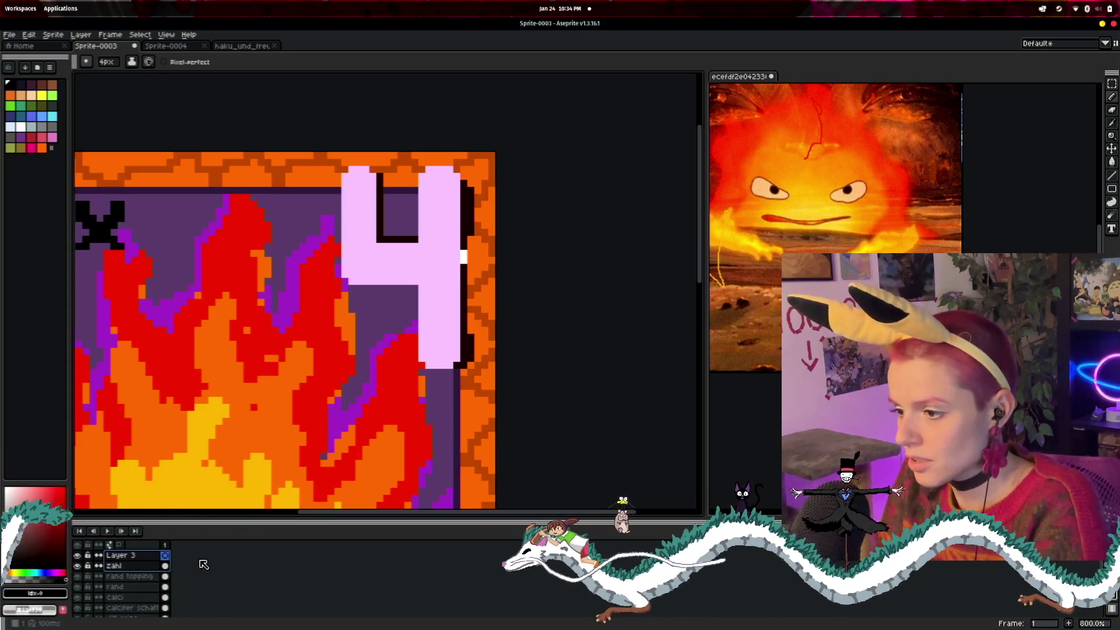
pyautogui.moveTo(151, 576); pyautogui.dragTo(134, 570)
# - Rename the new layer to 'zahl schatten'
pyautogui.doubleClick(132, 569)
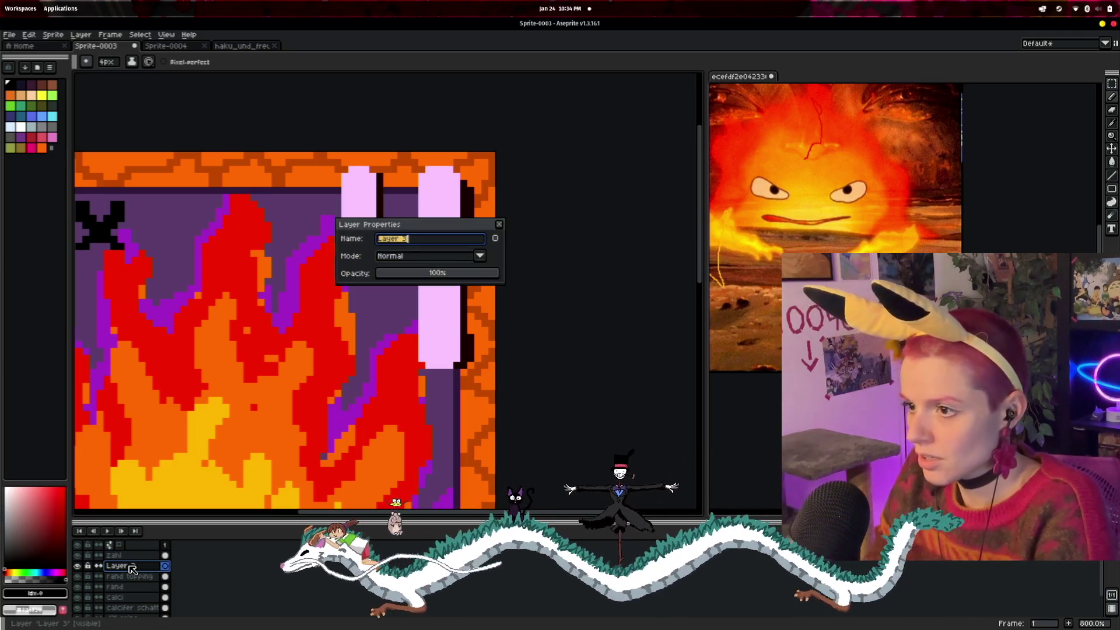
pyautogui.write('zahl schal')
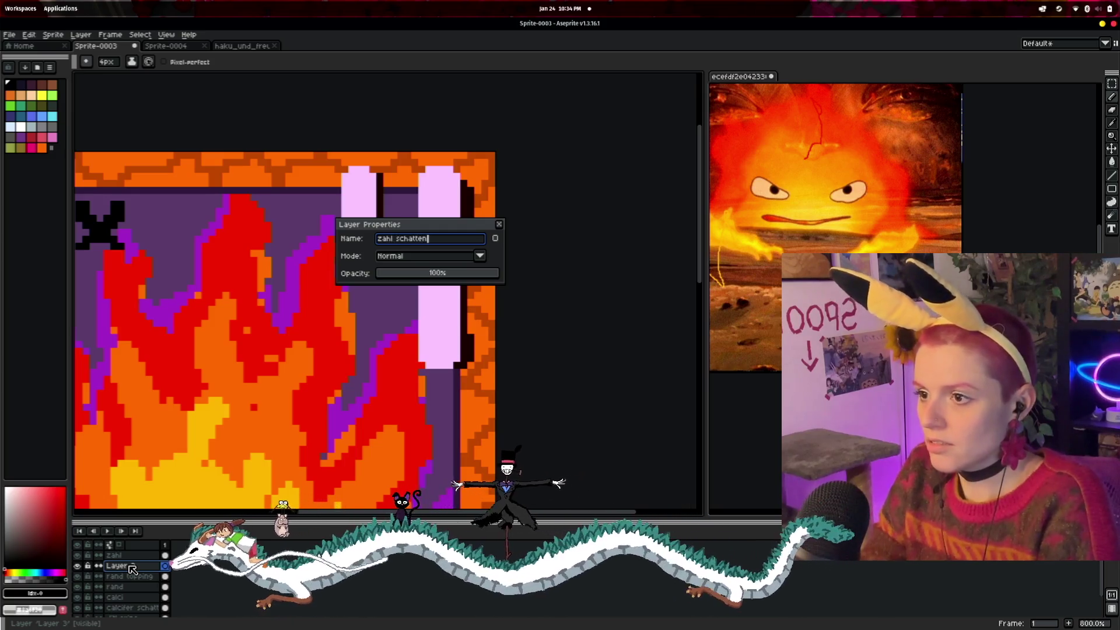
pyautogui.press('Return')
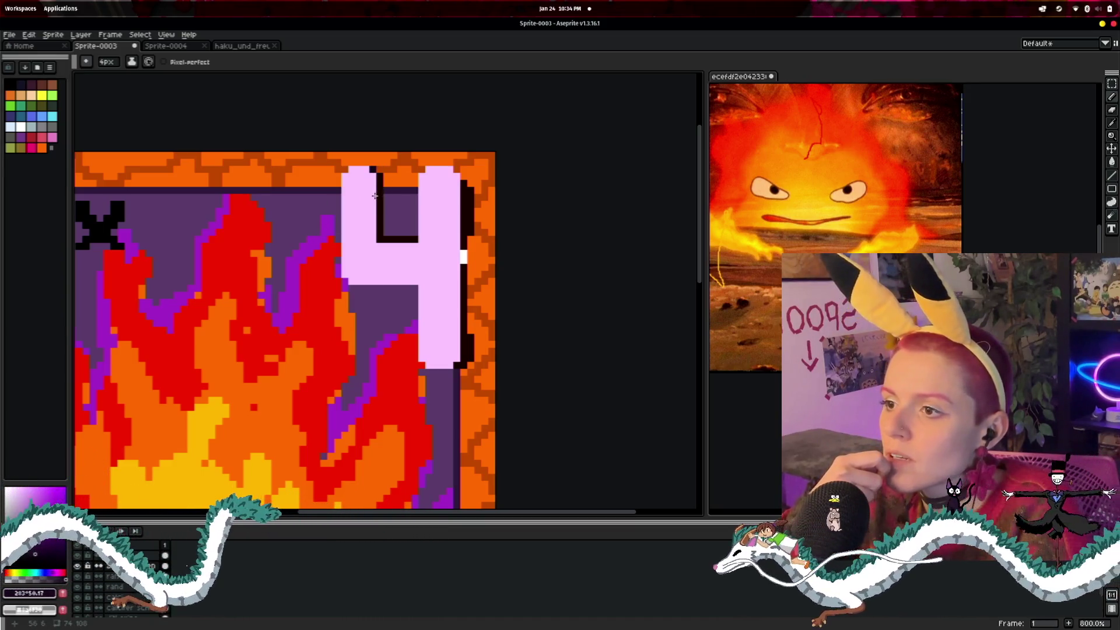
# - Undo the stray dark strip in the purple gap and select the zahl layer
pyautogui.scroll(6, 385, 261)
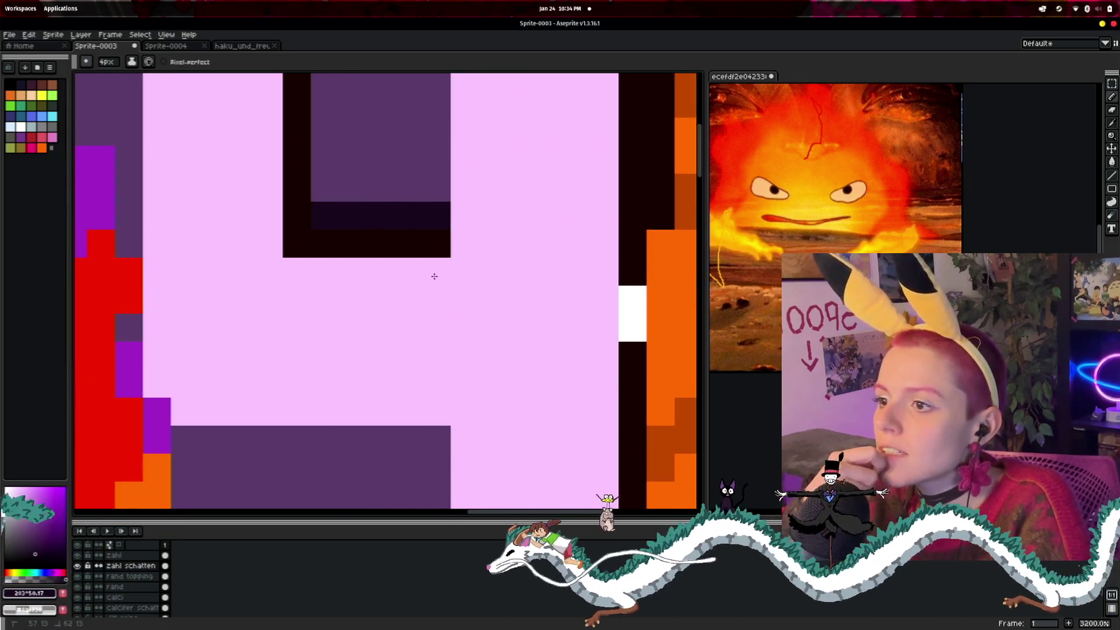
pyautogui.hotkey('ctrl', 'z')
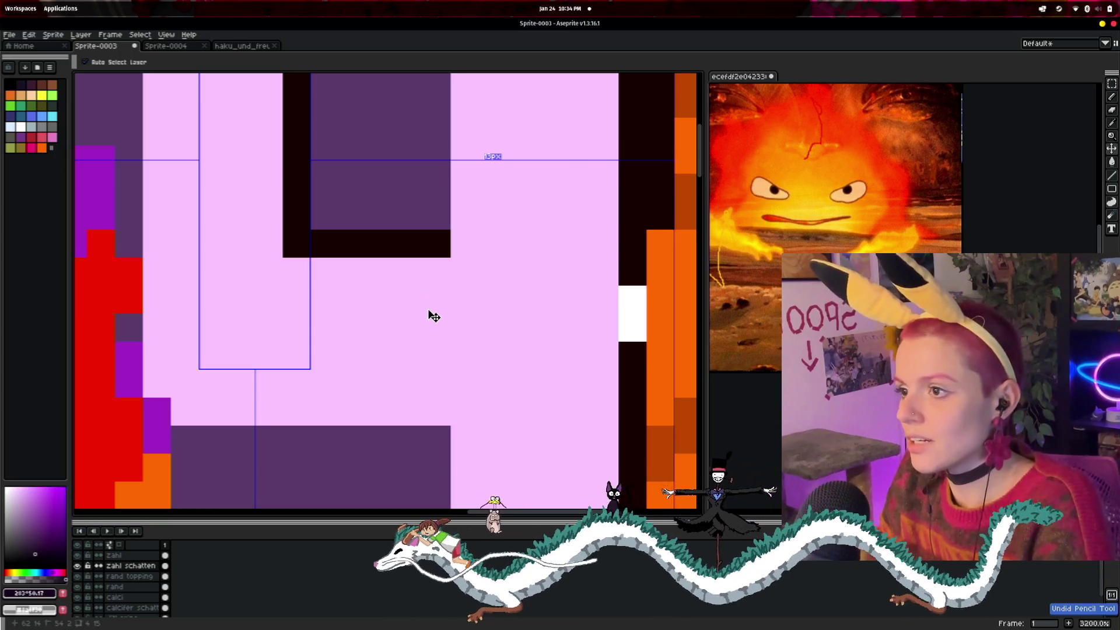
pyautogui.scroll(-3, 434, 315)
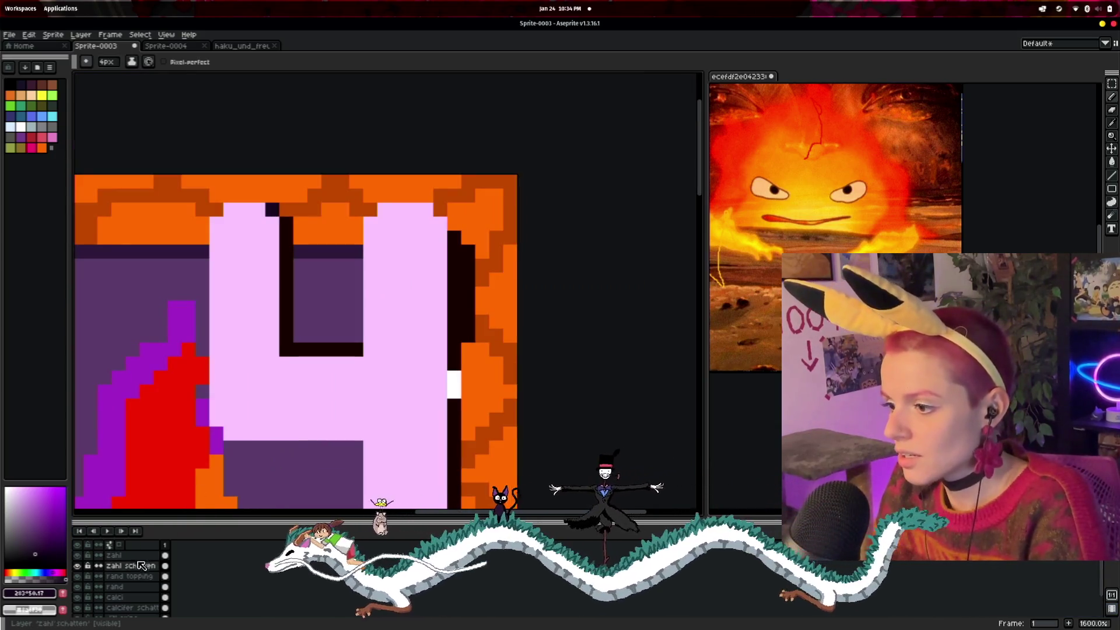
pyautogui.click(114, 555)
# - Try an eraser stroke on the 4's top, undo it, and set brush size to 1px
pyautogui.press('e')
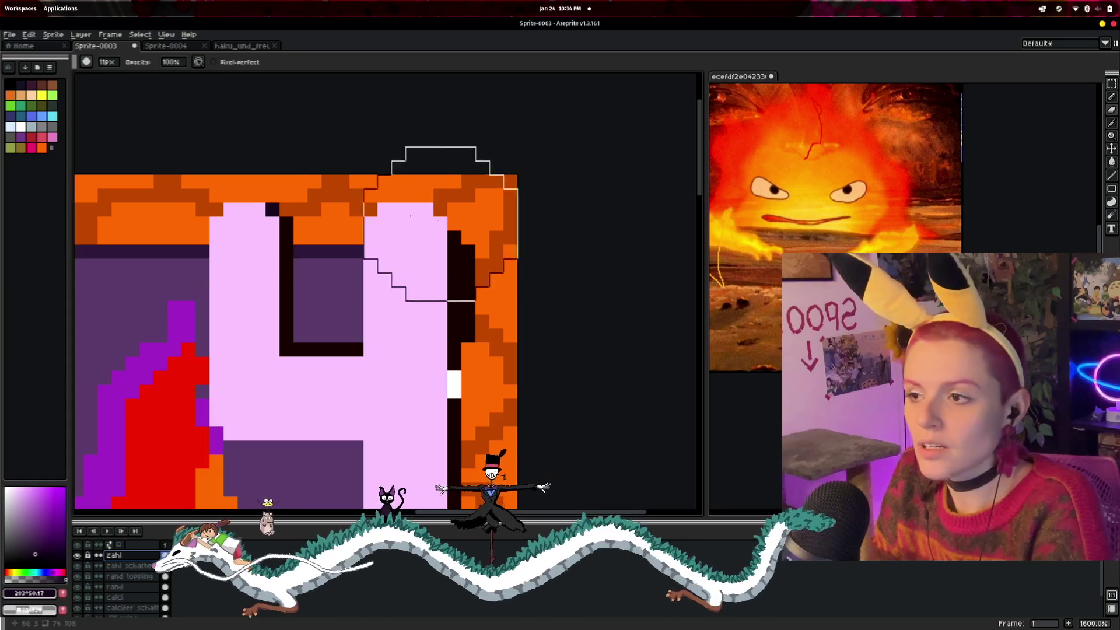
pyautogui.scroll(2, 410, 216)
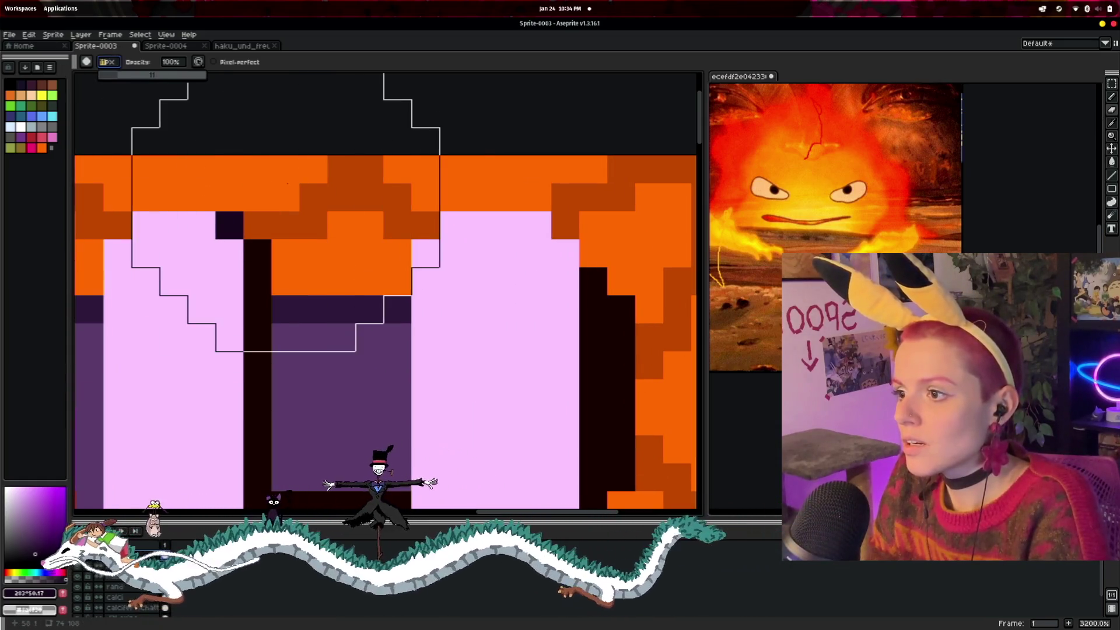
pyautogui.click(284, 180)
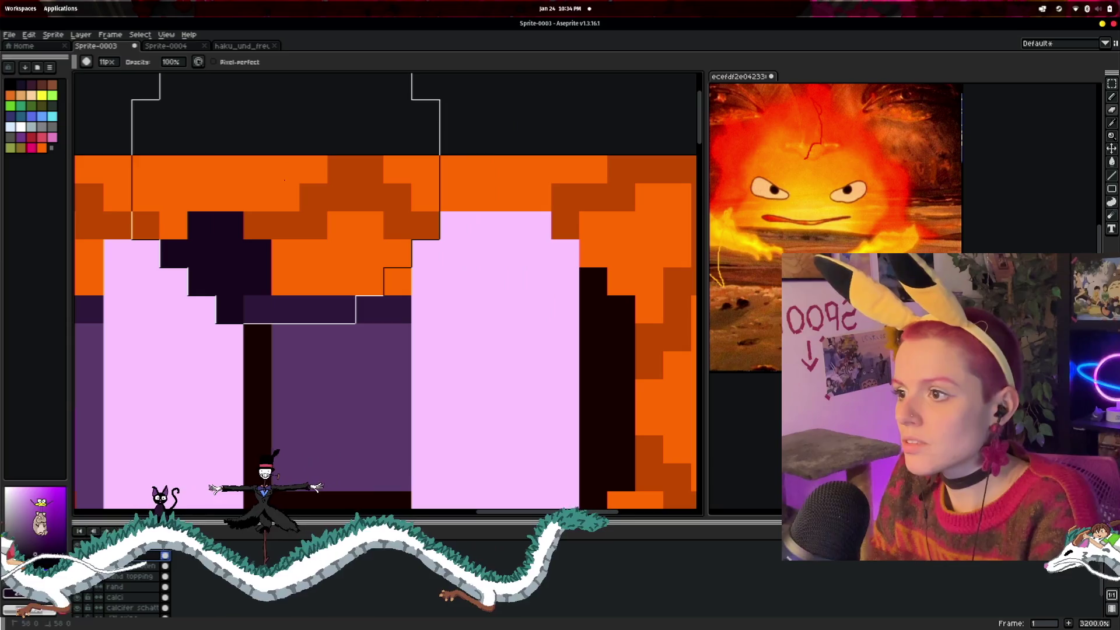
pyautogui.hotkey('ctrl', 'z')
pyautogui.click(107, 62)
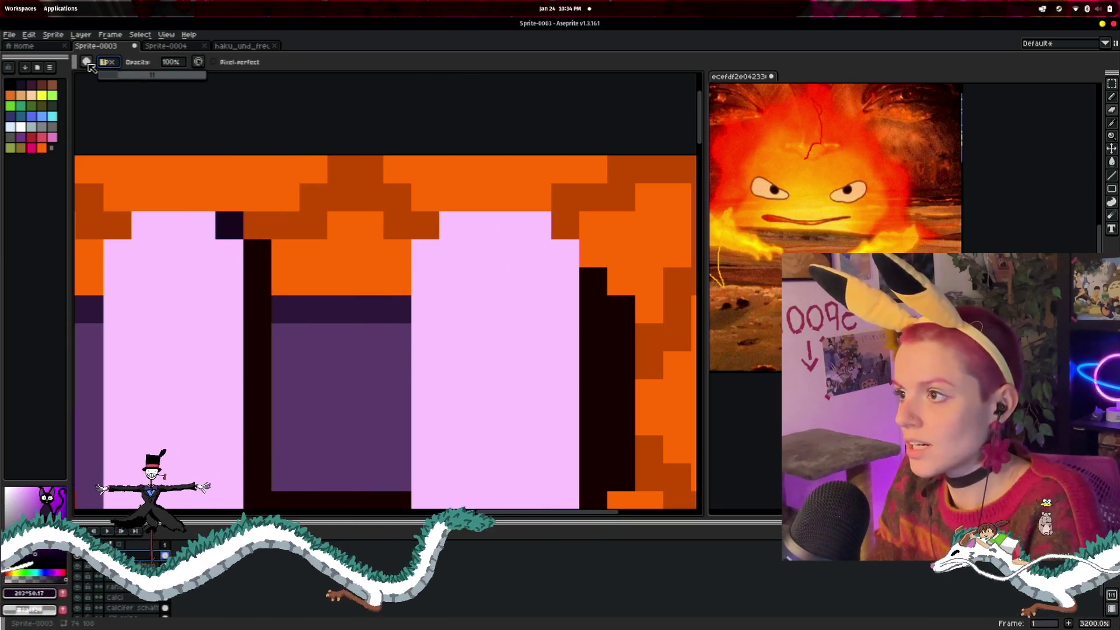
pyautogui.click(98, 74)
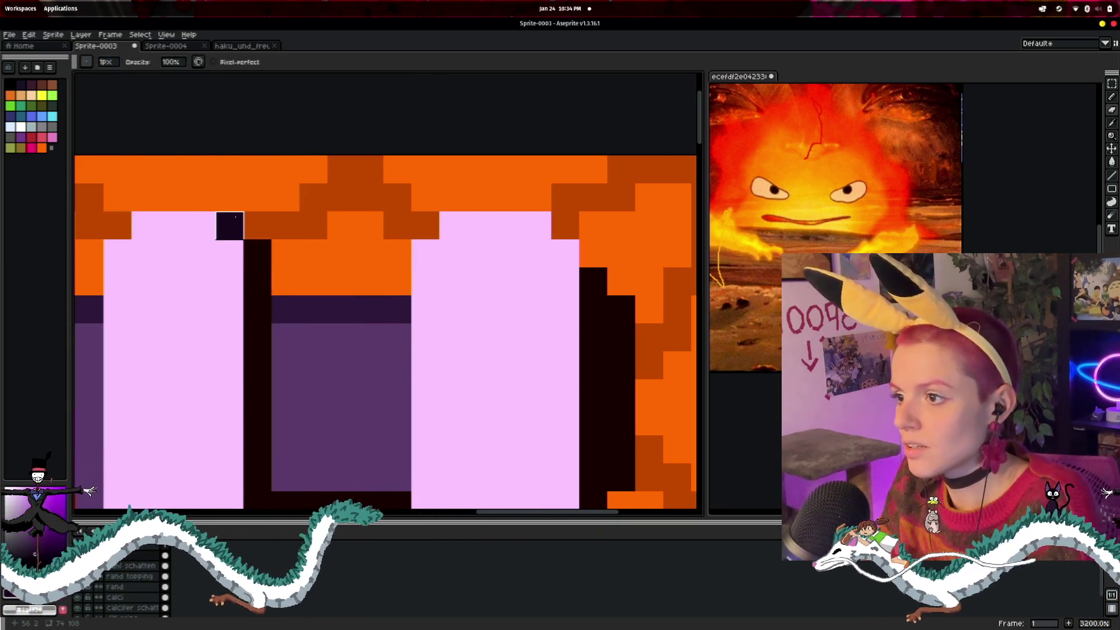
pyautogui.scroll(-5, 305, 362)
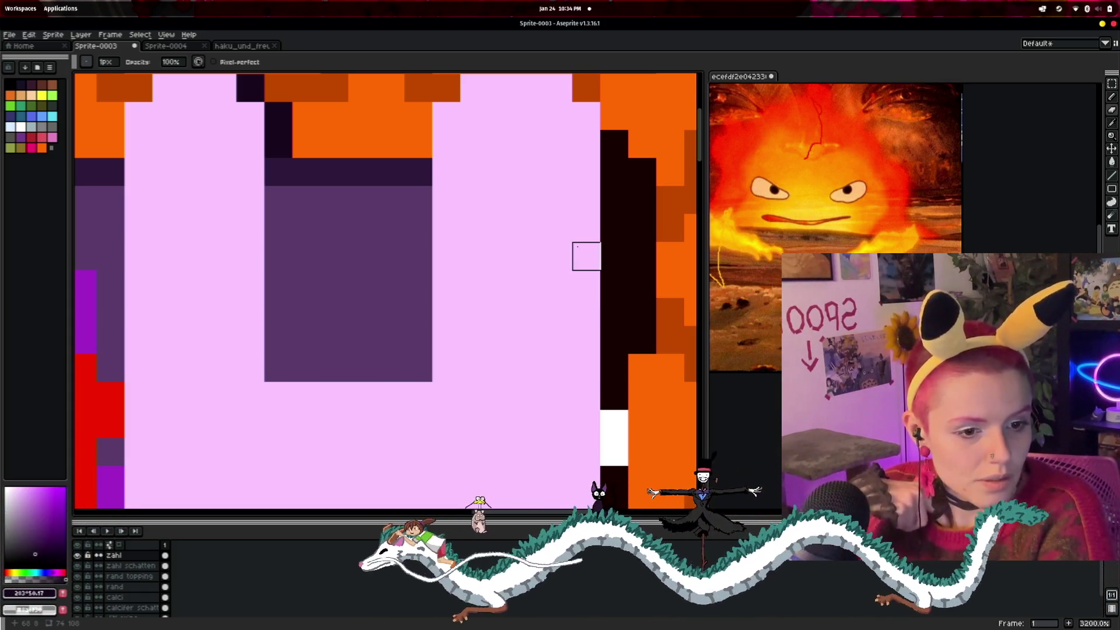
pyautogui.scroll(-1, 558, 256)
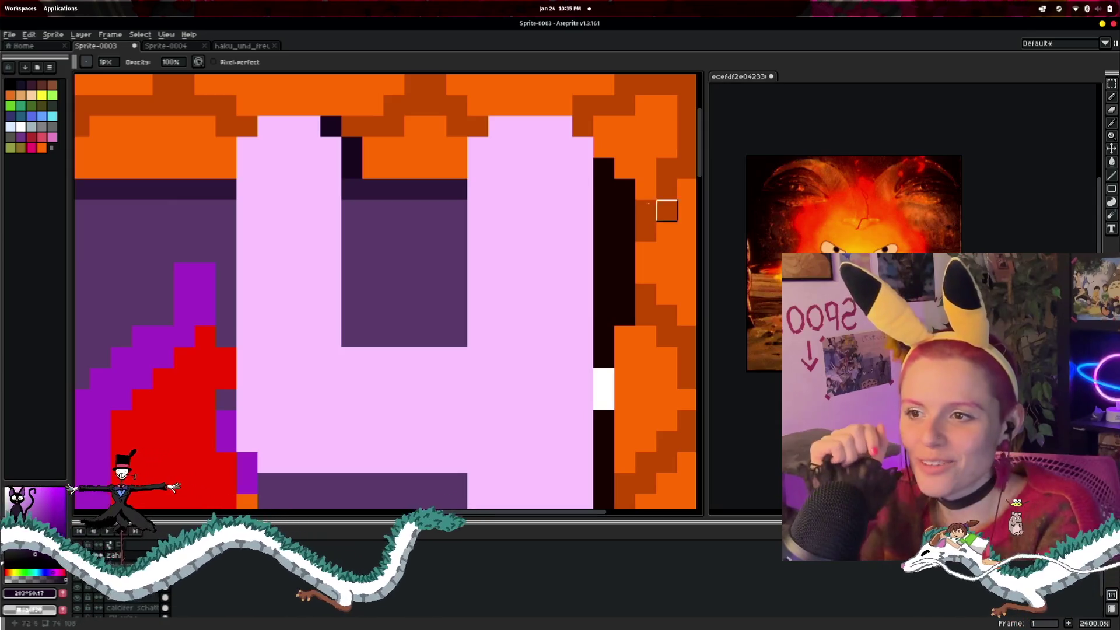
# - Paint the stray dark pixels beside the 4 back to orange
pyautogui.moveTo(604, 168); pyautogui.dragTo(624, 210)
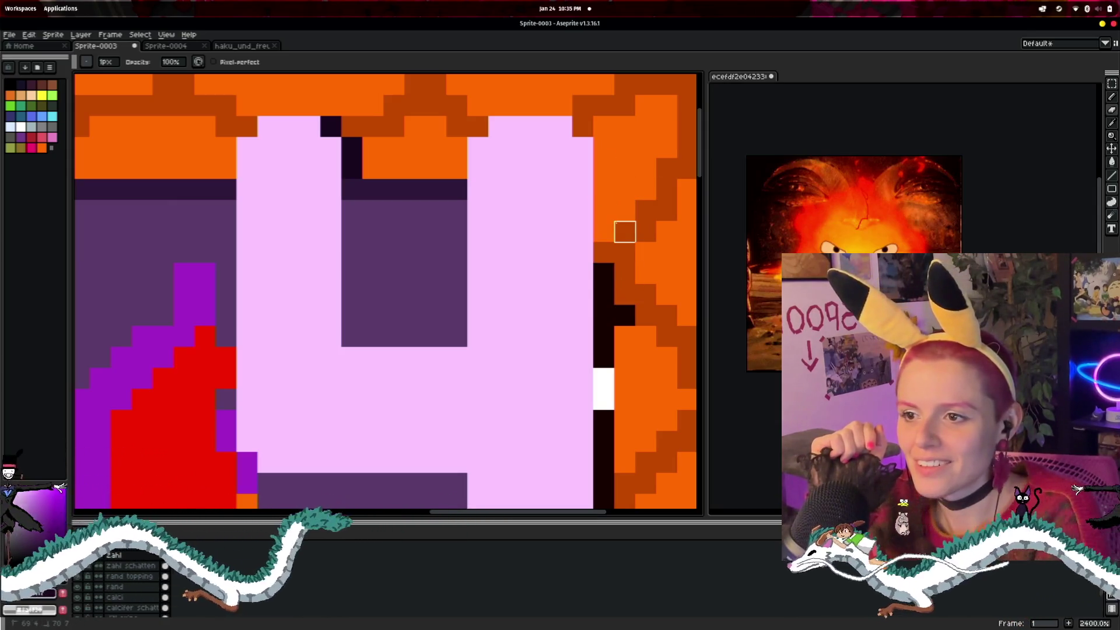
pyautogui.scroll(-5, 624, 316)
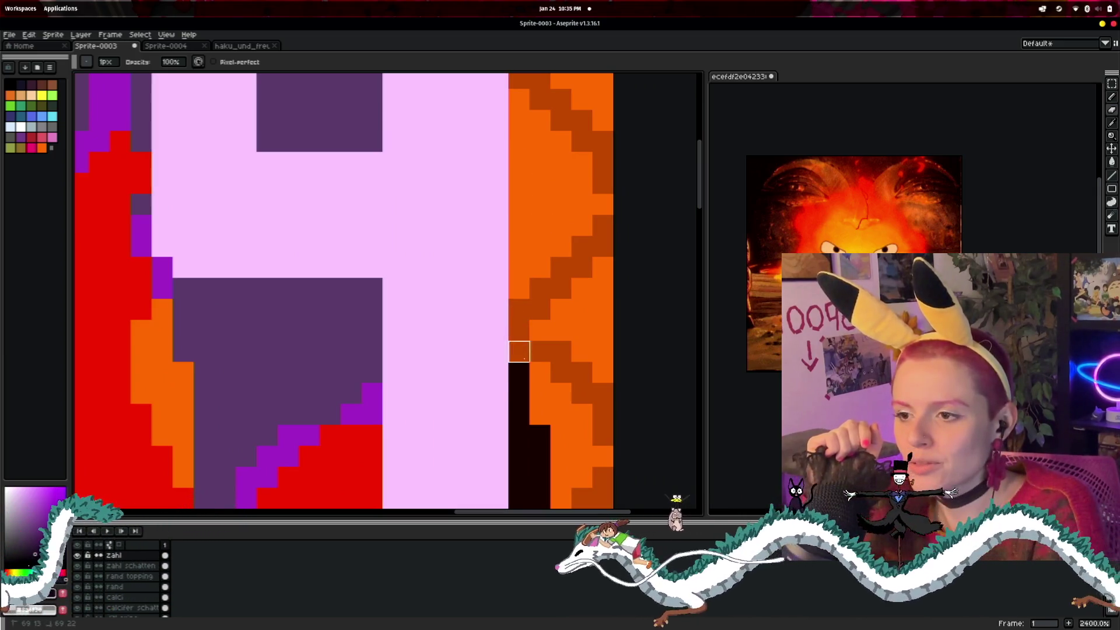
pyautogui.scroll(-7, 540, 349)
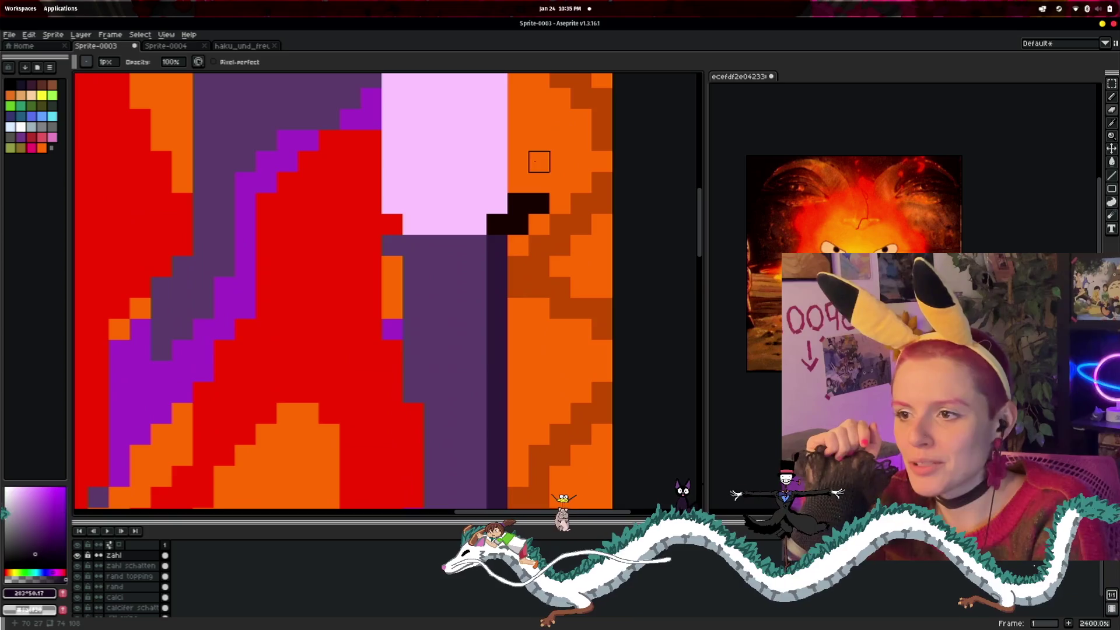
pyautogui.scroll(-5, 513, 221)
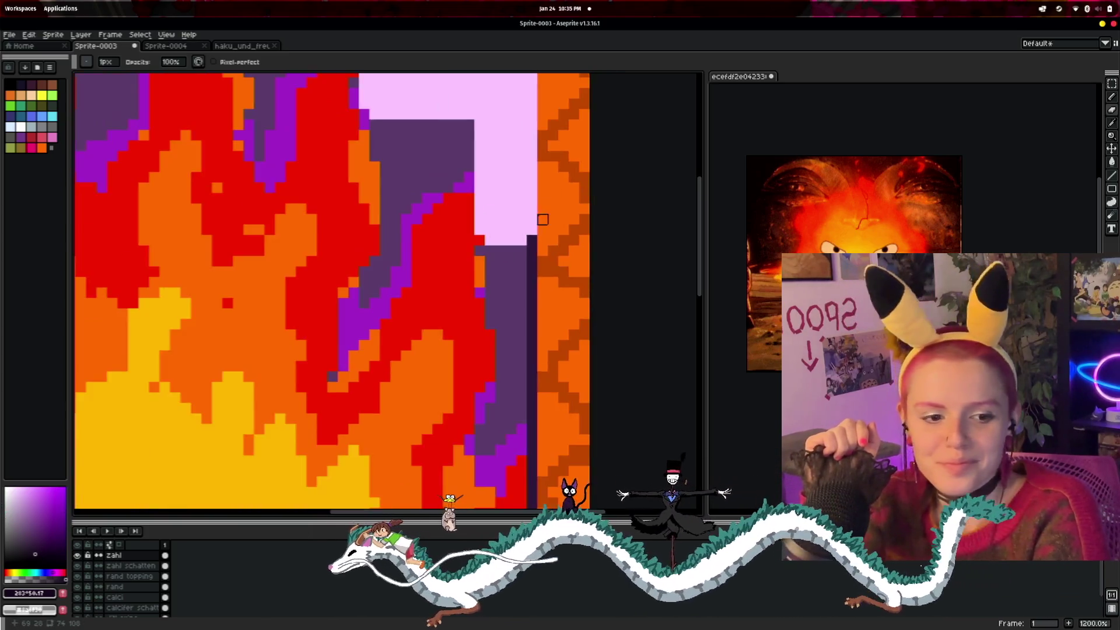
pyautogui.scroll(5, 502, 262)
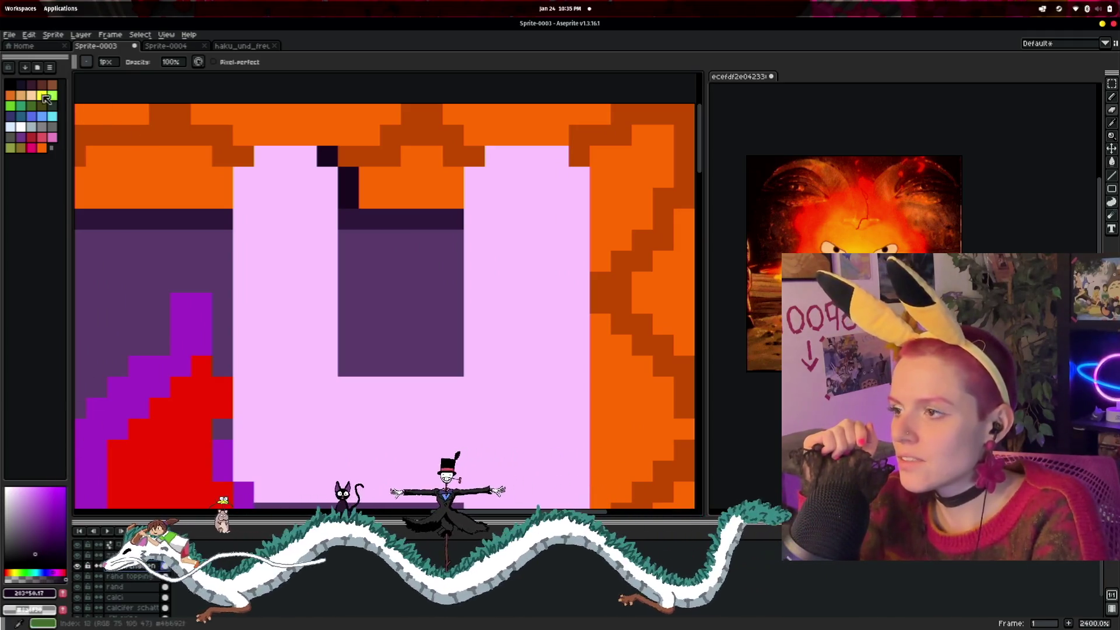
# - Sample the dark shadow colour and draw an L-shaped shadow along the gap's inner edge
pyautogui.click(1111, 123)
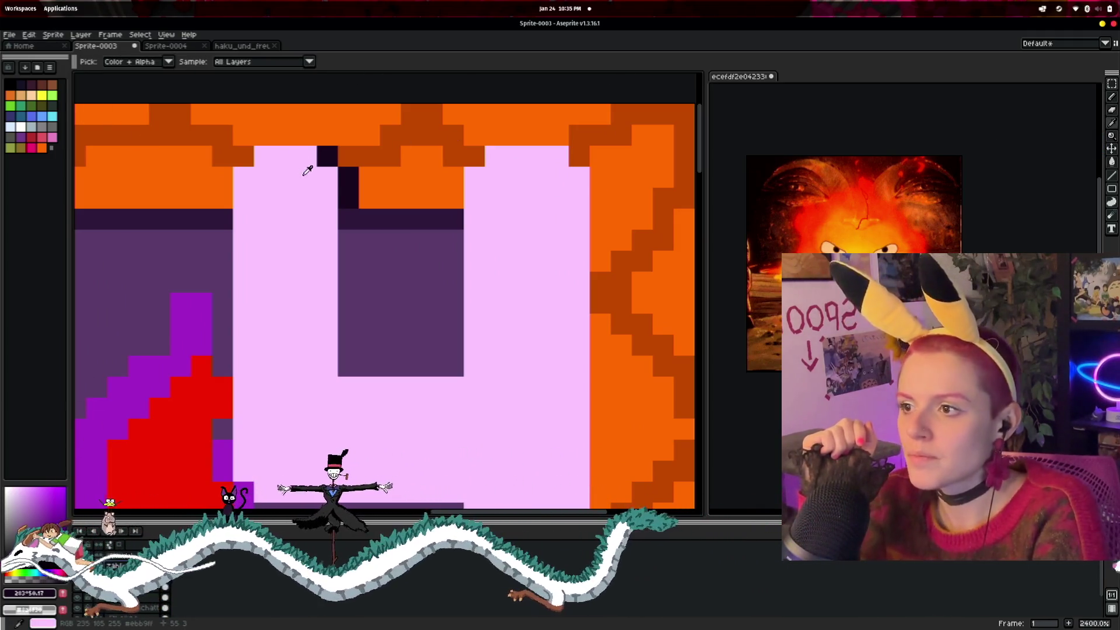
pyautogui.click(346, 184)
pyautogui.press('b')
pyautogui.moveTo(350, 195)
pyautogui.mouseDown()
pyautogui.moveTo(379, 198)
pyautogui.moveTo(368, 230)
pyautogui.mouseUp()
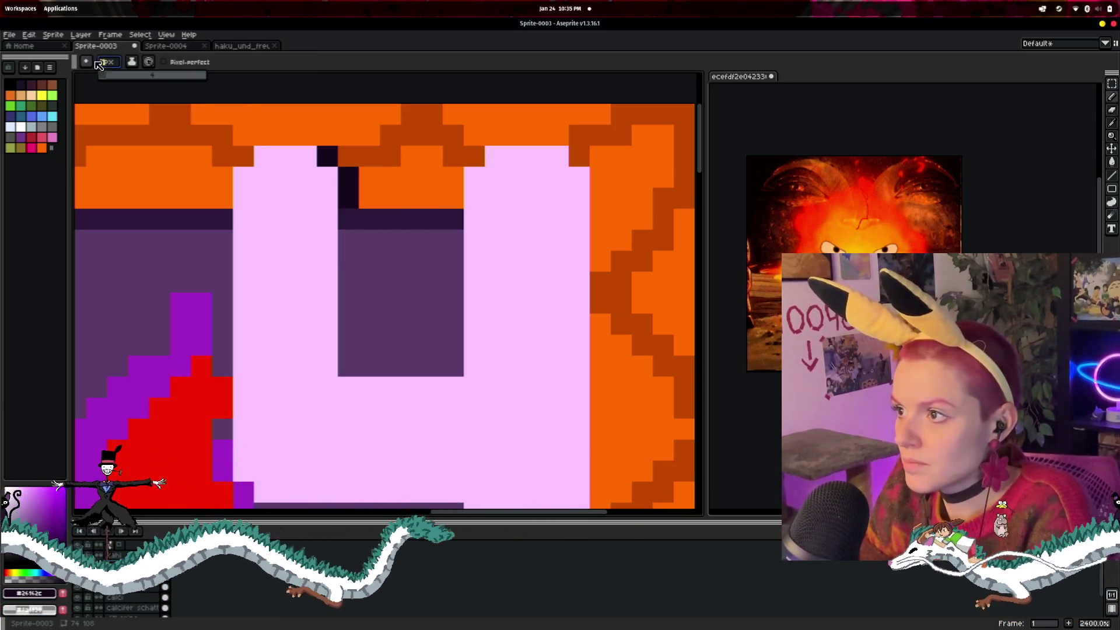
pyautogui.scroll(1, 463, 274)
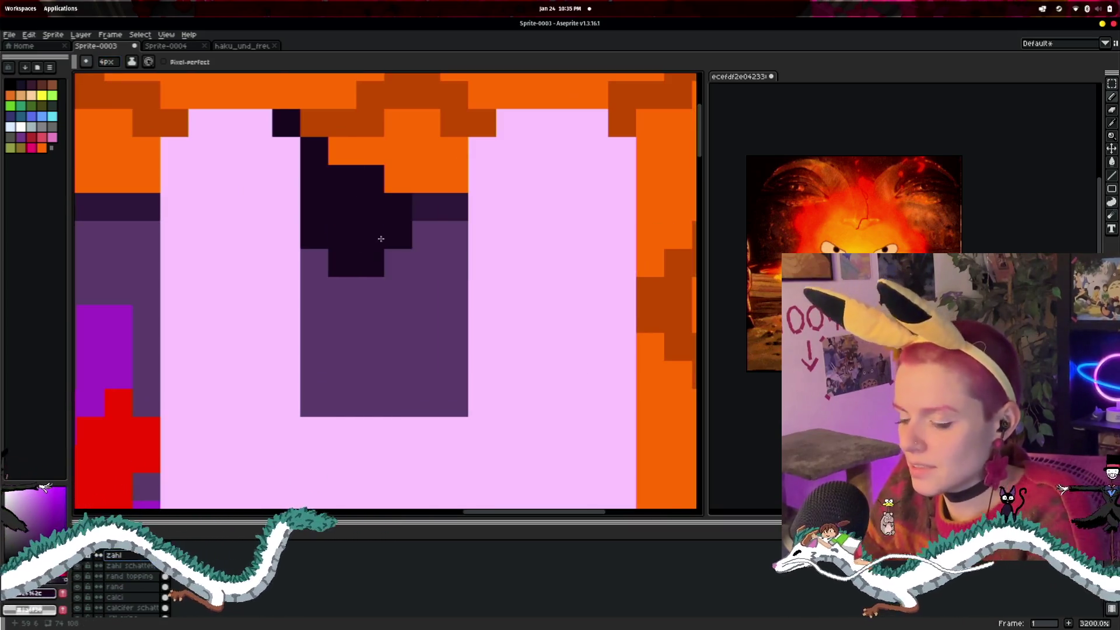
pyautogui.hotkey('ctrl', 'z')
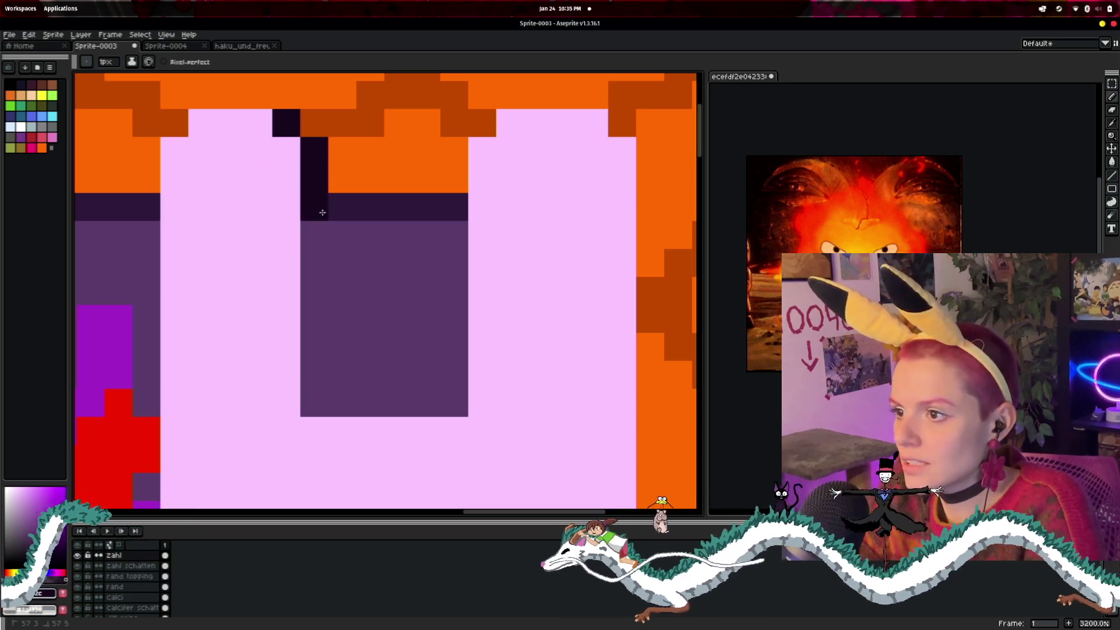
pyautogui.moveTo(322, 347)
pyautogui.mouseDown()
pyautogui.moveTo(317, 403)
pyautogui.moveTo(443, 401)
pyautogui.mouseUp()
# - Draw a straight dark line down the 4's right edge with the Line tool
pyautogui.scroll(-3, 443, 401)
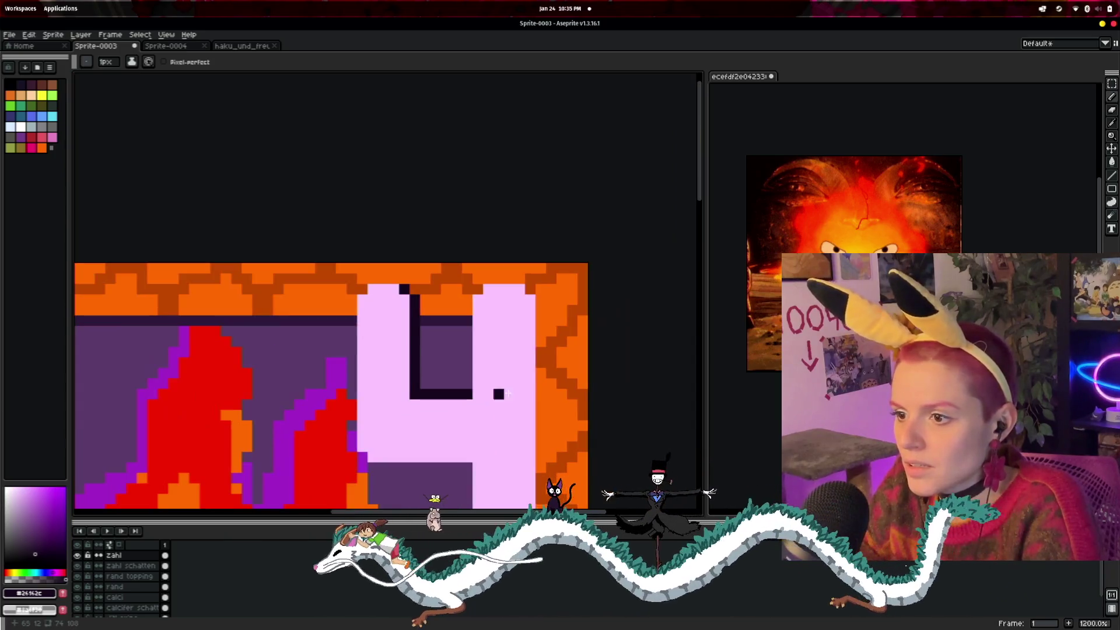
pyautogui.moveTo(570, 370)
pyautogui.mouseDown()
pyautogui.moveTo(535, 256)
pyautogui.moveTo(504, 303)
pyautogui.mouseUp()
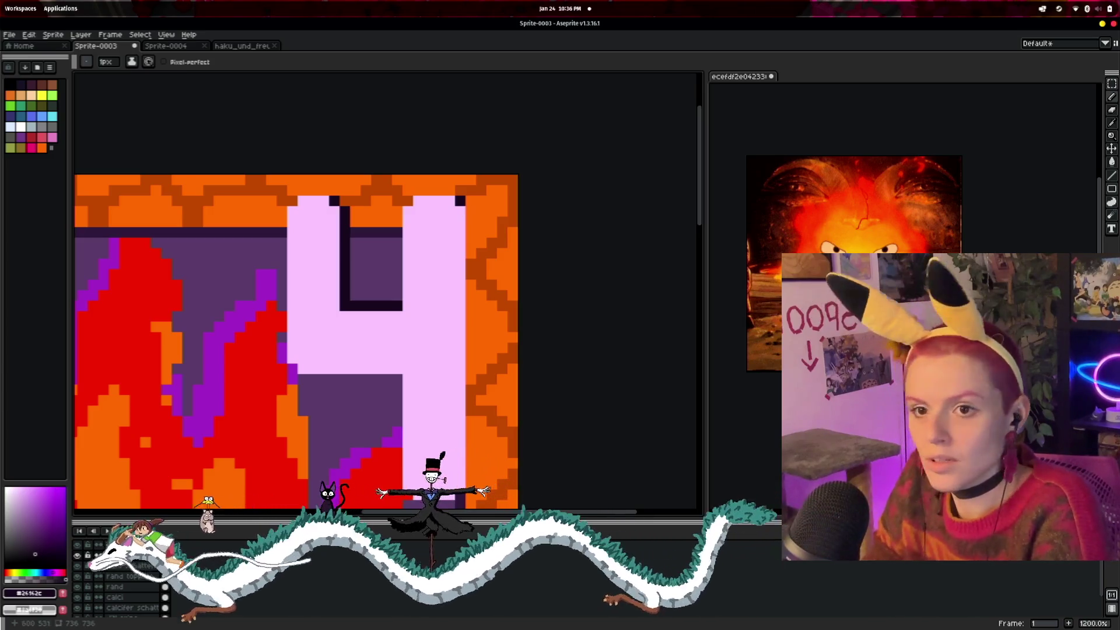
pyautogui.click(1111, 175)
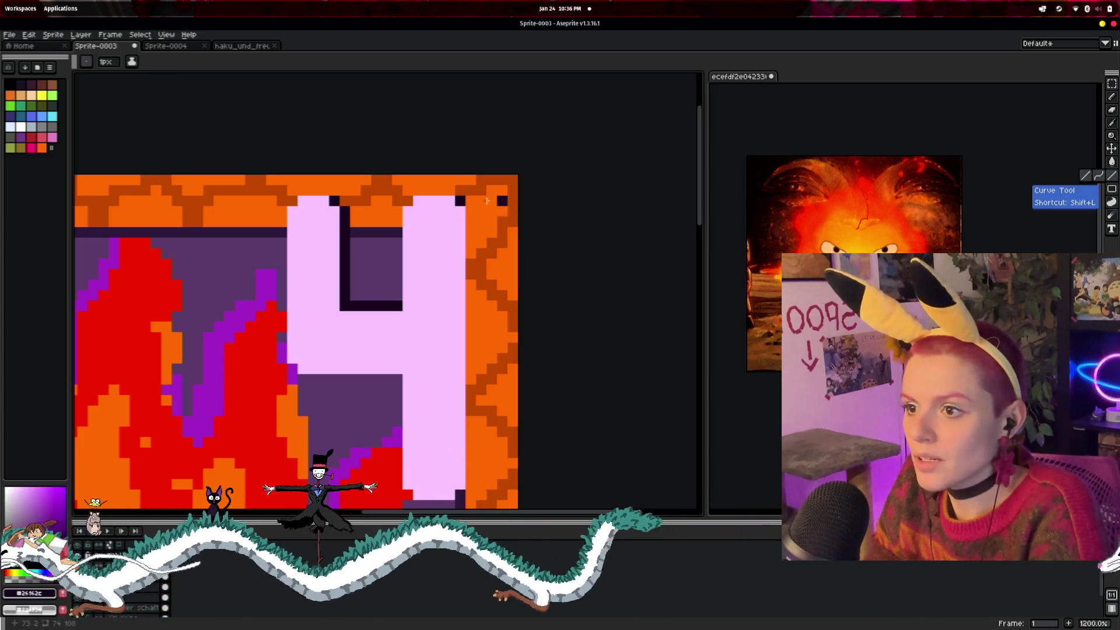
pyautogui.click(469, 212)
pyautogui.moveTo(470, 231); pyautogui.dragTo(469, 464)
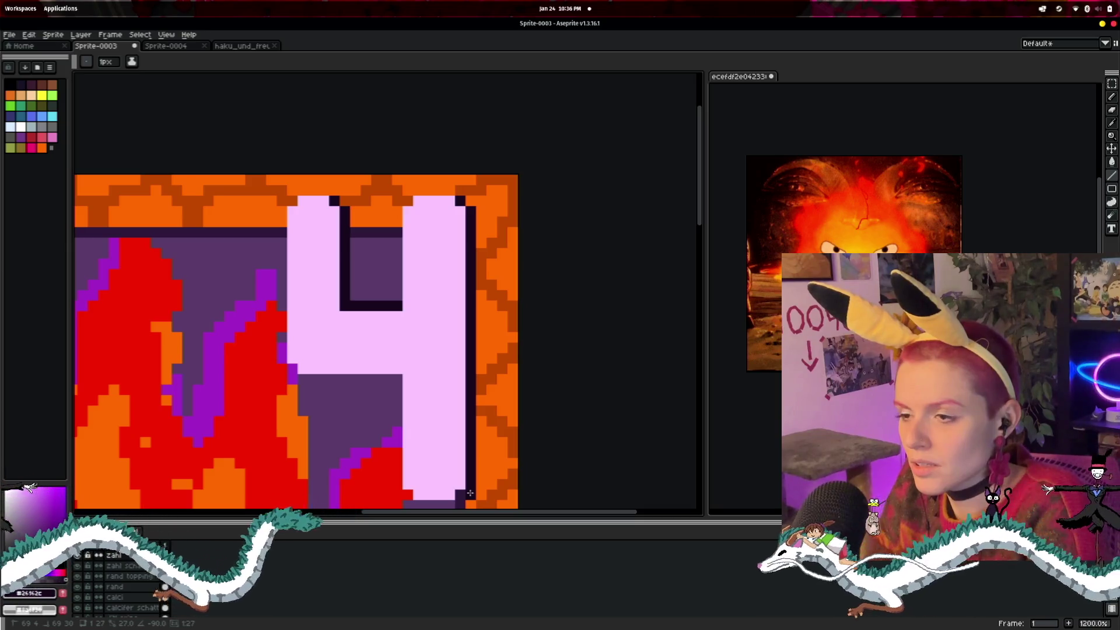
# - Select the whole sprite and undo the last stray pencil edit
pyautogui.scroll(1, 570, 334)
pyautogui.moveTo(570, 334); pyautogui.dragTo(575, 292)
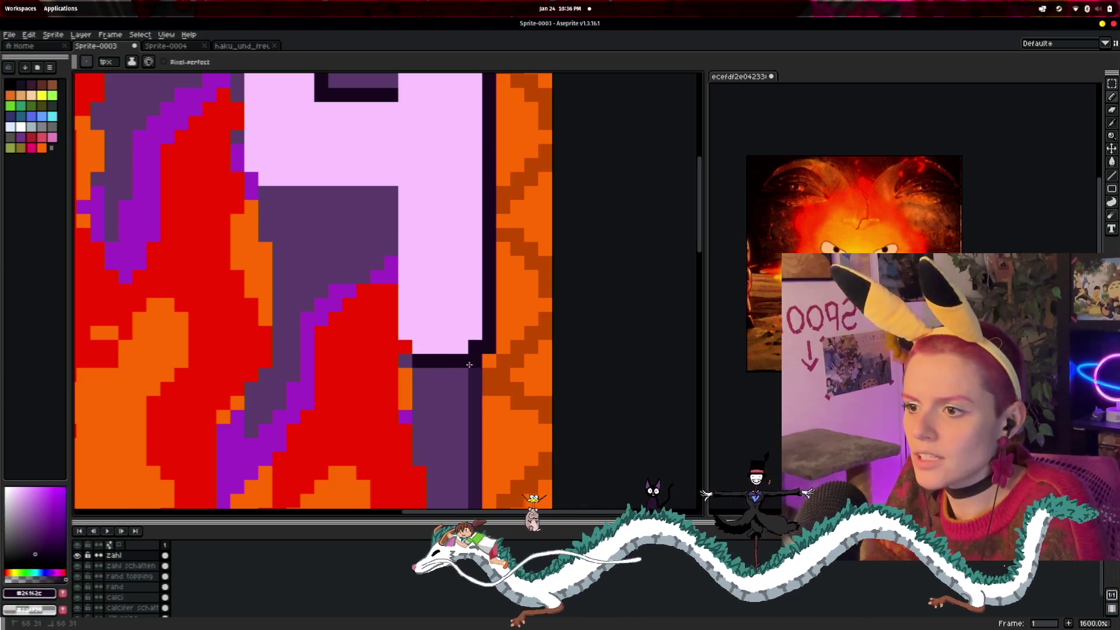
pyautogui.scroll(-3, 602, 419)
pyautogui.hotkey('ctrl', 'a')
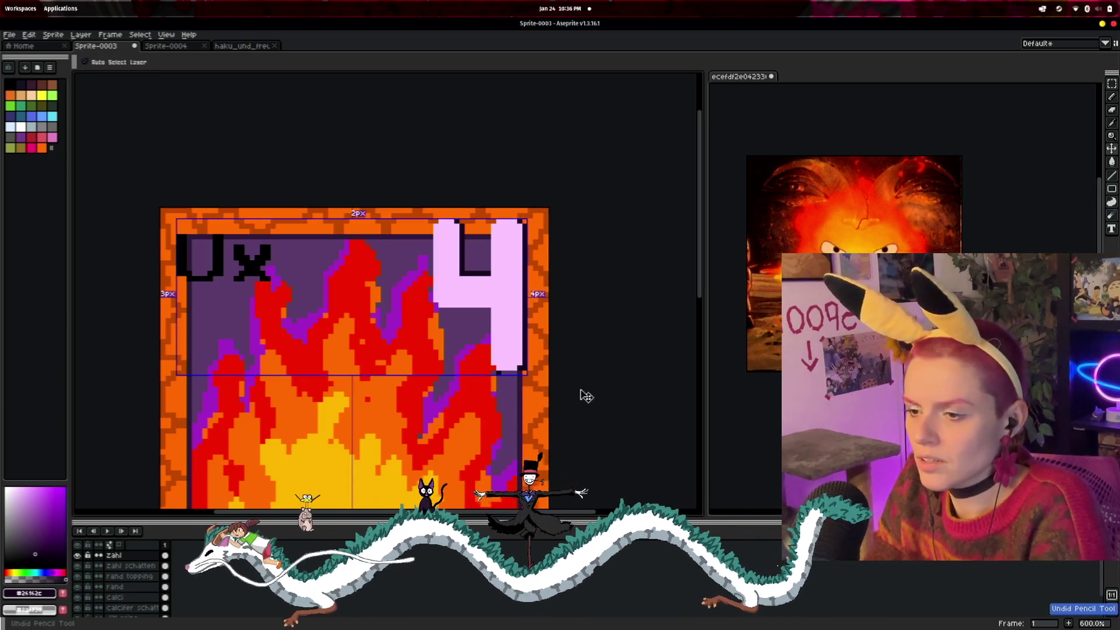
pyautogui.hotkey('ctrl', 'z')
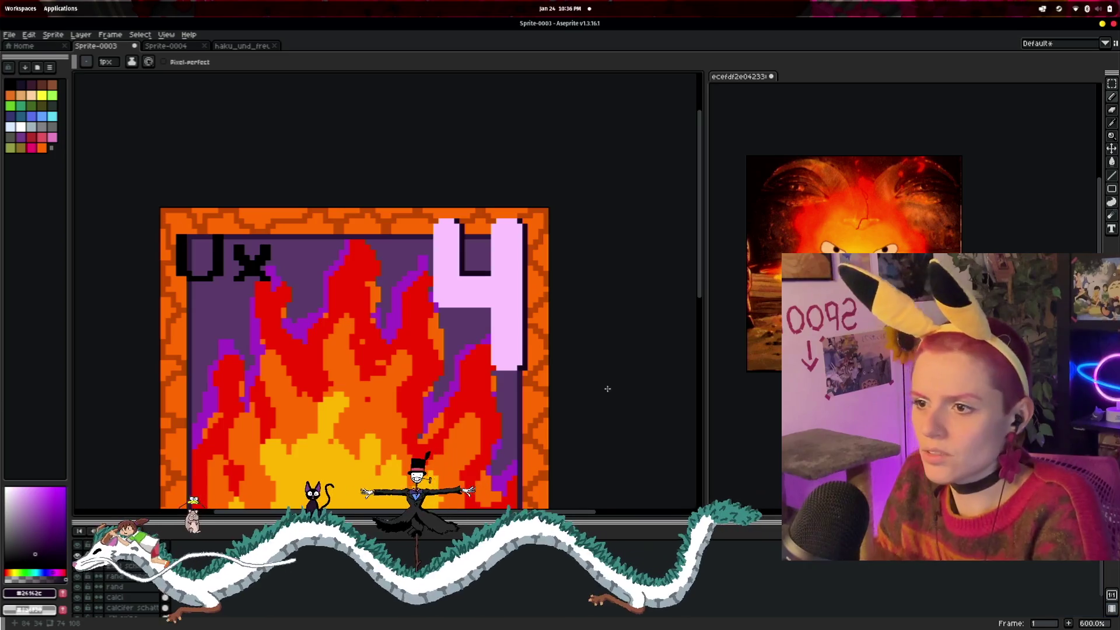
# - Frame the pink 4 in the card's top-right corner for resizing
pyautogui.moveTo(589, 310); pyautogui.dragTo(589, 312)
pyautogui.scroll(-5, 589, 312)
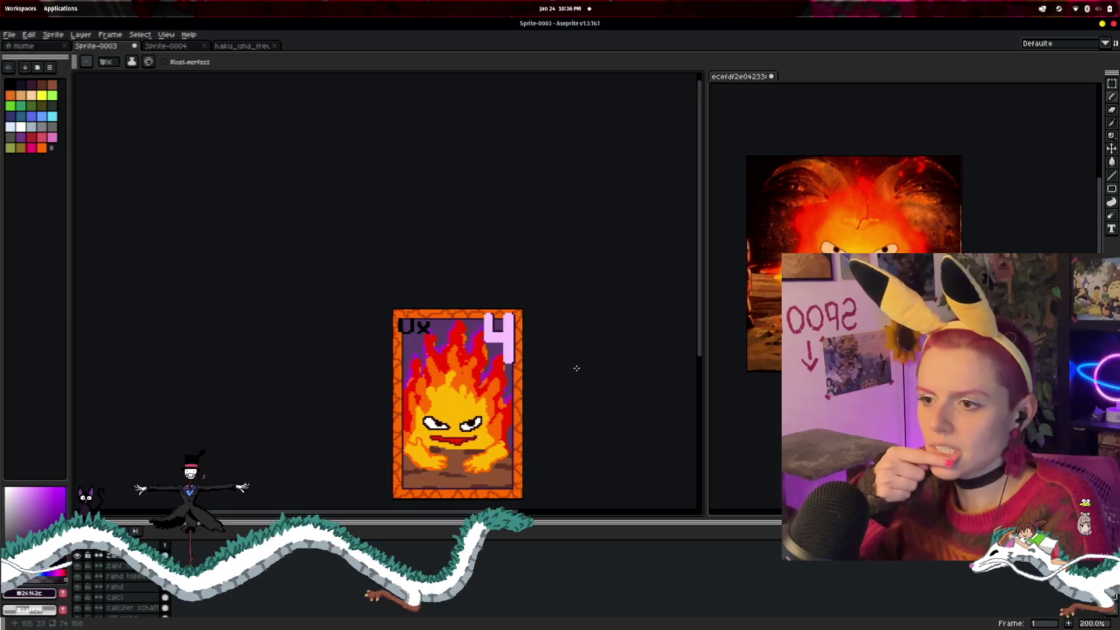
pyautogui.scroll(3, 576, 368)
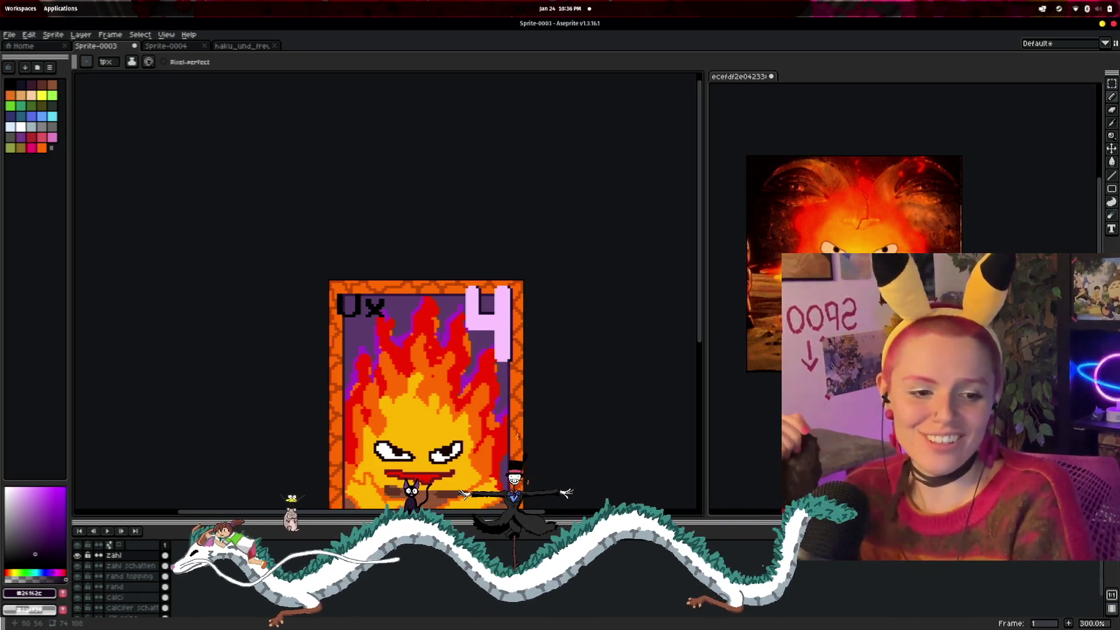
pyautogui.moveTo(684, 402)
pyautogui.mouseDown()
pyautogui.moveTo(562, 395)
pyautogui.moveTo(572, 309)
pyautogui.moveTo(520, 356)
pyautogui.mouseUp()
pyautogui.scroll(1, 588, 264)
pyautogui.scroll(-4, 588, 265)
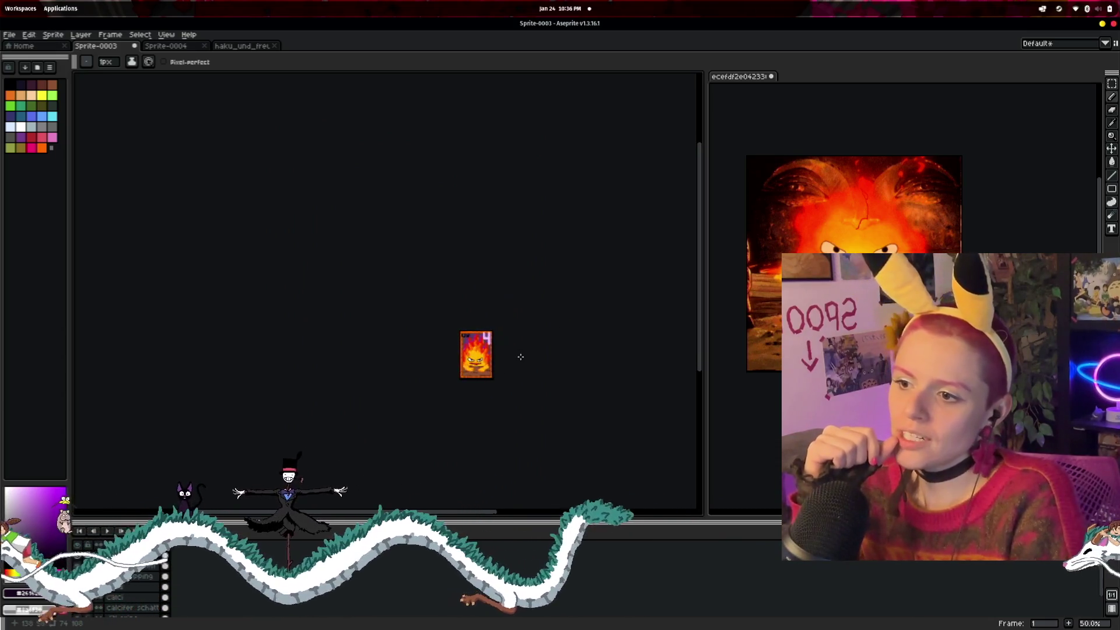
pyautogui.scroll(1, 522, 357)
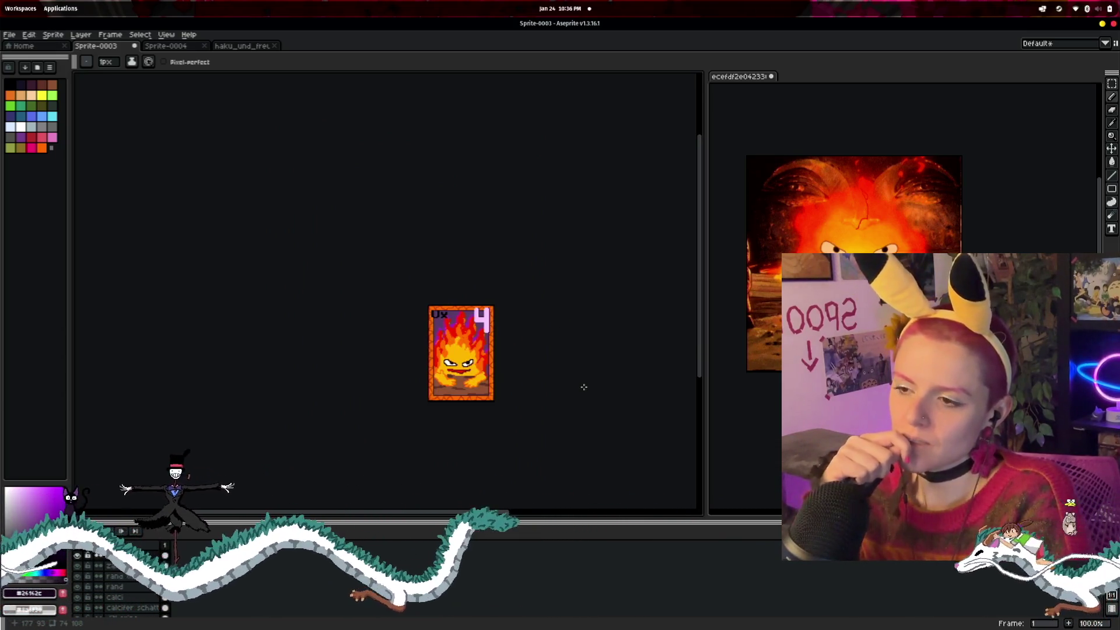
pyautogui.scroll(3, 583, 387)
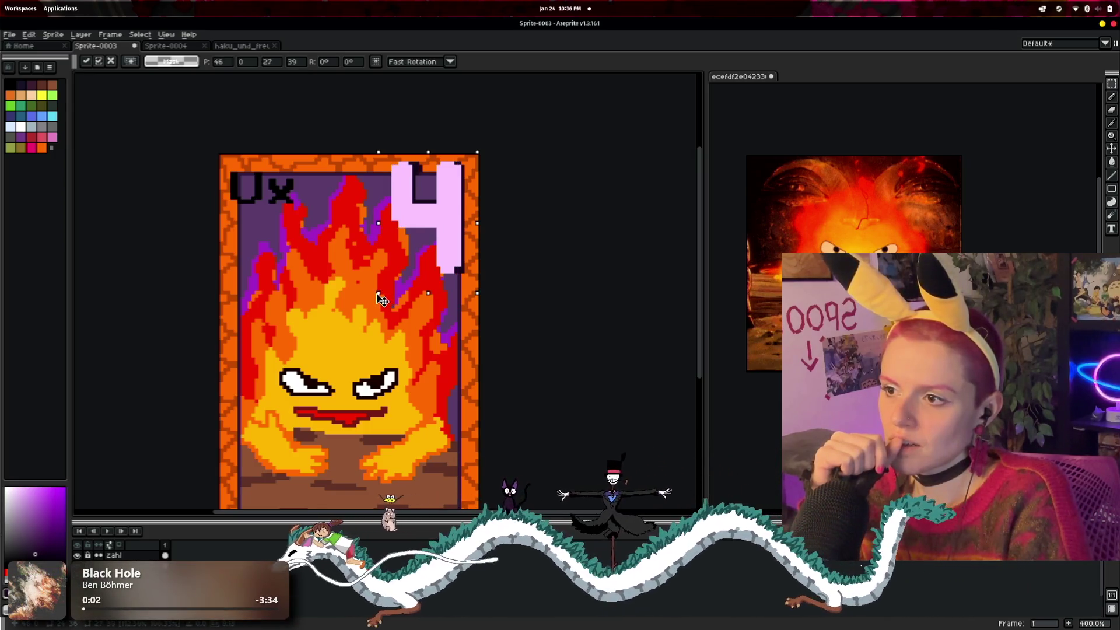
# - Scale the pink 4 up by one pixel and commit the transform
pyautogui.moveTo(384, 299); pyautogui.dragTo(382, 301)
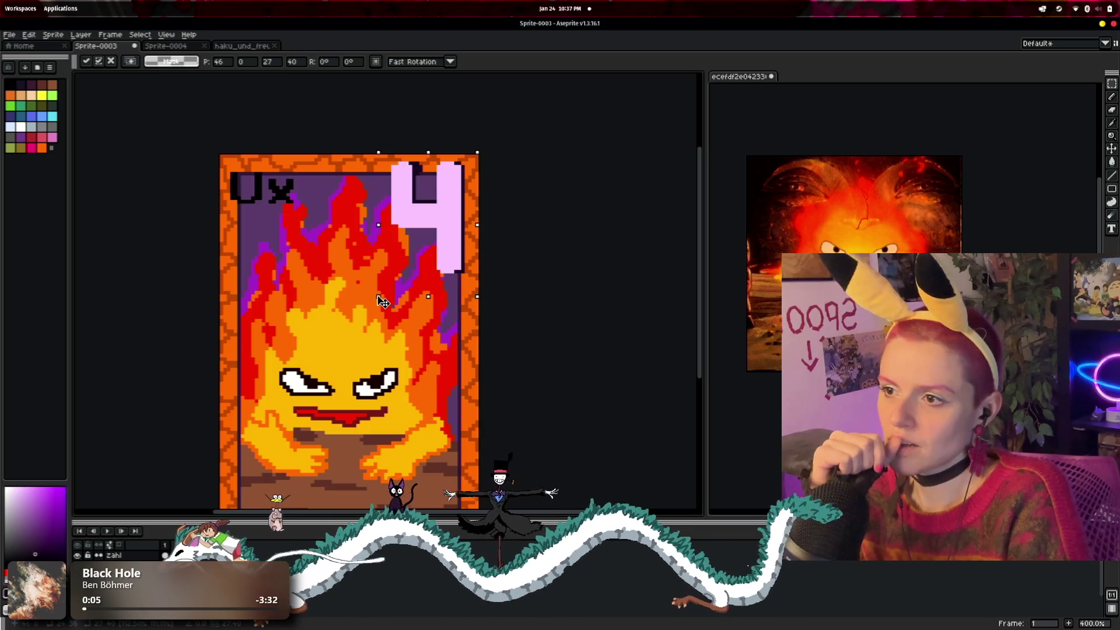
pyautogui.scroll(-3, 542, 295)
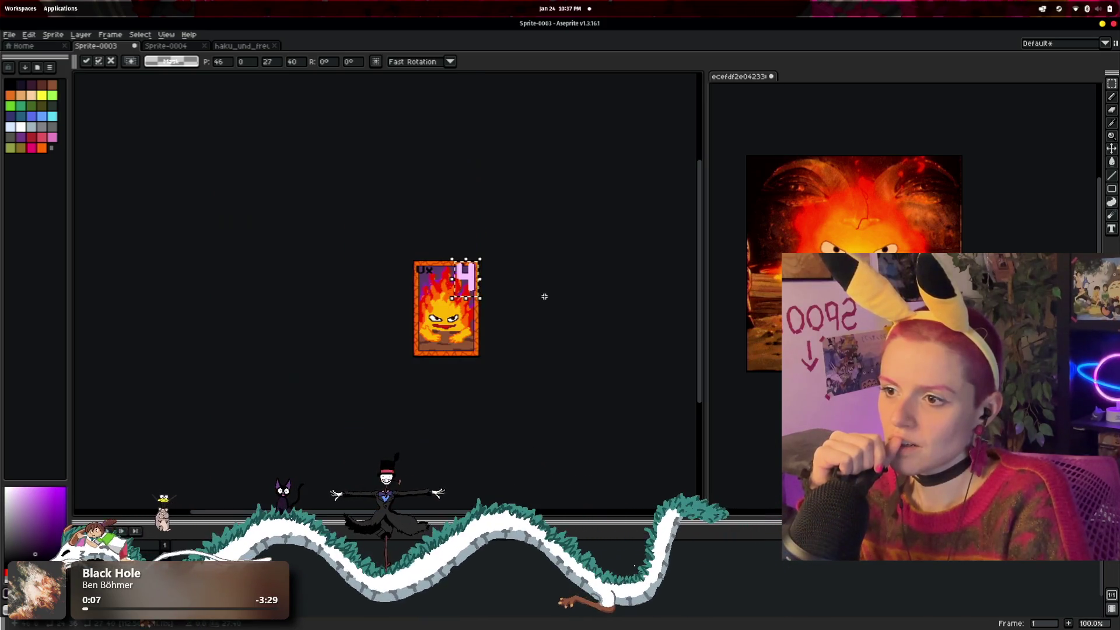
pyautogui.scroll(2, 544, 297)
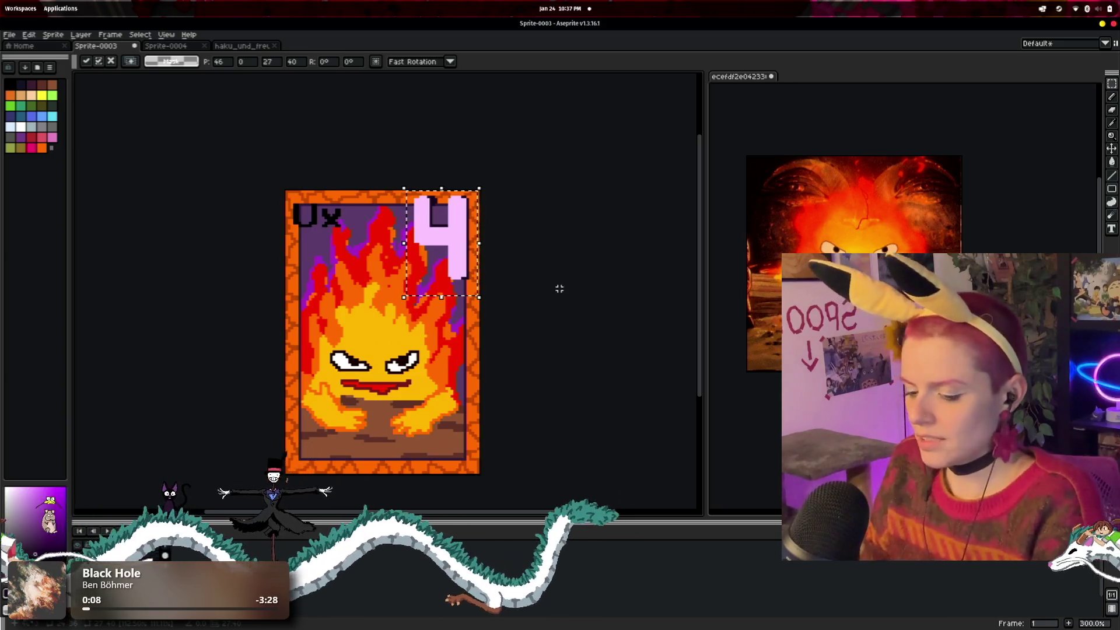
pyautogui.press('Return')
pyautogui.hotkey('ctrl', 'd')
pyautogui.scroll(1, 567, 265)
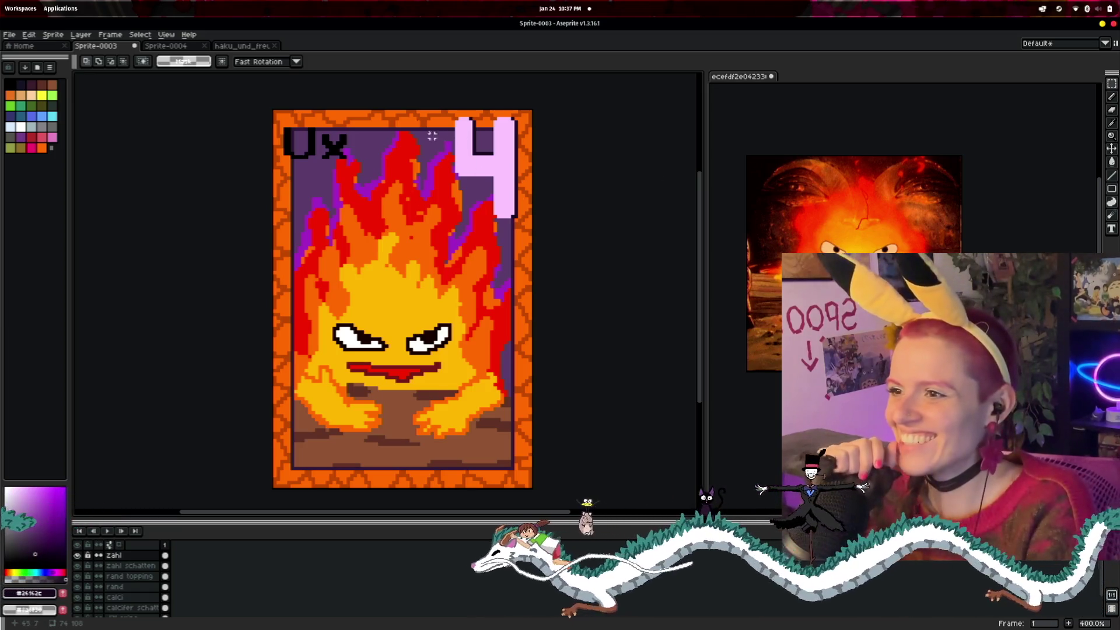
pyautogui.moveTo(432, 135); pyautogui.dragTo(470, 156)
pyautogui.click(1111, 111)
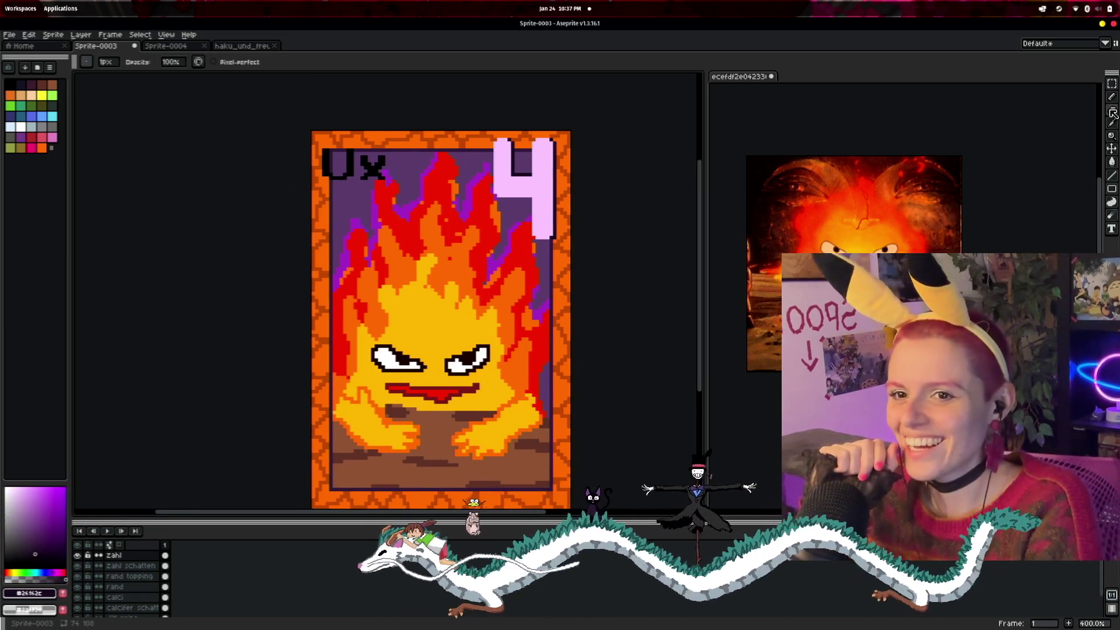
# - Erase the black 0x letters at top-left and set the eraser brush to 10 px
pyautogui.moveTo(382, 159)
pyautogui.mouseDown()
pyautogui.moveTo(340, 180)
pyautogui.moveTo(358, 167)
pyautogui.moveTo(400, 177)
pyautogui.mouseUp()
pyautogui.click(105, 62)
pyautogui.click(112, 75)
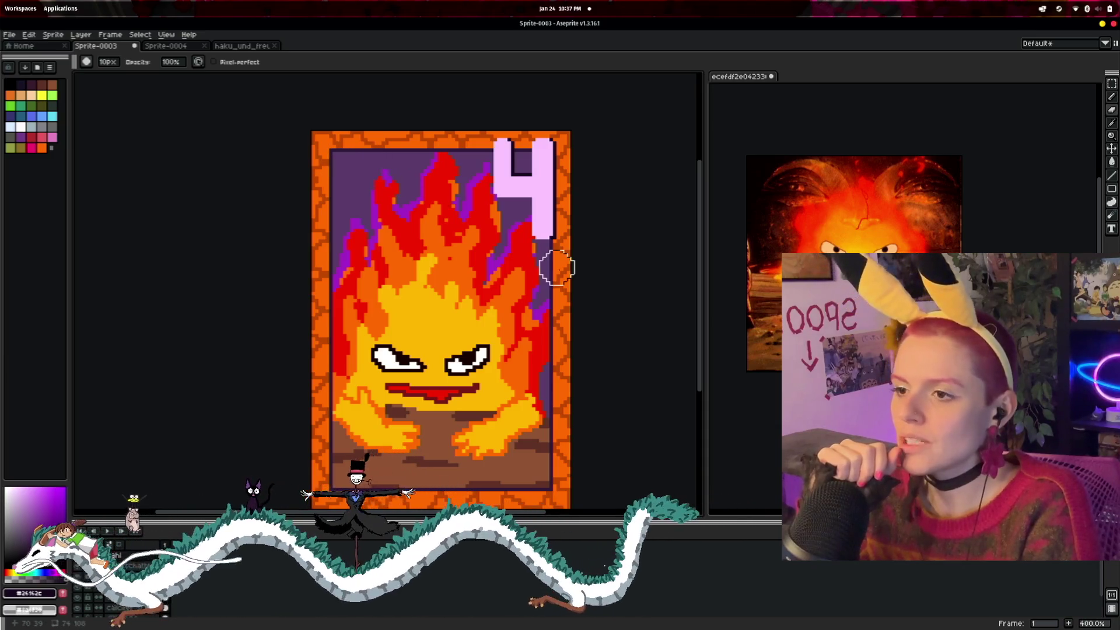
pyautogui.scroll(-2, 557, 268)
pyautogui.moveTo(597, 282); pyautogui.dragTo(545, 280)
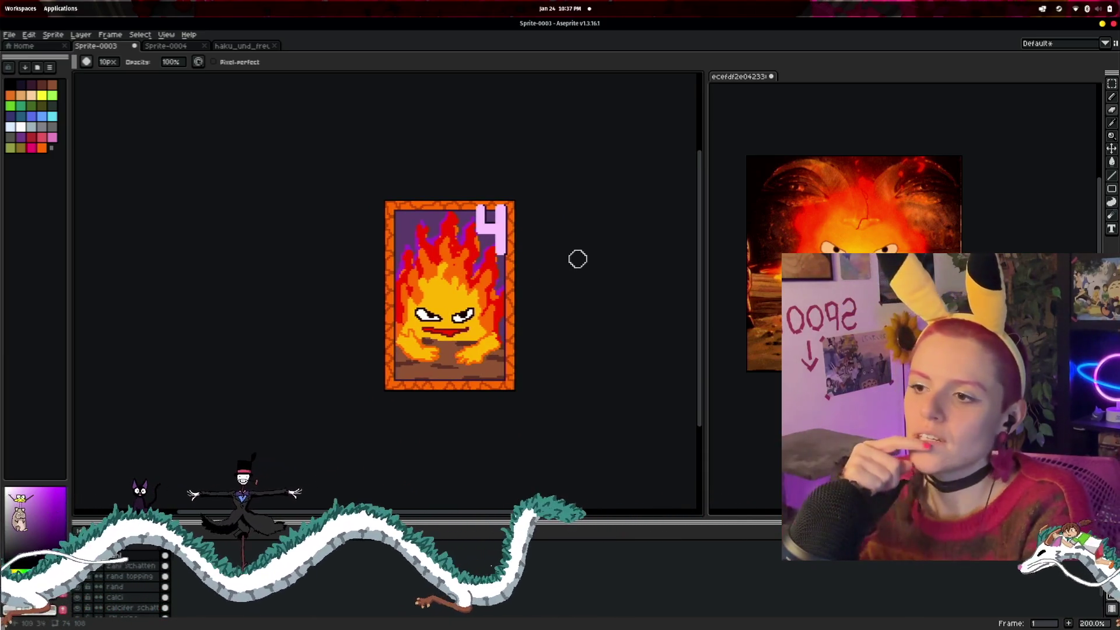
pyautogui.scroll(1, 577, 258)
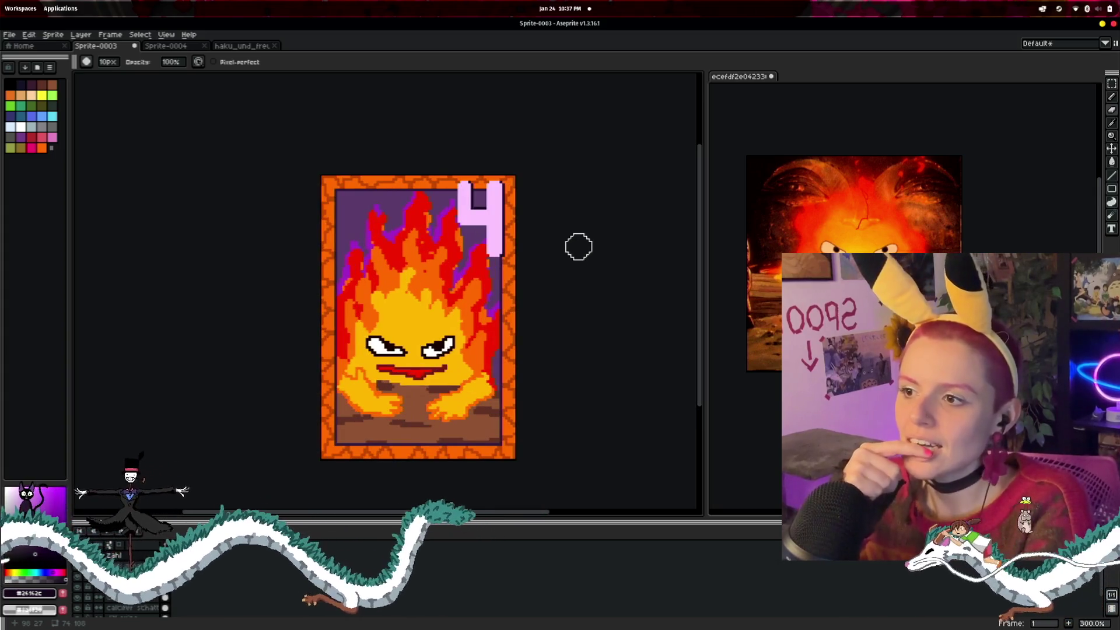
pyautogui.scroll(2, 575, 242)
pyautogui.moveTo(575, 243)
pyautogui.mouseDown()
pyautogui.moveTo(609, 252)
pyautogui.moveTo(633, 282)
pyautogui.mouseUp()
pyautogui.scroll(2, 609, 256)
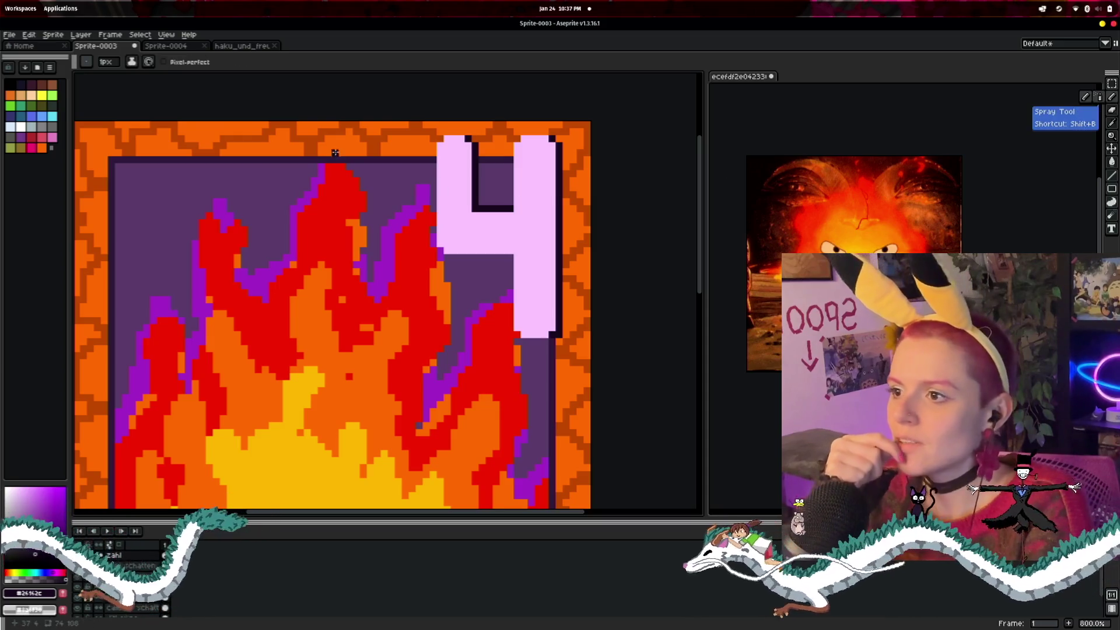
# - Sample the 4's pink, then undo the trial x pixels misplaced on the border
pyautogui.click(1111, 128)
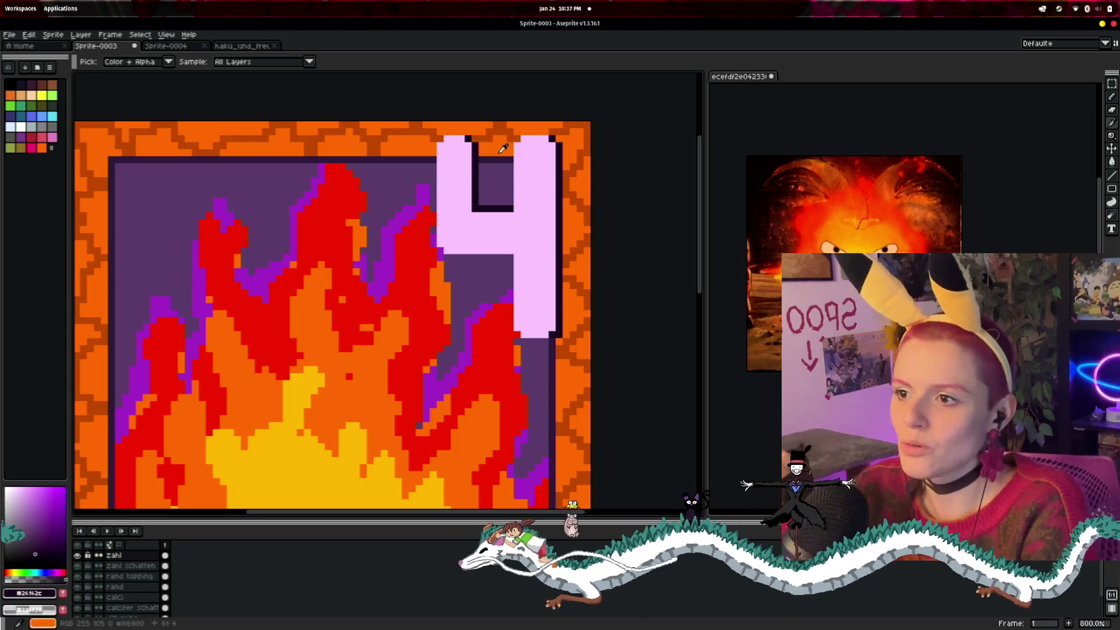
pyautogui.click(1111, 97)
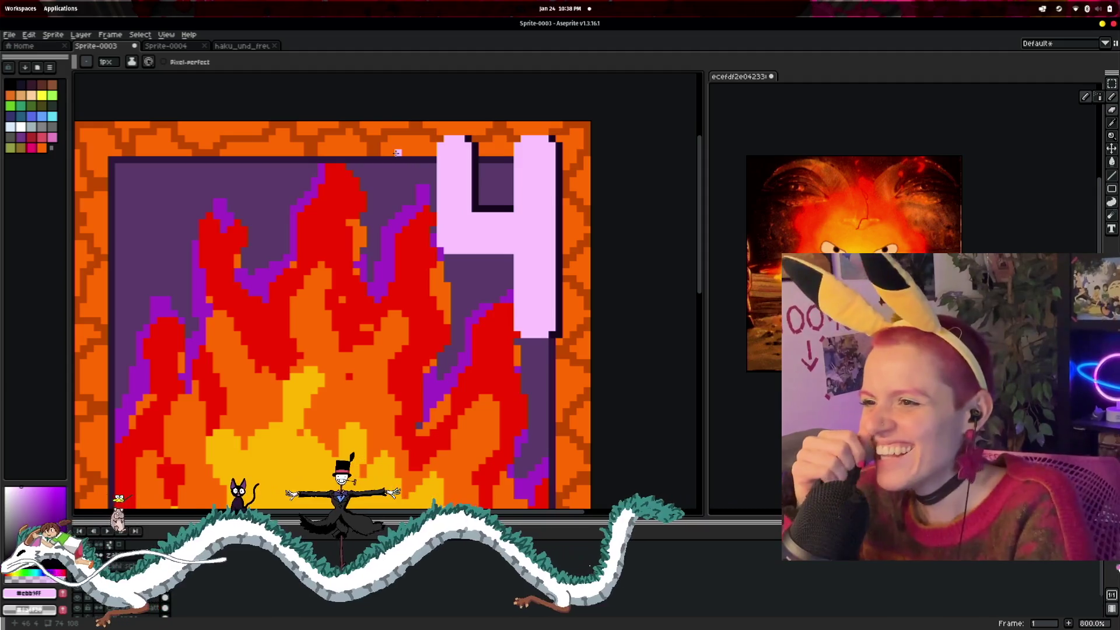
pyautogui.scroll(2, 382, 153)
pyautogui.scroll(1, 382, 153)
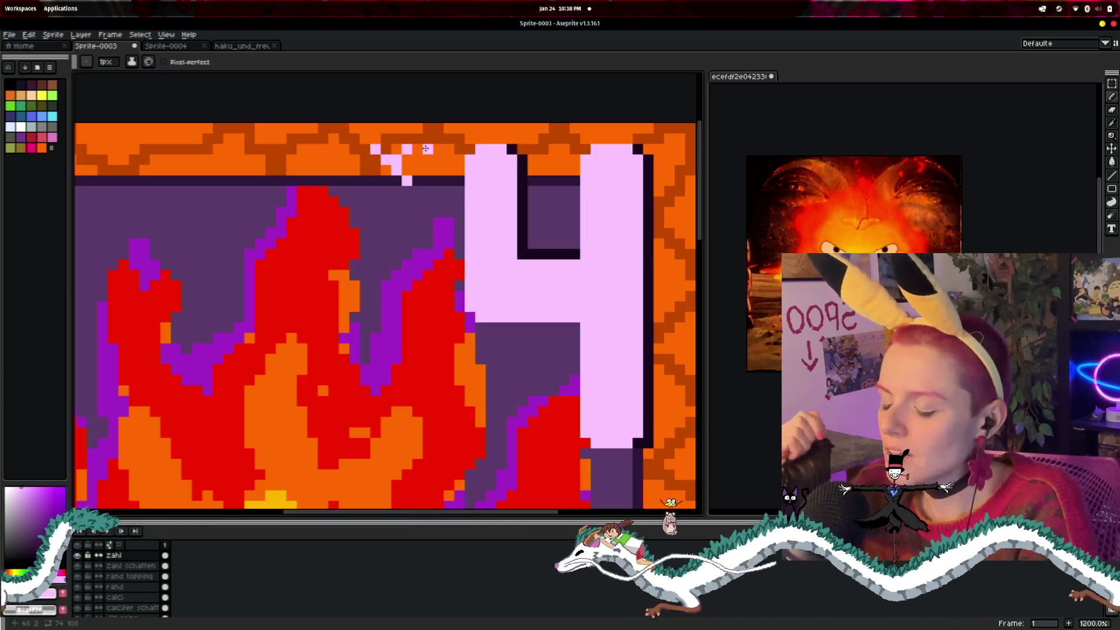
pyautogui.click(364, 139)
pyautogui.click(417, 138)
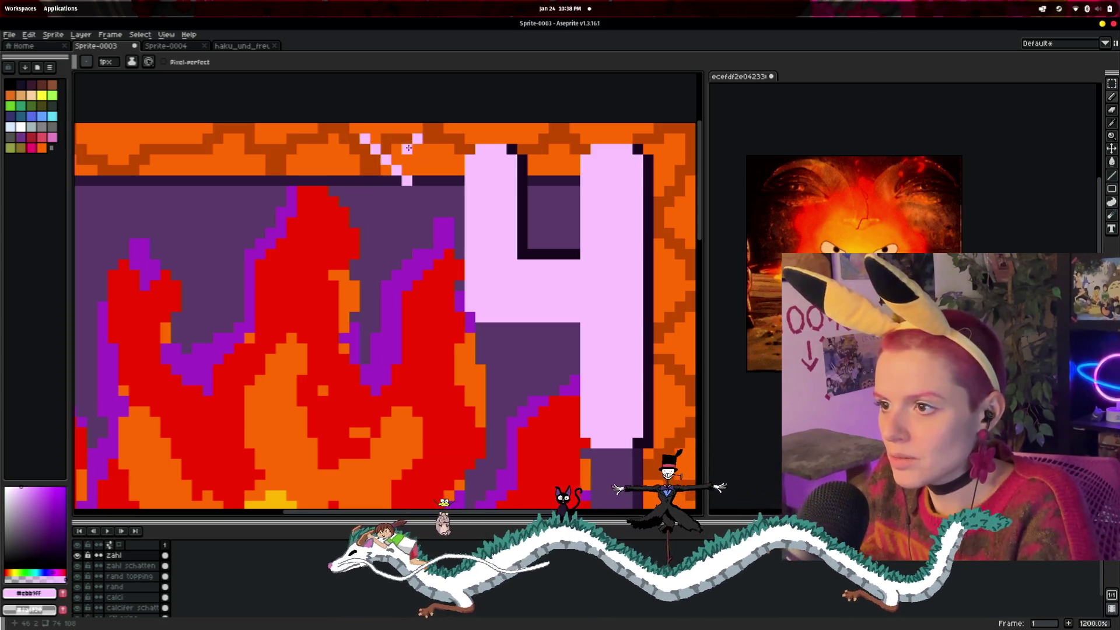
pyautogui.hotkey('ctrl', 'z')
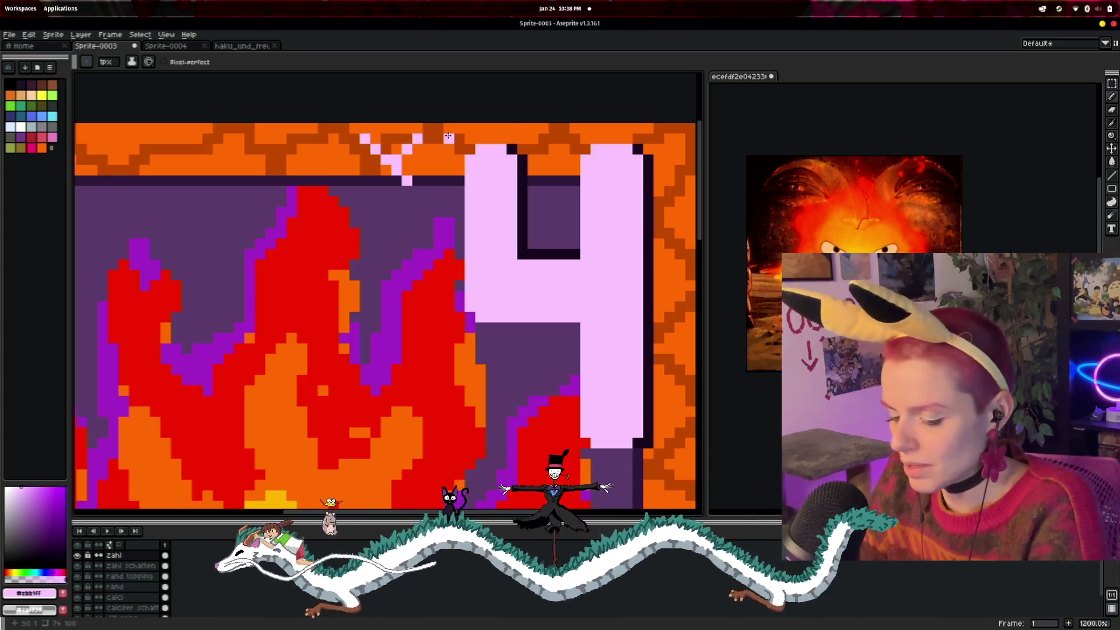
pyautogui.press('v')
pyautogui.hotkey('ctrl', 'z')
pyautogui.hotkey('ctrl', 'z')
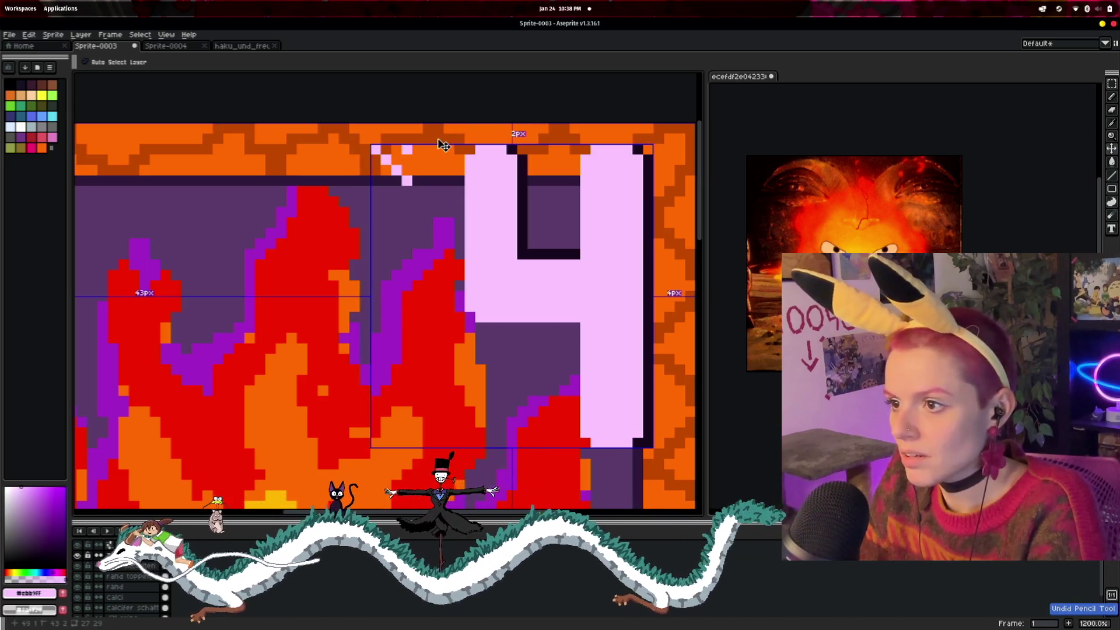
pyautogui.press('b')
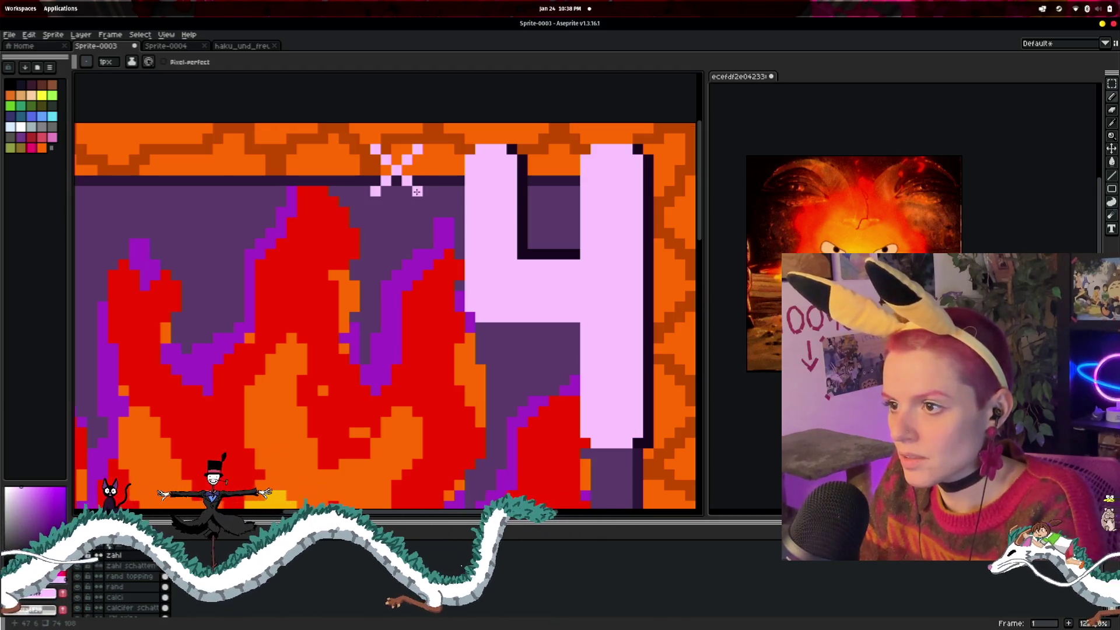
# - Draw the left side of the pink 0 left of the 4
pyautogui.scroll(-2, 450, 243)
pyautogui.scroll(2, 443, 292)
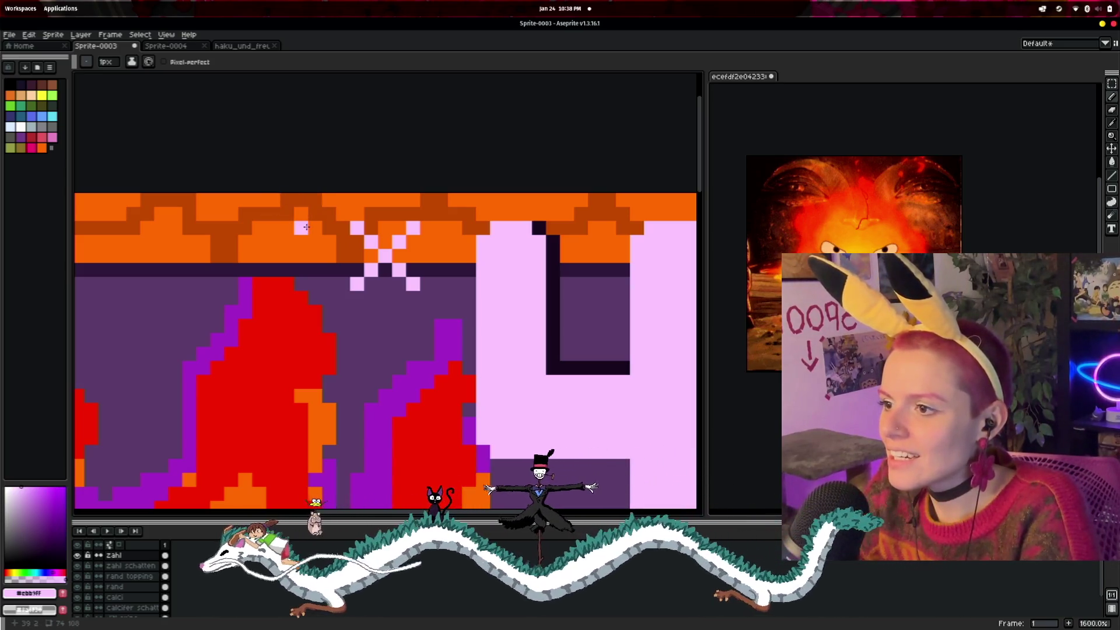
pyautogui.moveTo(261, 232)
pyautogui.mouseDown()
pyautogui.moveTo(260, 256)
pyautogui.moveTo(301, 286)
pyautogui.mouseUp()
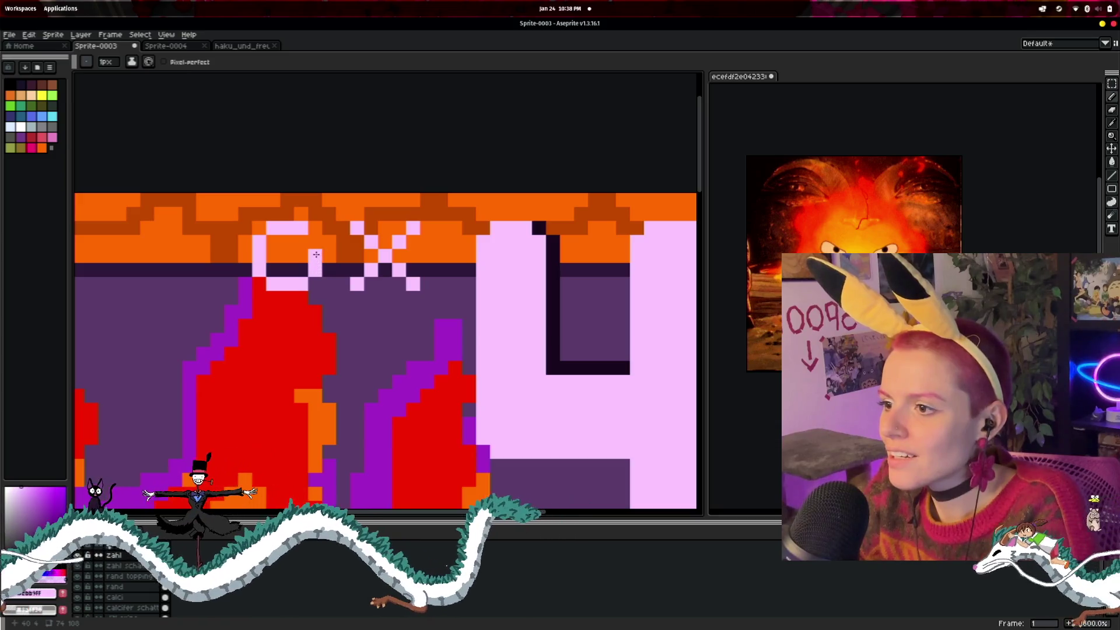
pyautogui.scroll(-3, 475, 342)
pyautogui.scroll(-1, 475, 342)
pyautogui.moveTo(644, 417)
pyautogui.mouseDown()
pyautogui.moveTo(554, 216)
pyautogui.moveTo(576, 264)
pyautogui.mouseUp()
pyautogui.scroll(-1, 589, 293)
pyautogui.scroll(1, 577, 270)
pyautogui.scroll(-1, 579, 273)
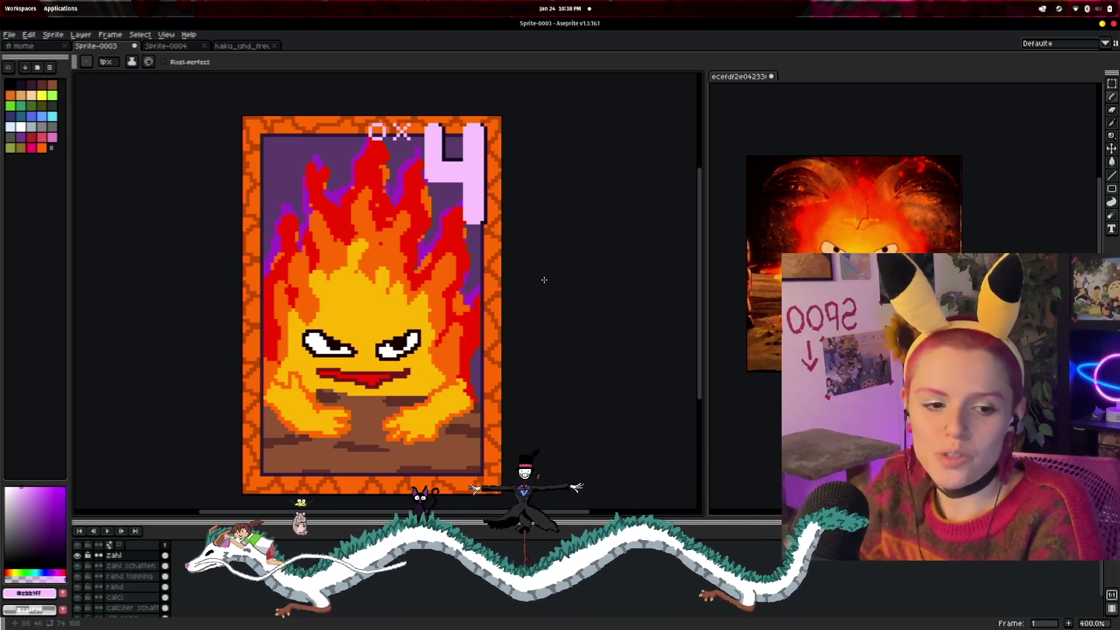
pyautogui.scroll(2, 544, 280)
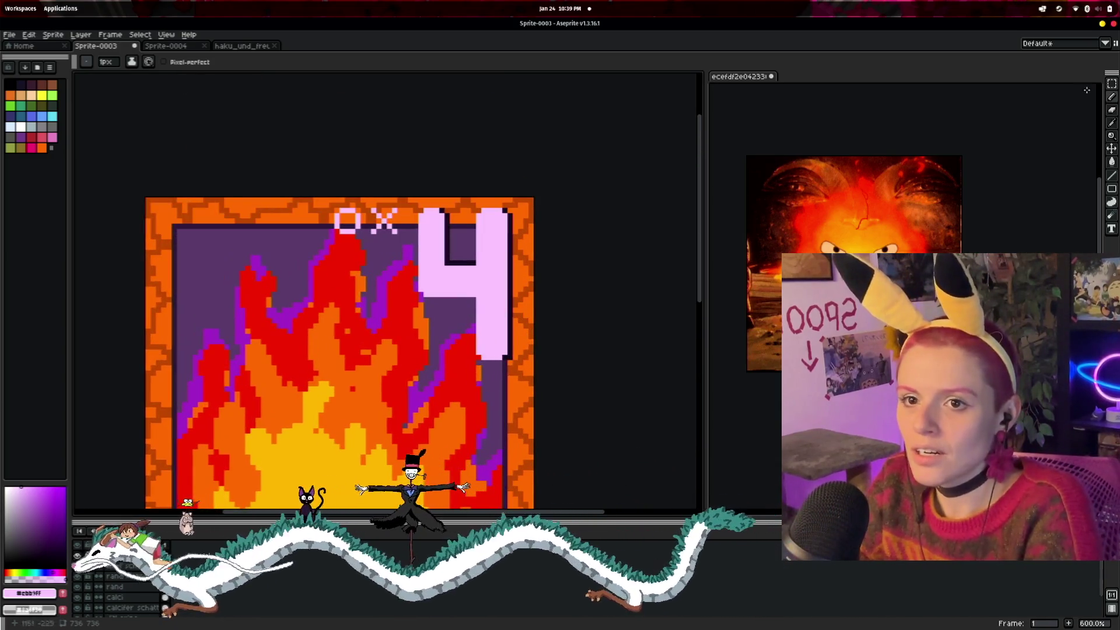
pyautogui.click(1113, 86)
pyautogui.moveTo(330, 199); pyautogui.dragTo(407, 252)
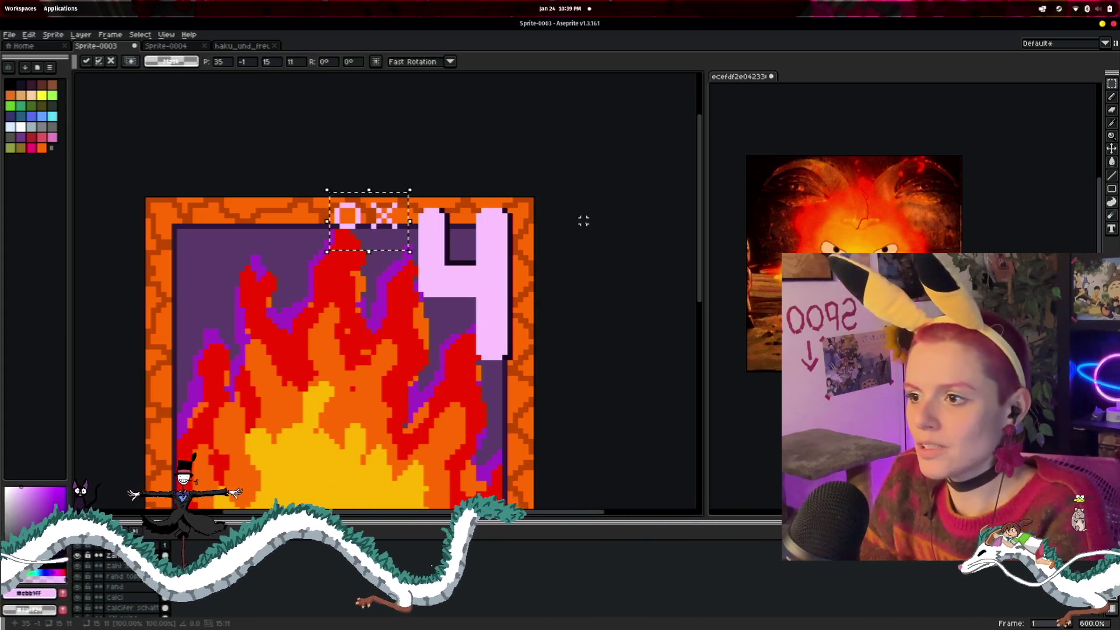
pyautogui.press('Up')
pyautogui.press('Up')
pyautogui.press('Down')
pyautogui.press('Down')
pyautogui.press('Down')
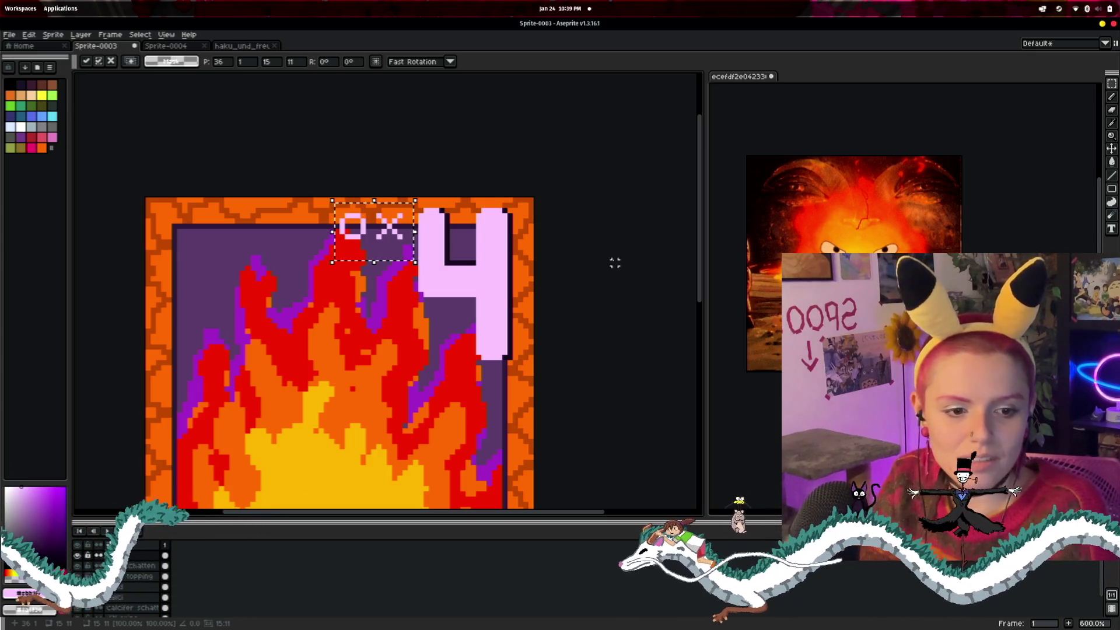
pyautogui.click(615, 263)
pyautogui.scroll(3, 615, 263)
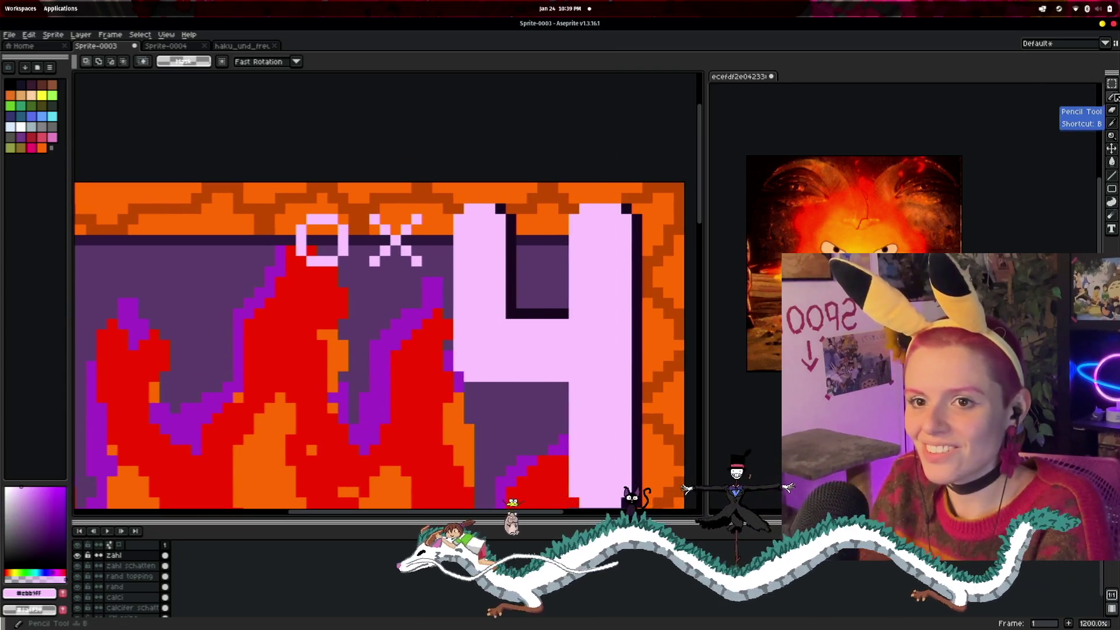
pyautogui.click(1111, 123)
pyautogui.click(1111, 111)
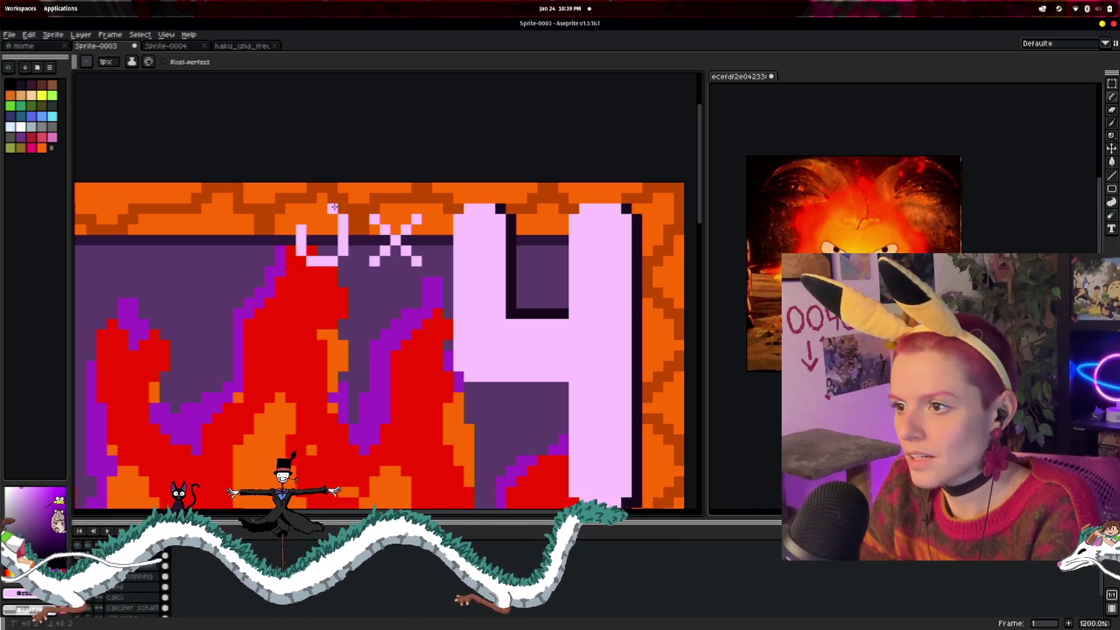
pyautogui.click(311, 205)
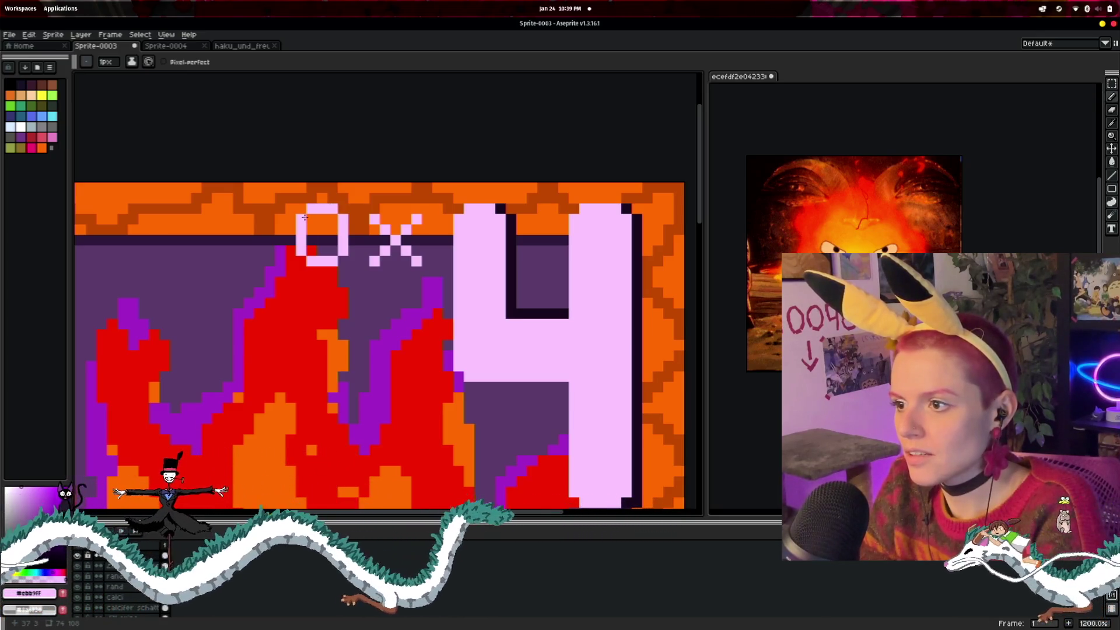
pyautogui.scroll(-3, 645, 351)
pyautogui.moveTo(645, 351); pyautogui.dragTo(564, 277)
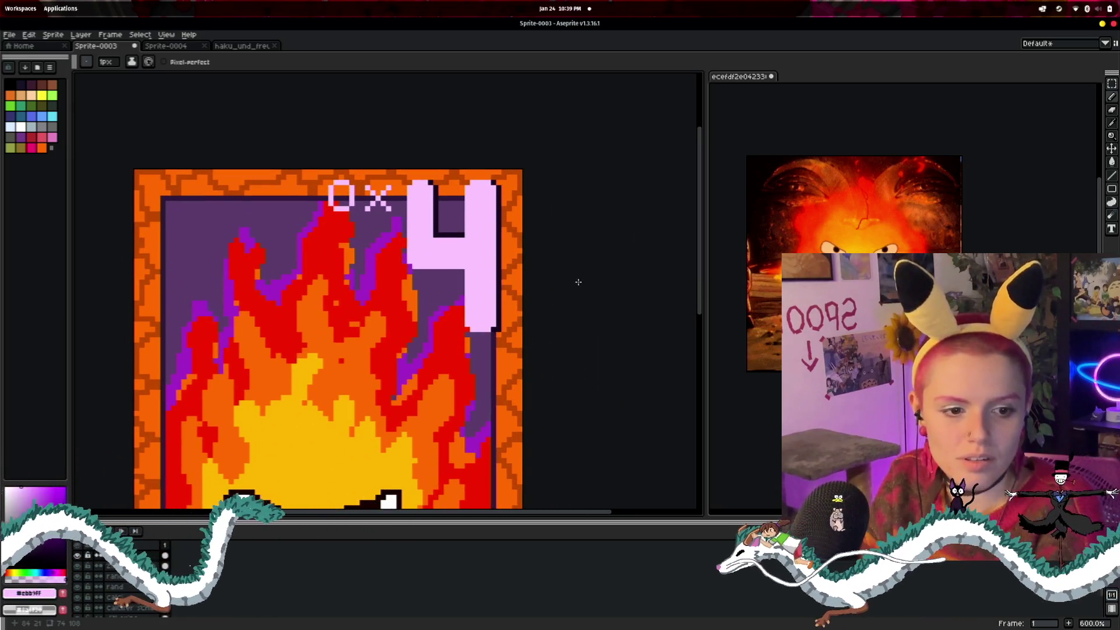
pyautogui.scroll(-3, 577, 282)
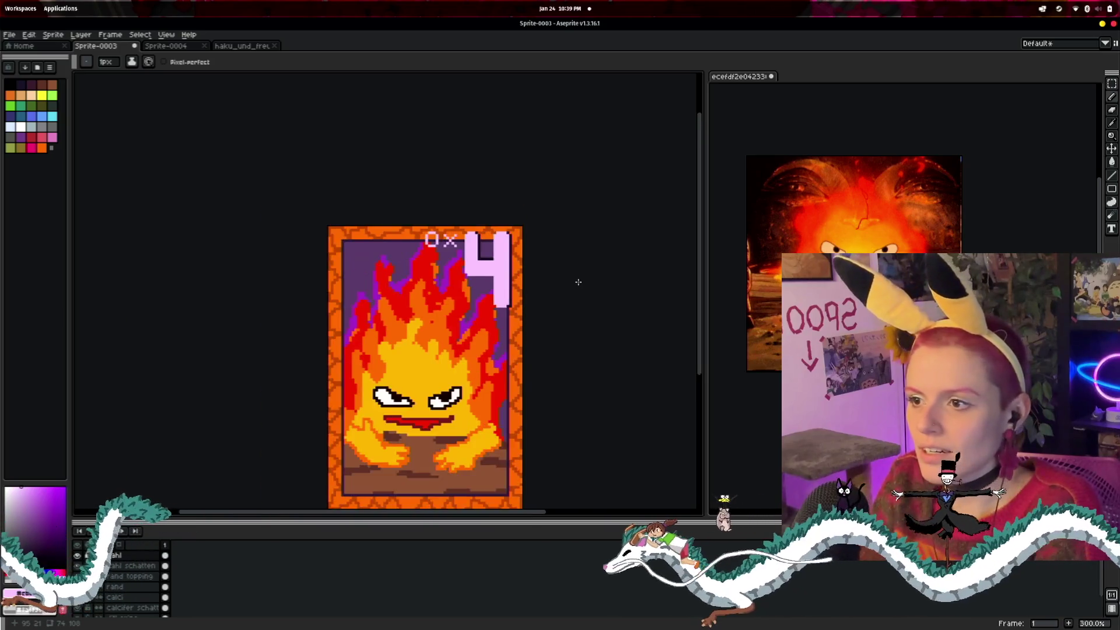
pyautogui.scroll(2, 573, 281)
pyautogui.scroll(2, 429, 228)
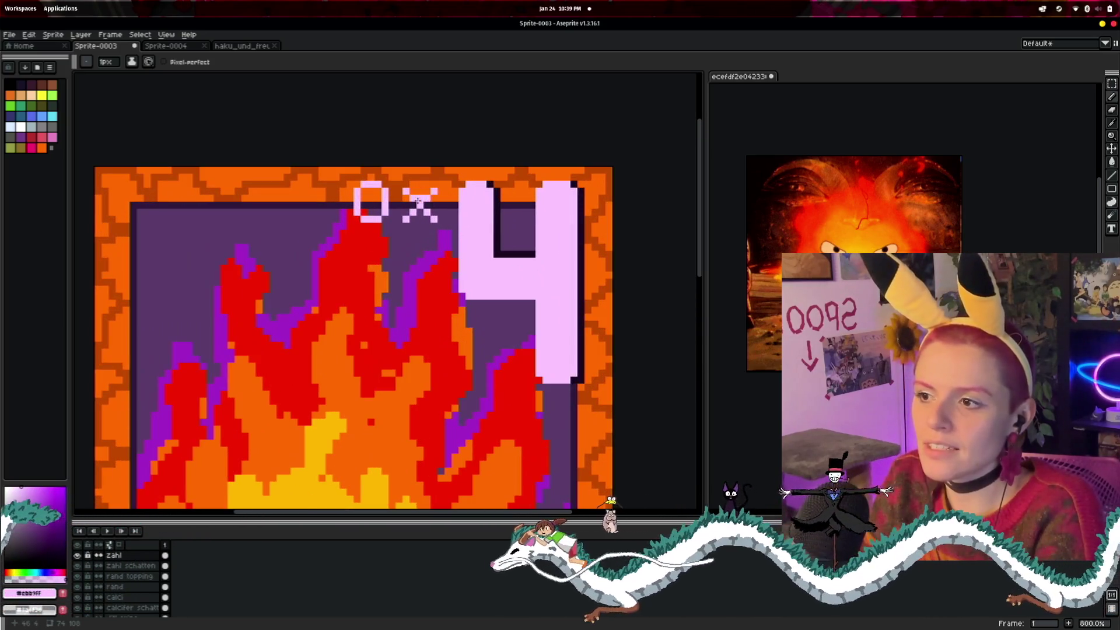
pyautogui.scroll(-2, 609, 210)
pyautogui.moveTo(668, 213); pyautogui.dragTo(614, 220)
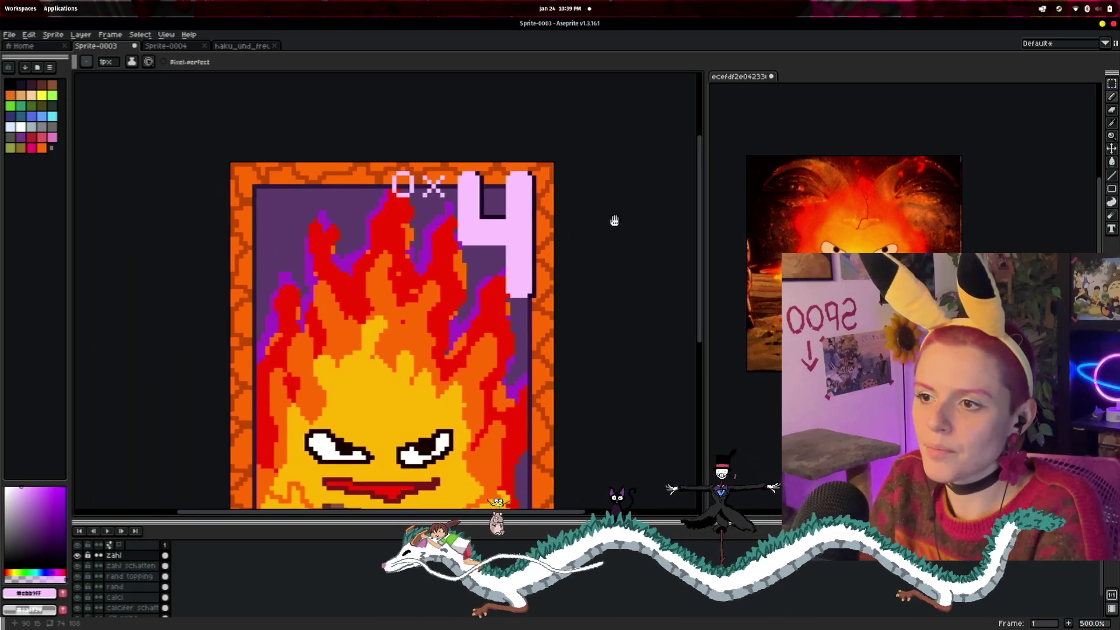
pyautogui.scroll(-4, 614, 221)
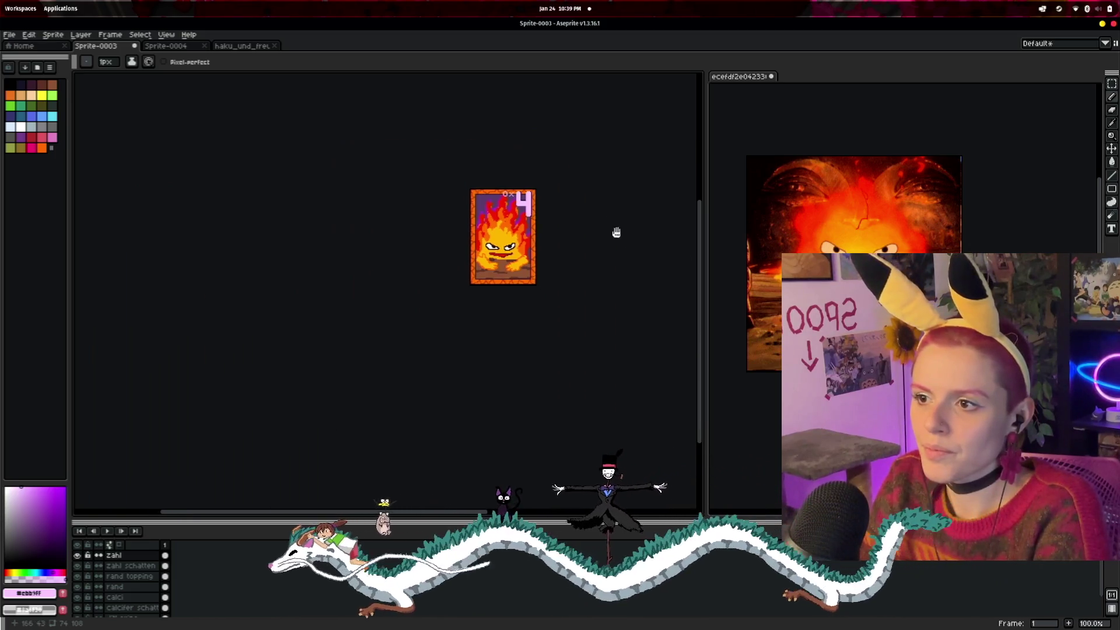
pyautogui.scroll(4, 616, 232)
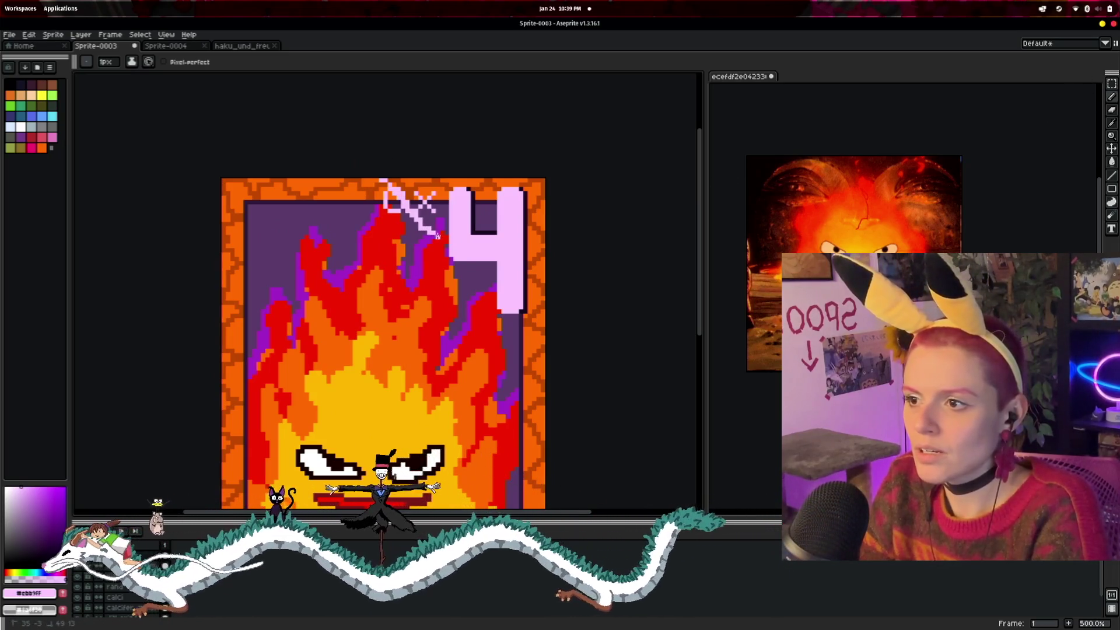
# - Nudge the selected 0x up toward the top border, then reposition the 0 and deselect
pyautogui.press('m')
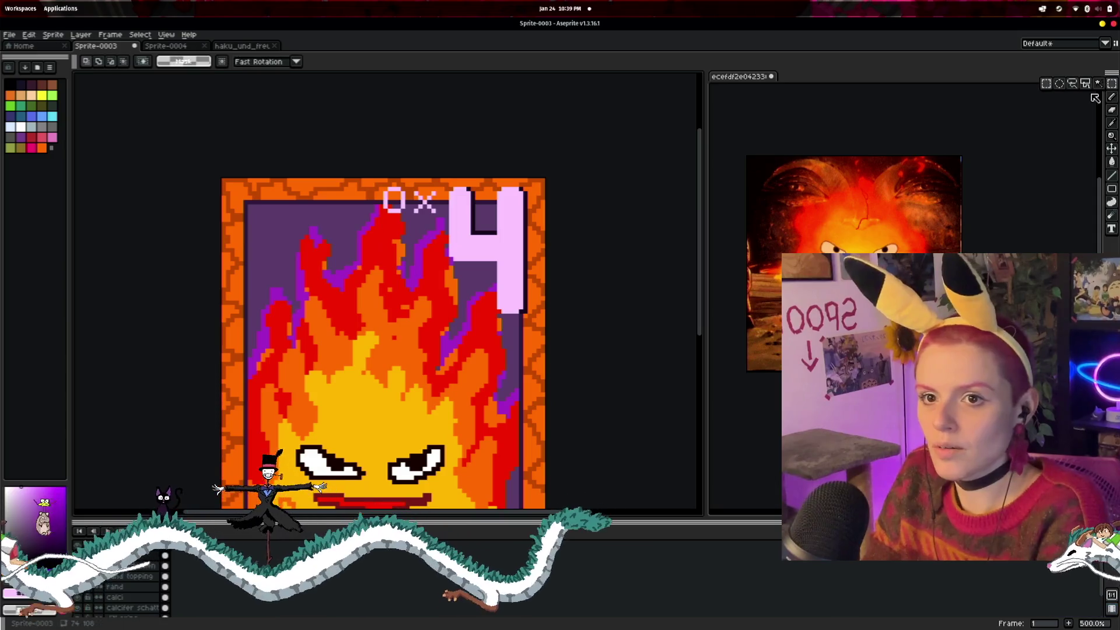
pyautogui.moveTo(372, 176); pyautogui.dragTo(451, 236)
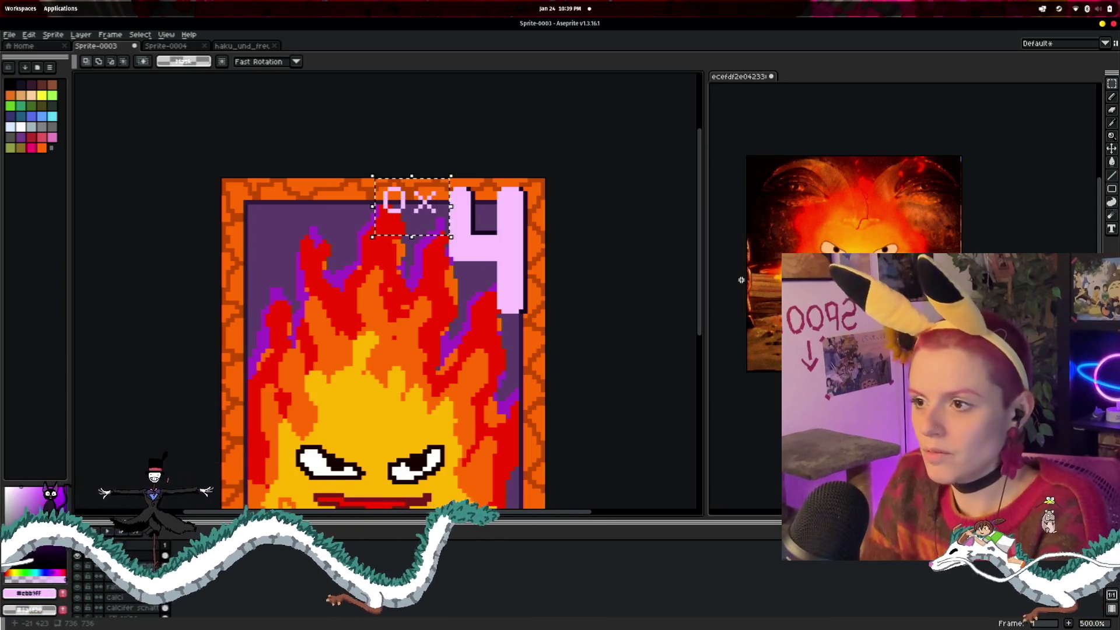
pyautogui.press('Up')
pyautogui.press('Up')
pyautogui.press('Up')
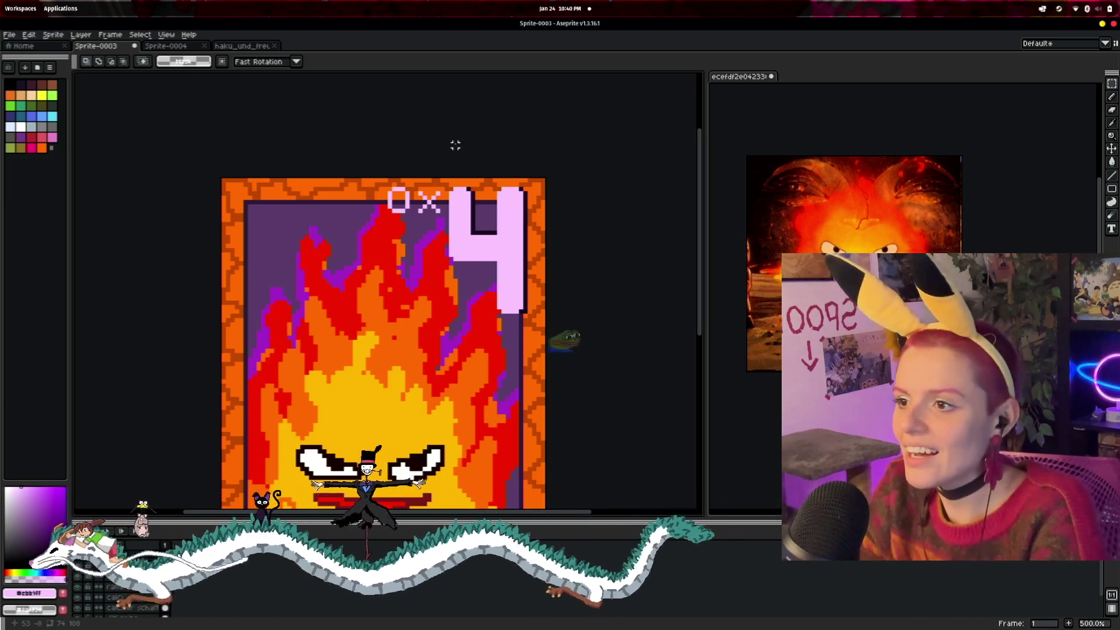
pyautogui.scroll(1, 455, 175)
pyautogui.moveTo(367, 177); pyautogui.dragTo(413, 237)
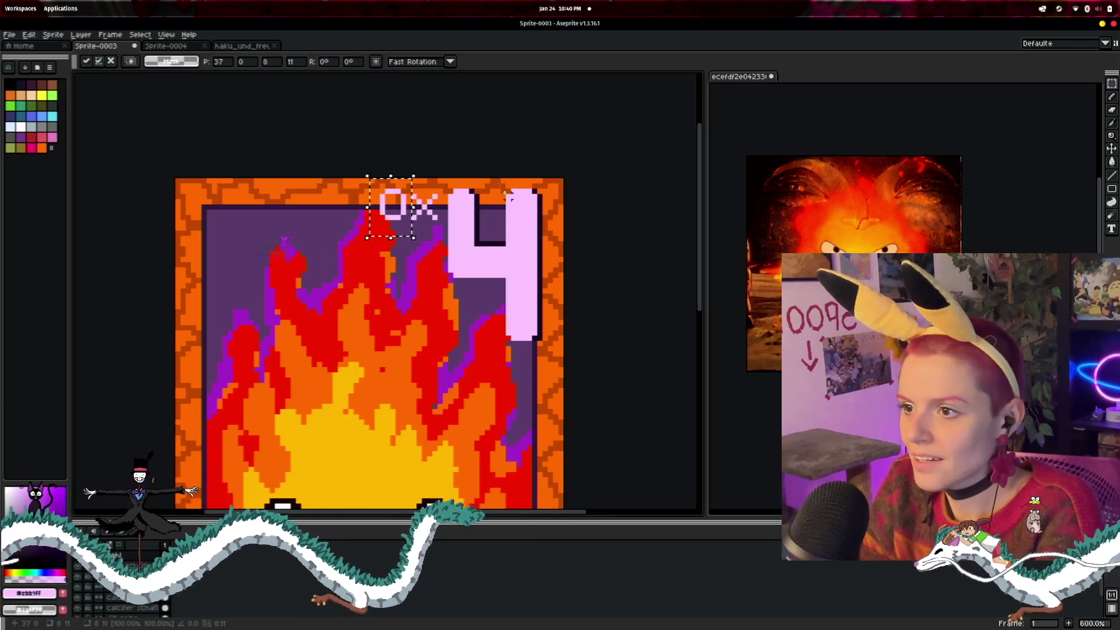
pyautogui.click(488, 157)
pyautogui.scroll(-1, 595, 242)
# - Frame the 0x4 label and pick the dark purple with the Eyedropper
pyautogui.scroll(-3, 622, 273)
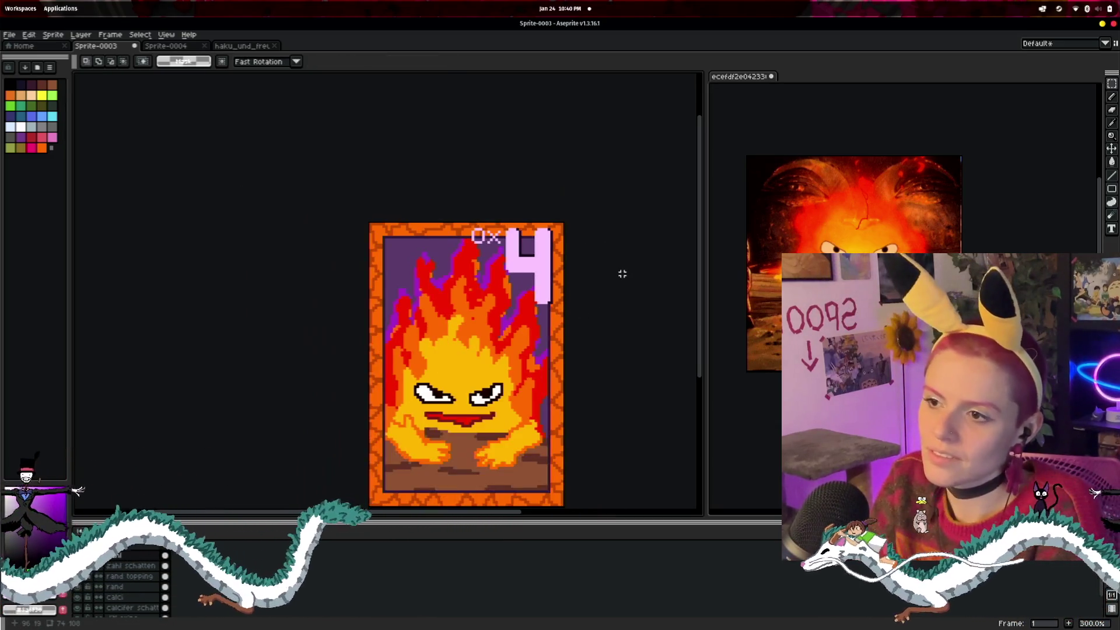
pyautogui.scroll(2, 610, 266)
pyautogui.moveTo(544, 220); pyautogui.dragTo(562, 140)
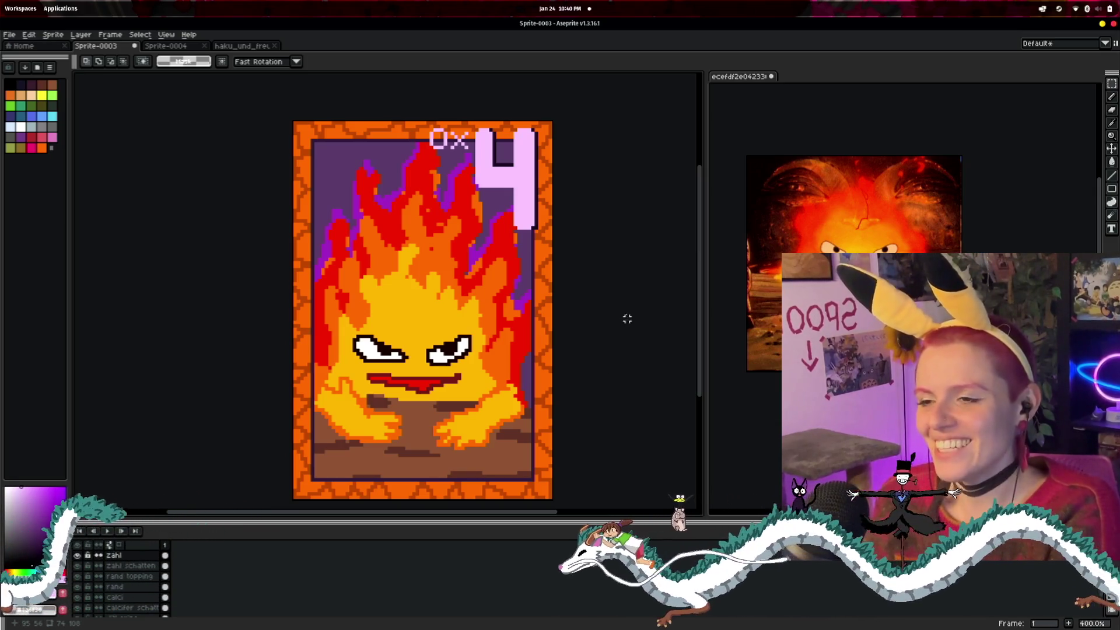
pyautogui.scroll(2, 627, 308)
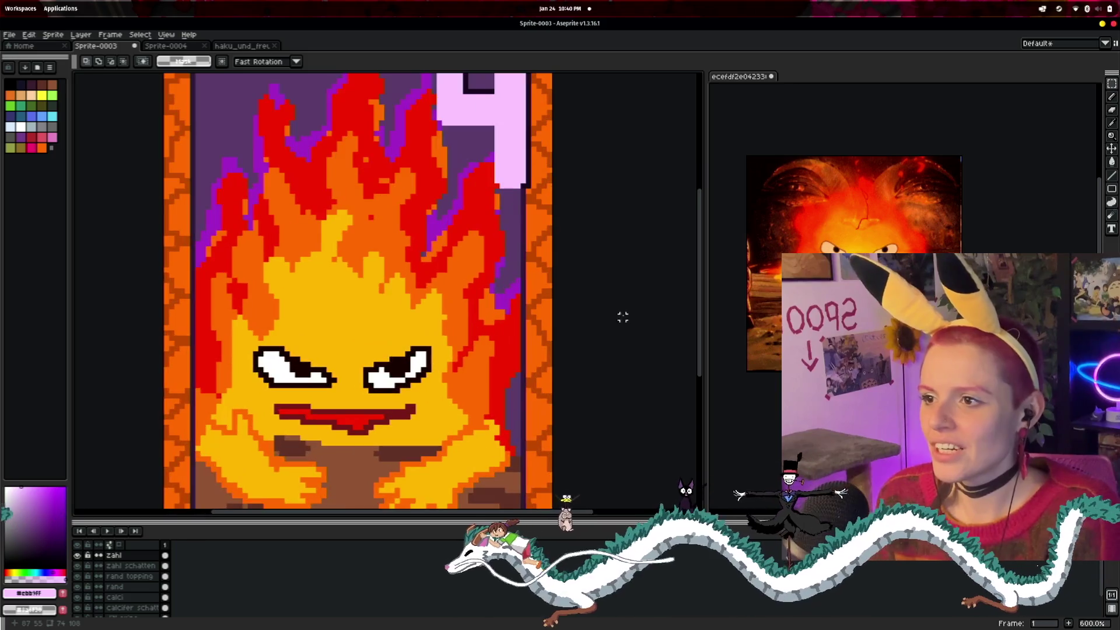
pyautogui.moveTo(623, 317); pyautogui.dragTo(630, 367)
pyautogui.scroll(4, 461, 257)
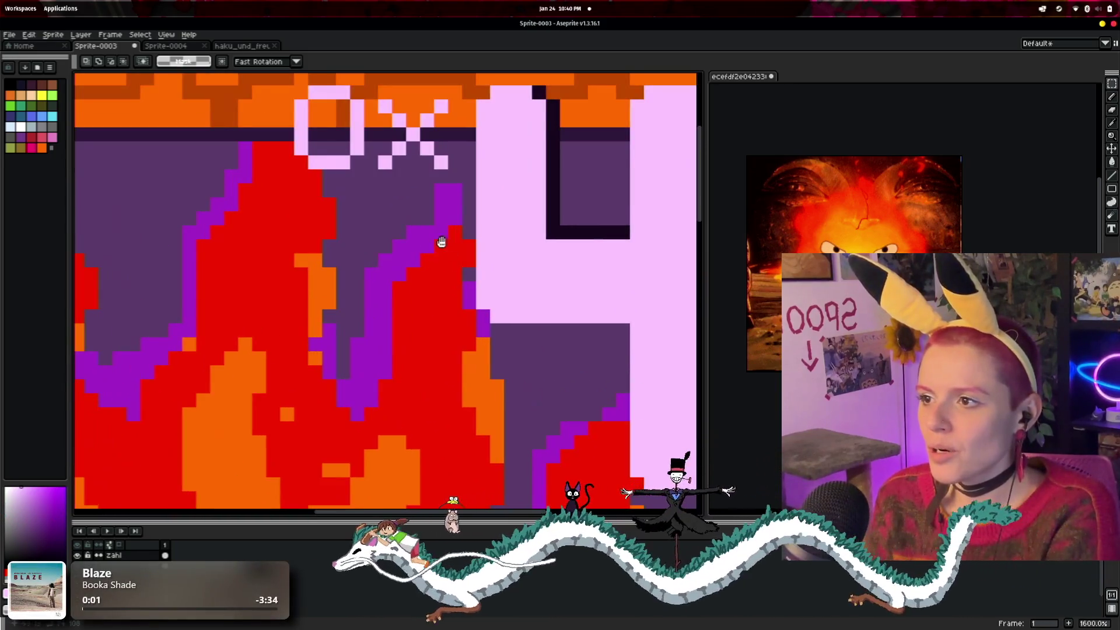
pyautogui.scroll(-2, 435, 272)
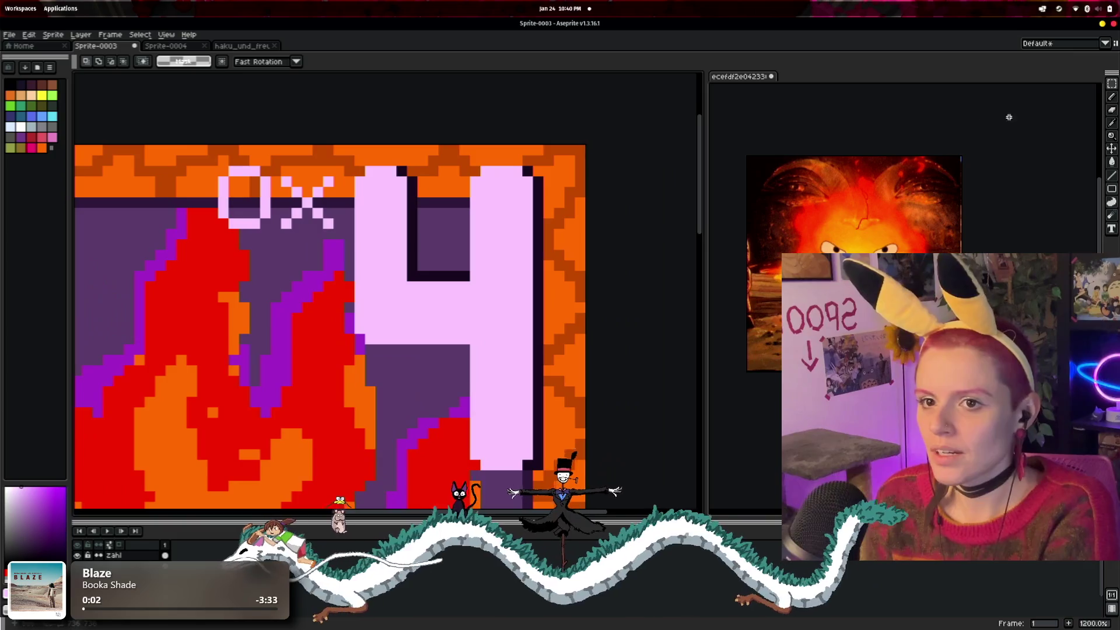
pyautogui.click(1111, 123)
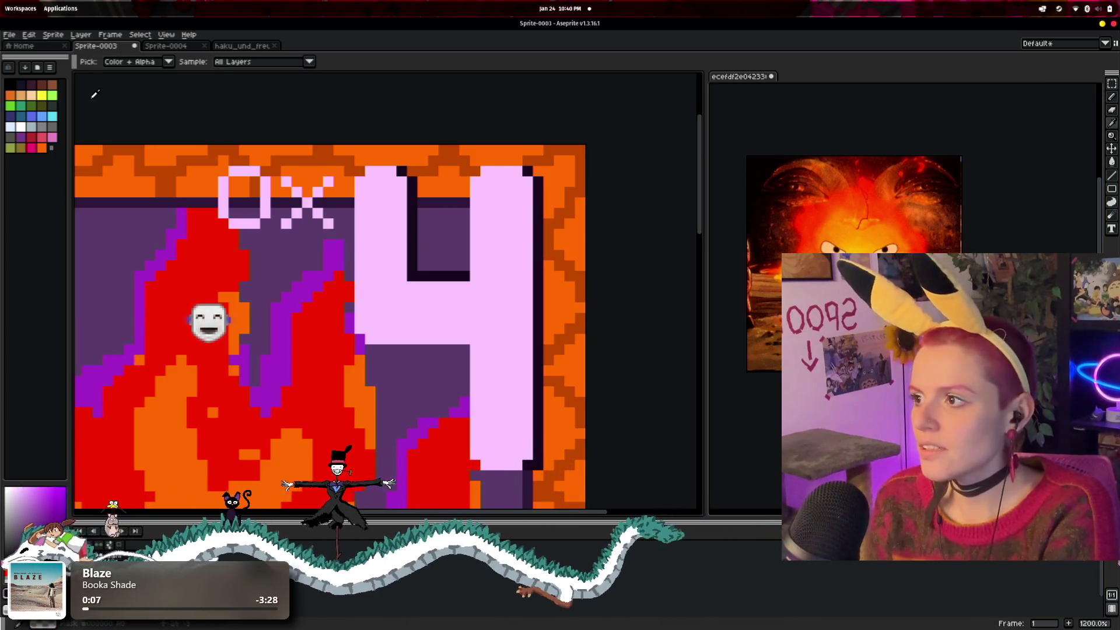
# - Add dark outline pixels beside and below the pink x
pyautogui.moveTo(447, 142); pyautogui.dragTo(547, 151)
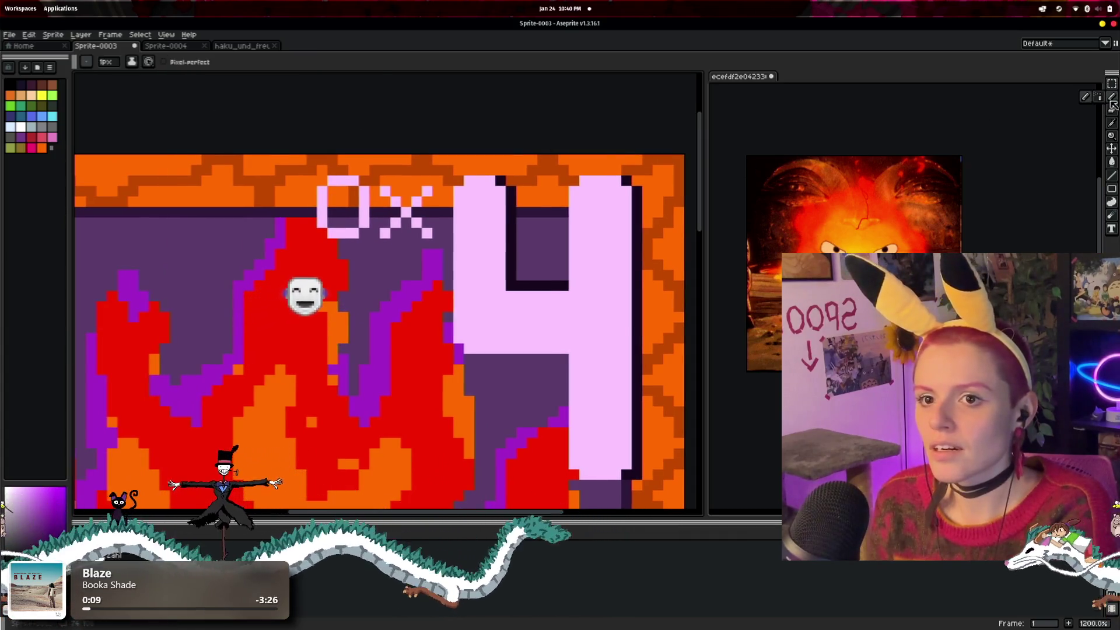
pyautogui.scroll(1, 390, 257)
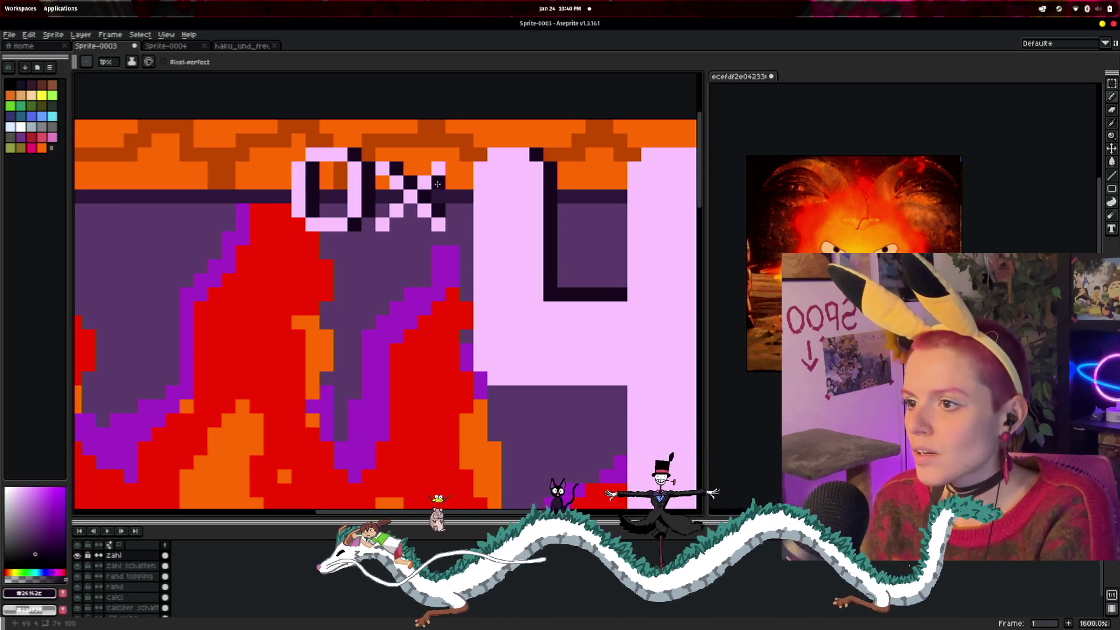
pyautogui.click(452, 169)
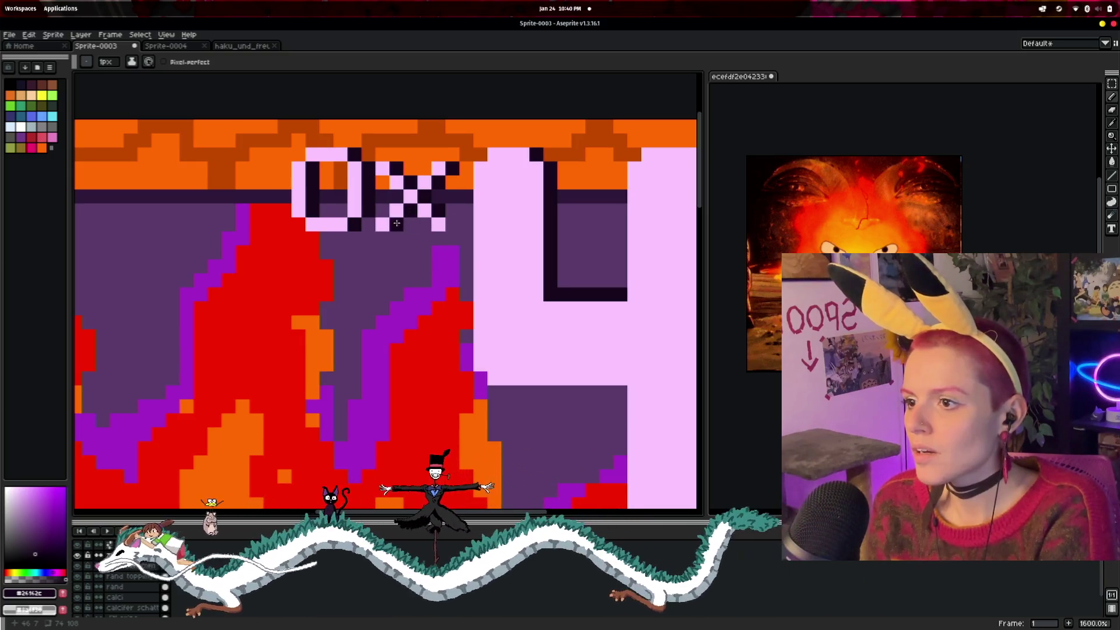
pyautogui.click(444, 265)
pyautogui.scroll(-3, 431, 272)
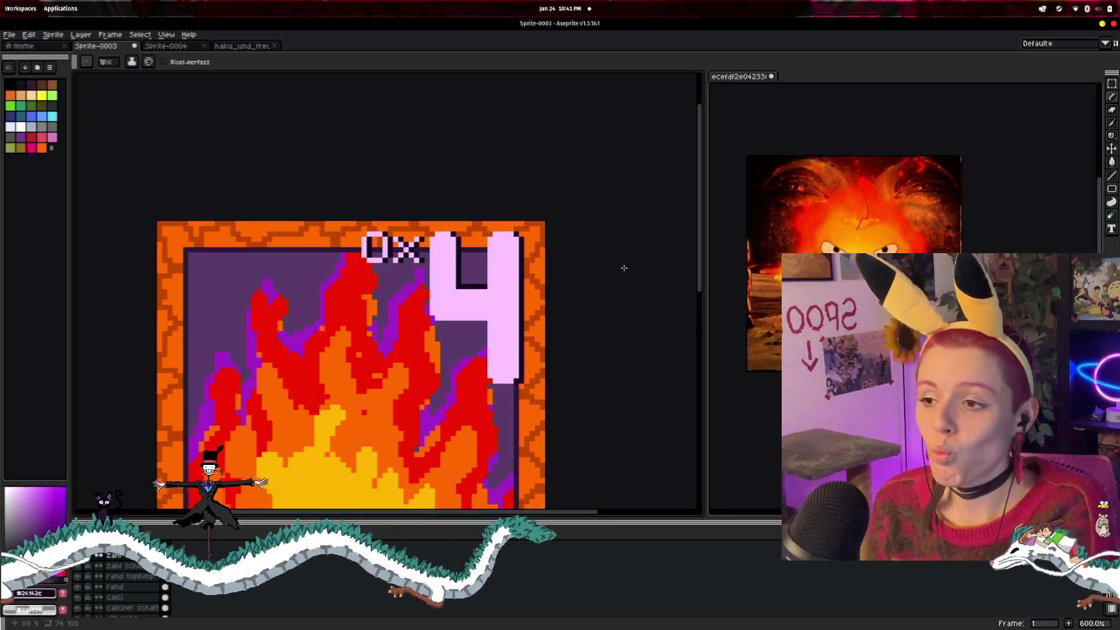
pyautogui.scroll(-1, 624, 268)
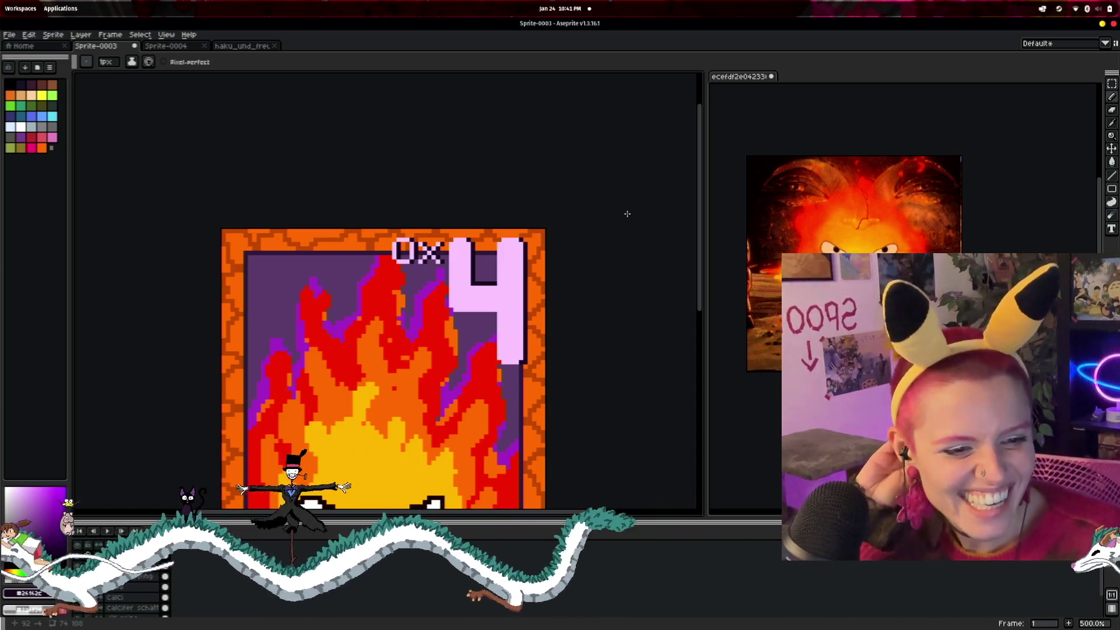
# - Zoom in and place one dark pixel on the orange top border above the 4
pyautogui.scroll(5, 565, 220)
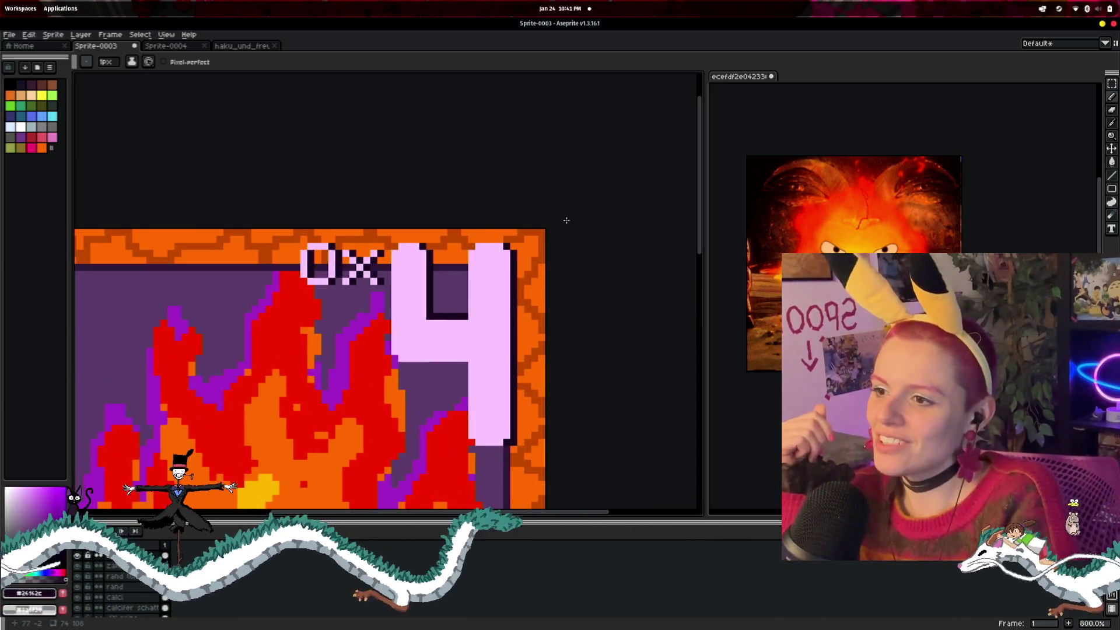
pyautogui.scroll(4, 534, 161)
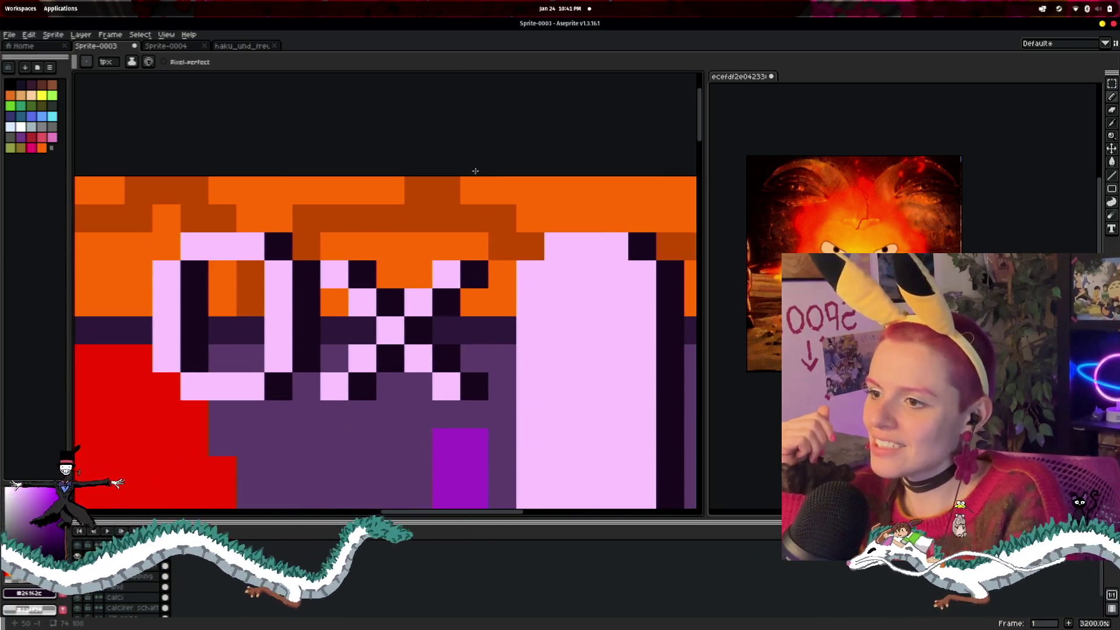
pyautogui.moveTo(608, 150); pyautogui.dragTo(516, 111)
pyautogui.click(547, 113)
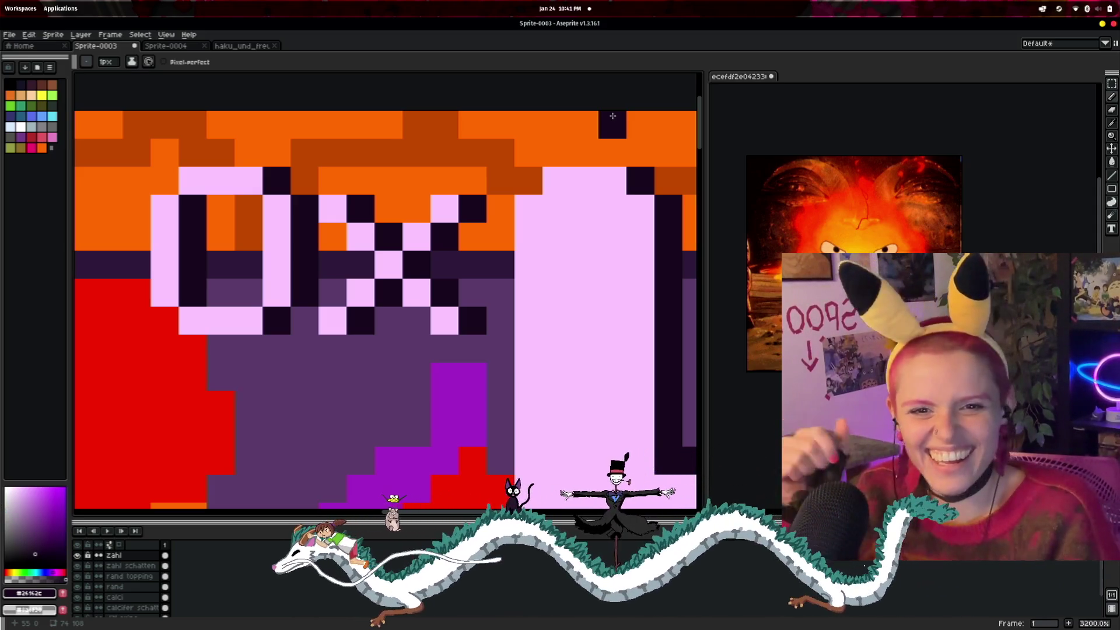
pyautogui.scroll(-8, 613, 116)
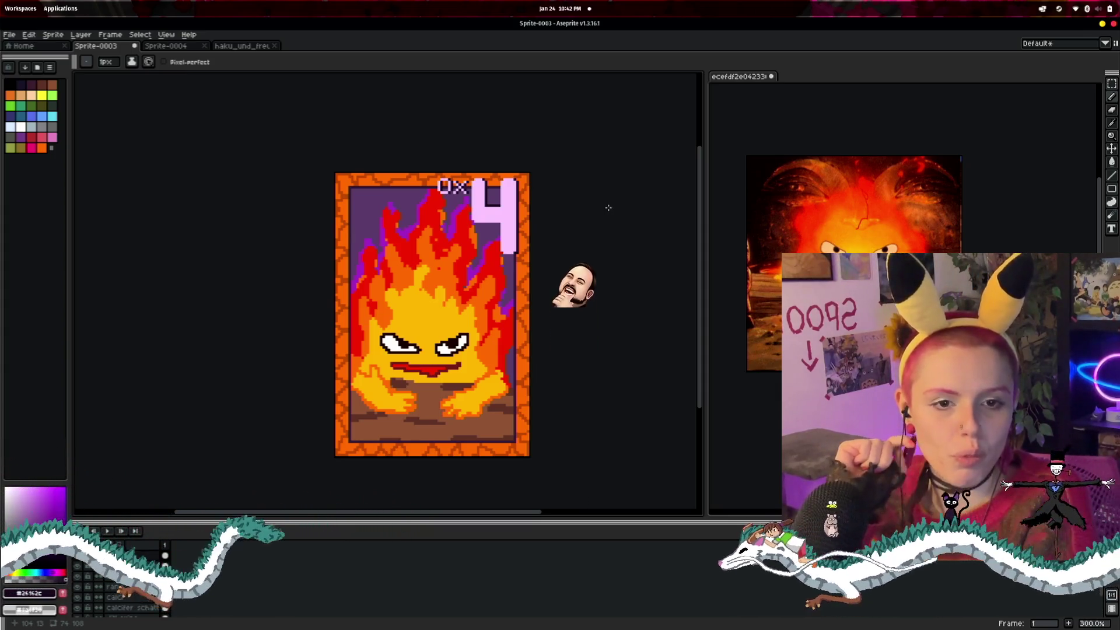
# - Reposition the view of the Calcifer card and open the Save File dialog with Ctrl+S
pyautogui.scroll(-4, 608, 208)
pyautogui.scroll(2, 609, 208)
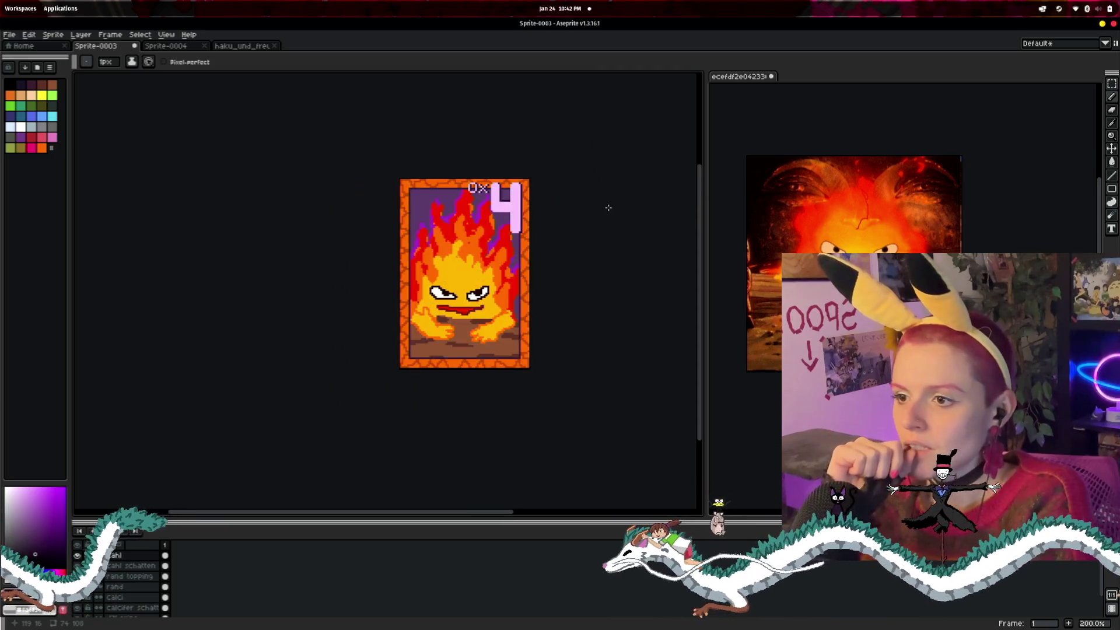
pyautogui.scroll(-1, 609, 207)
pyautogui.scroll(1, 609, 207)
pyautogui.scroll(1, 609, 207)
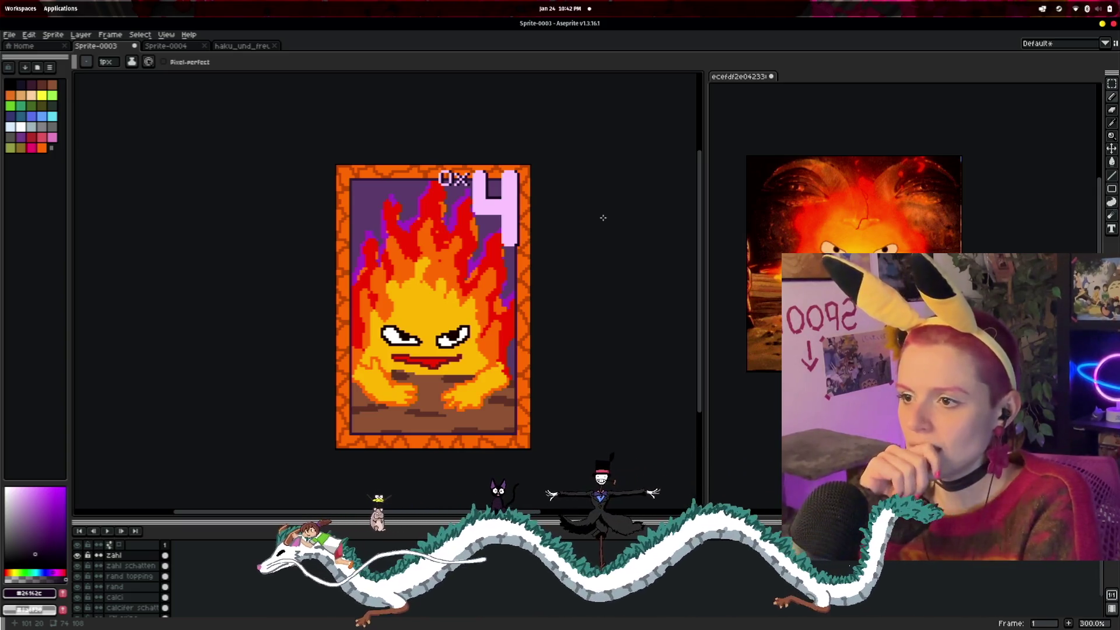
pyautogui.scroll(-4, 603, 218)
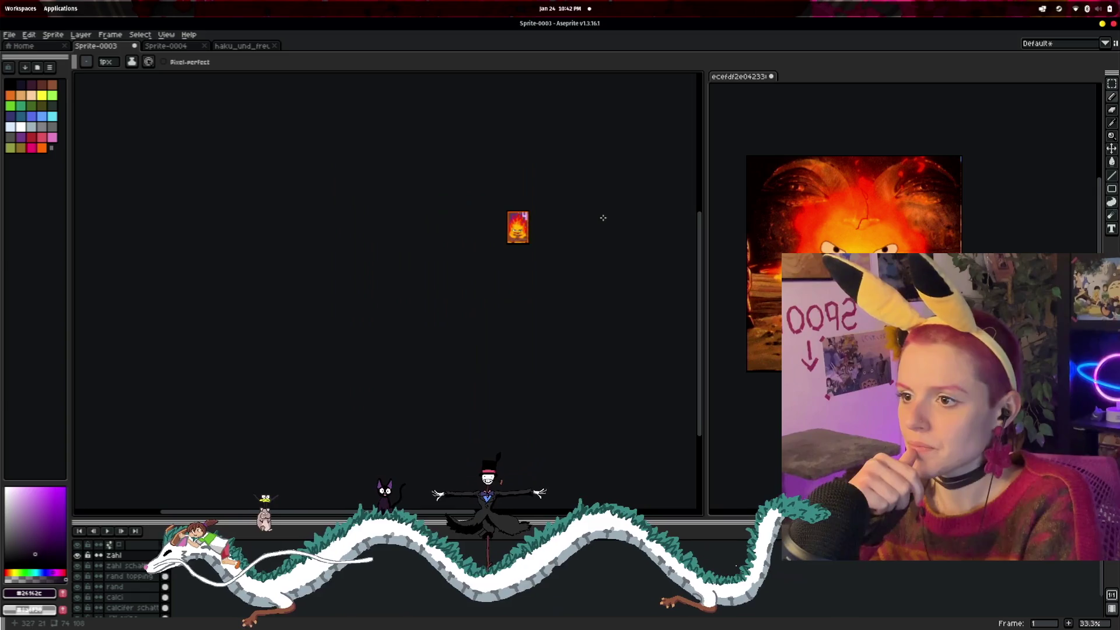
pyautogui.scroll(2, 603, 217)
pyautogui.scroll(2, 542, 259)
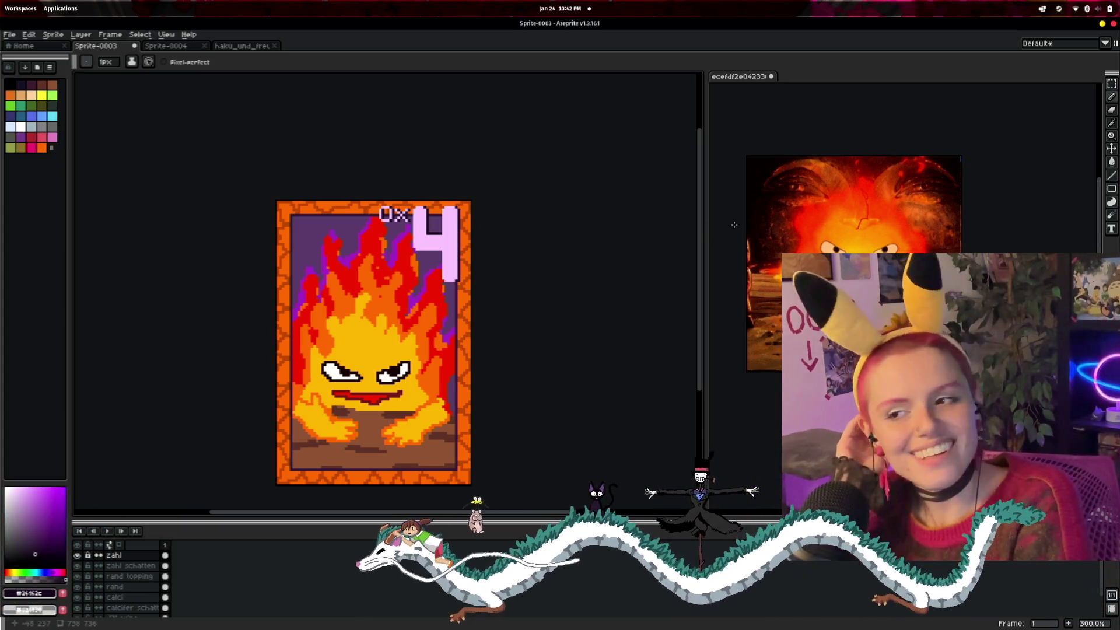
pyautogui.moveTo(571, 244); pyautogui.dragTo(602, 206)
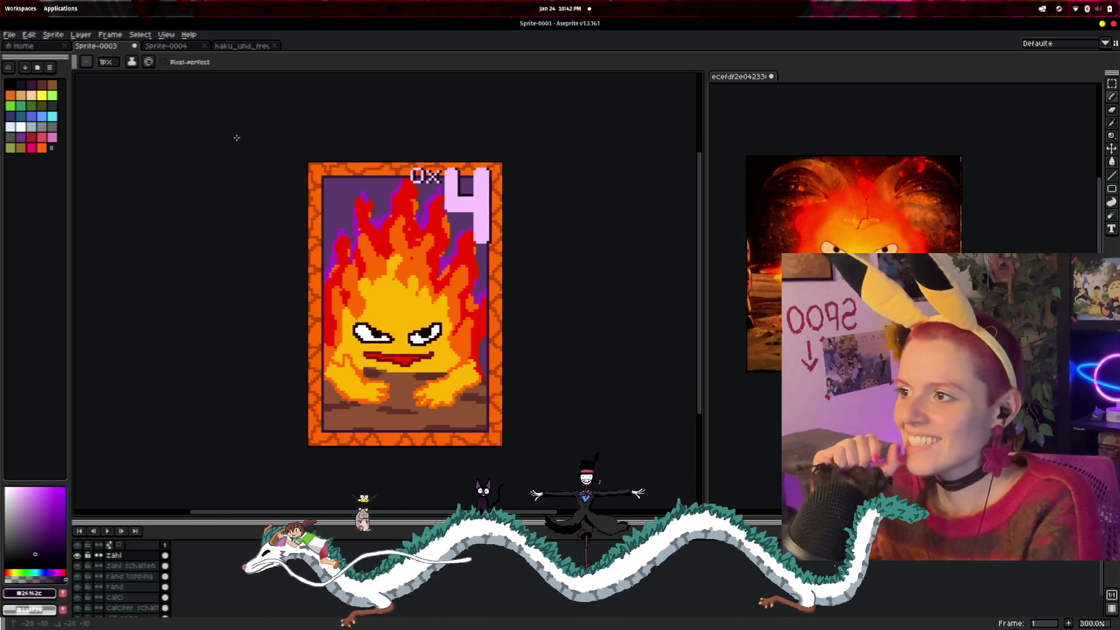
pyautogui.hotkey('ctrl', 's')
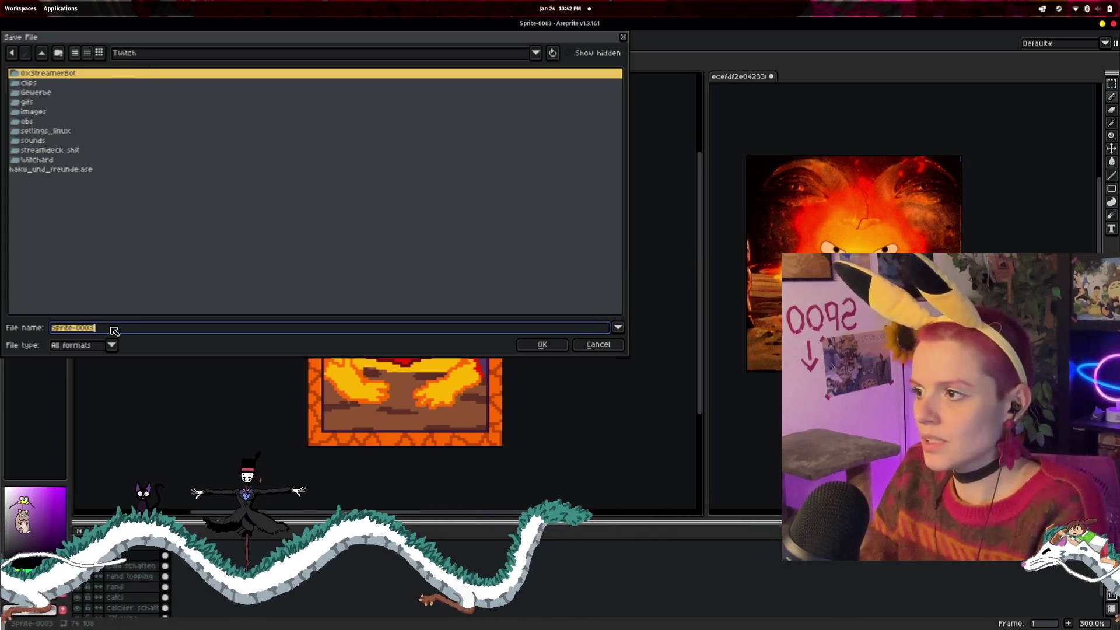
# - Create a 0xhexen folder inside Twitch and save the card sprite into it
pyautogui.click(103, 215)
pyautogui.hotkey('ctrl', 'shift', 'n')
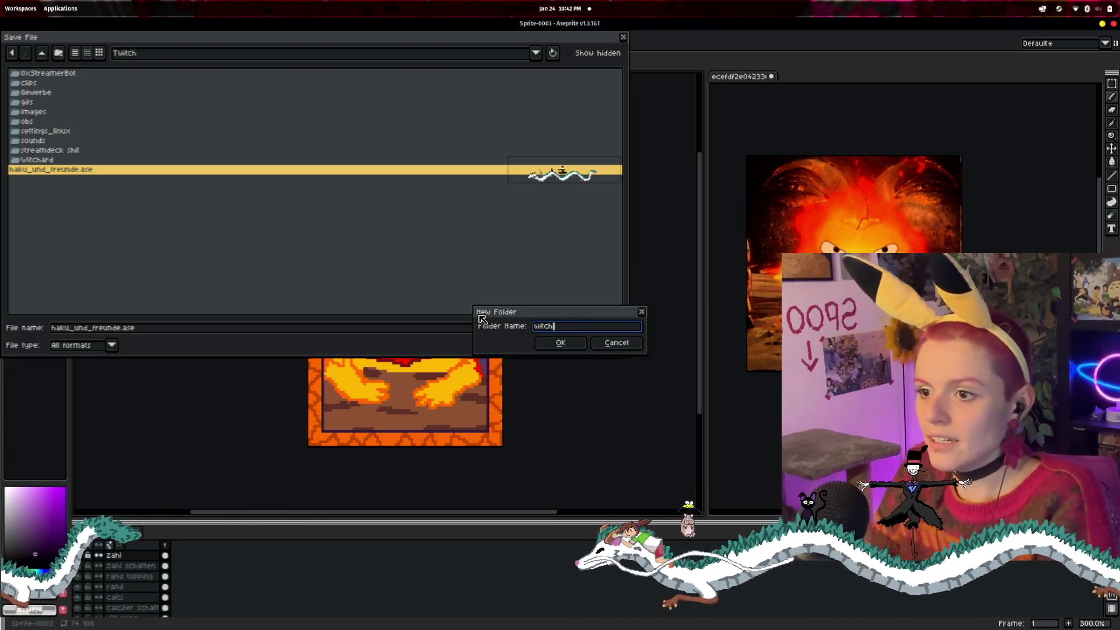
pyautogui.press('BackSpace')
pyautogui.press('BackSpace')
pyautogui.write('0x')
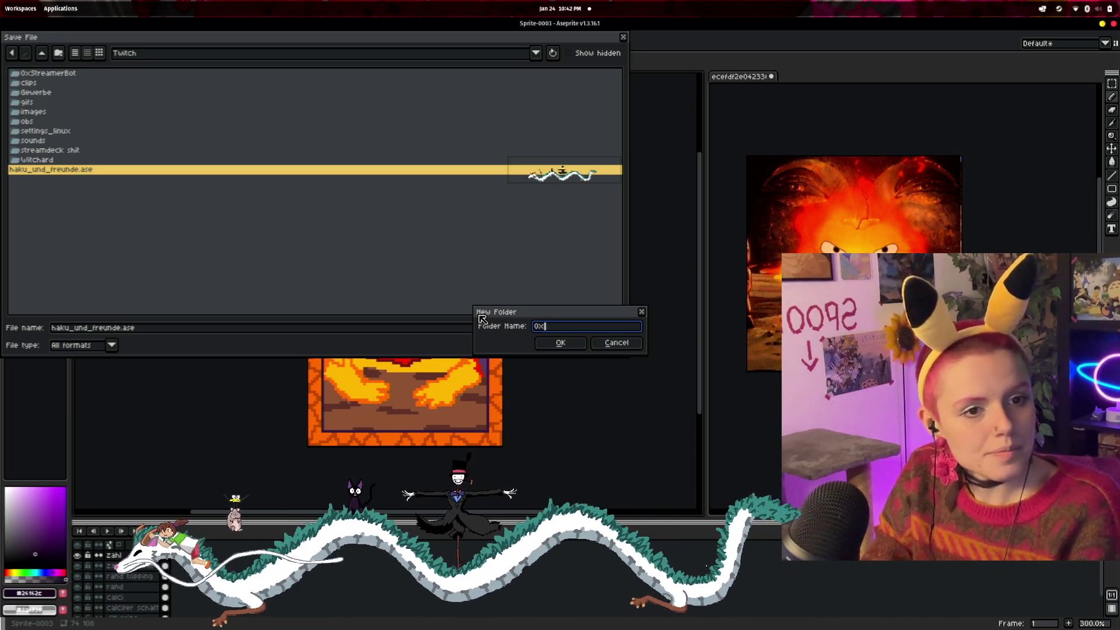
pyautogui.write('W')
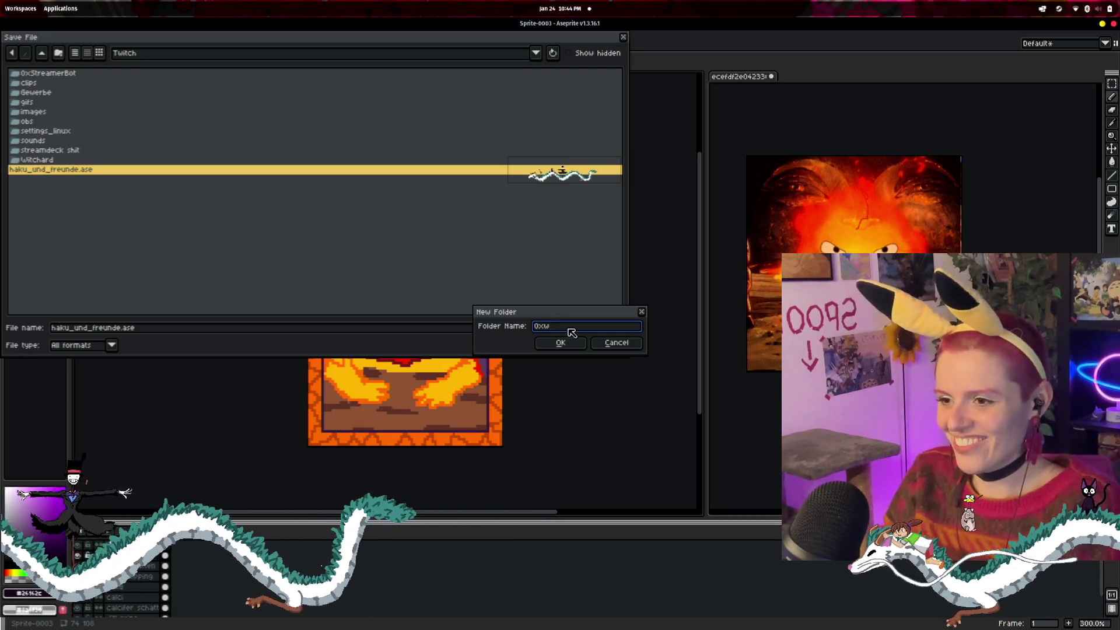
pyautogui.write('hexen')
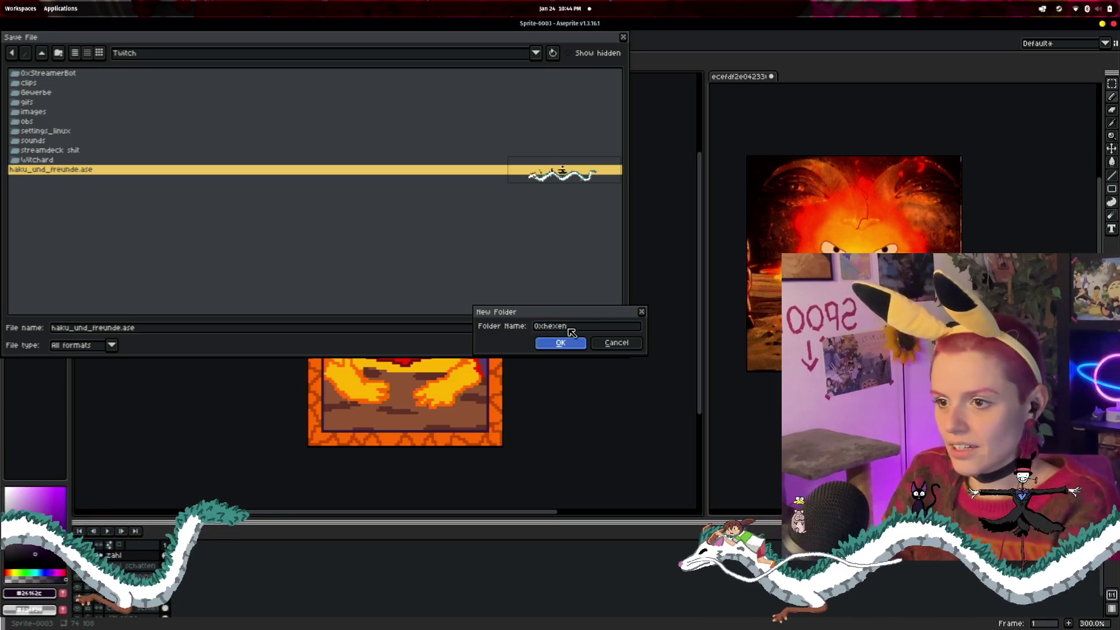
pyautogui.press('Return')
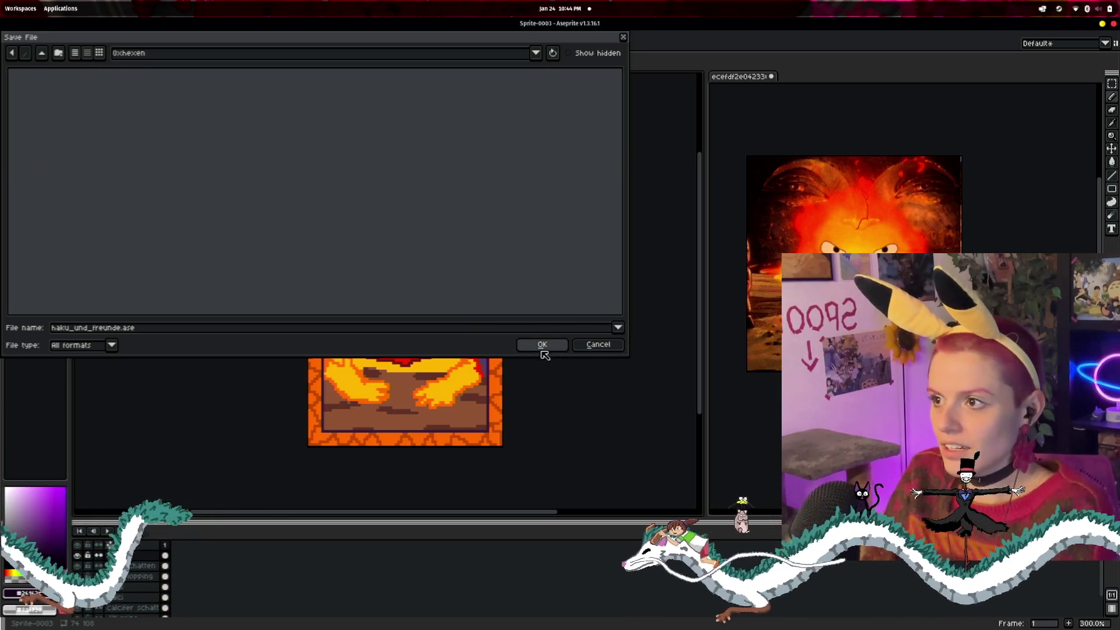
pyautogui.click(542, 345)
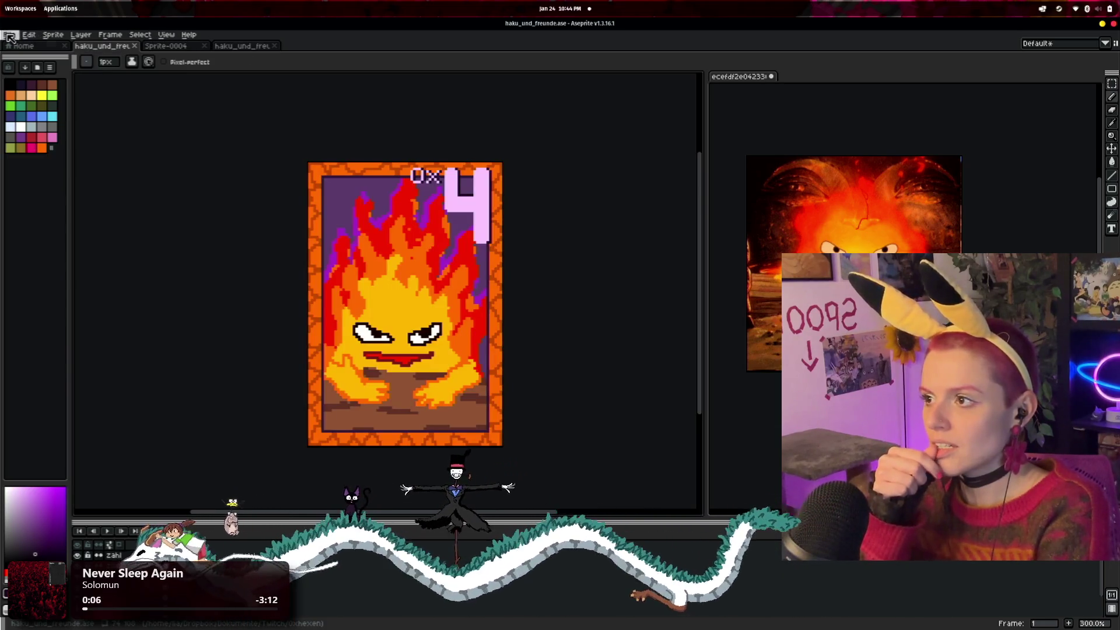
# - Save the card under the new name calzifer.ase using Save As
pyautogui.click(9, 35)
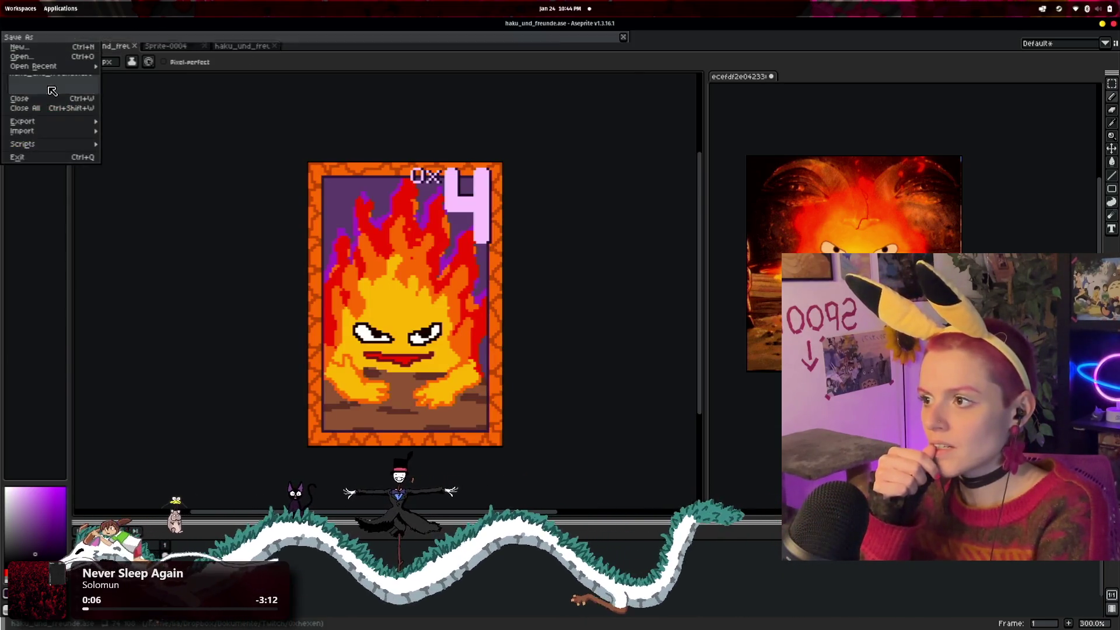
pyautogui.click(26, 85)
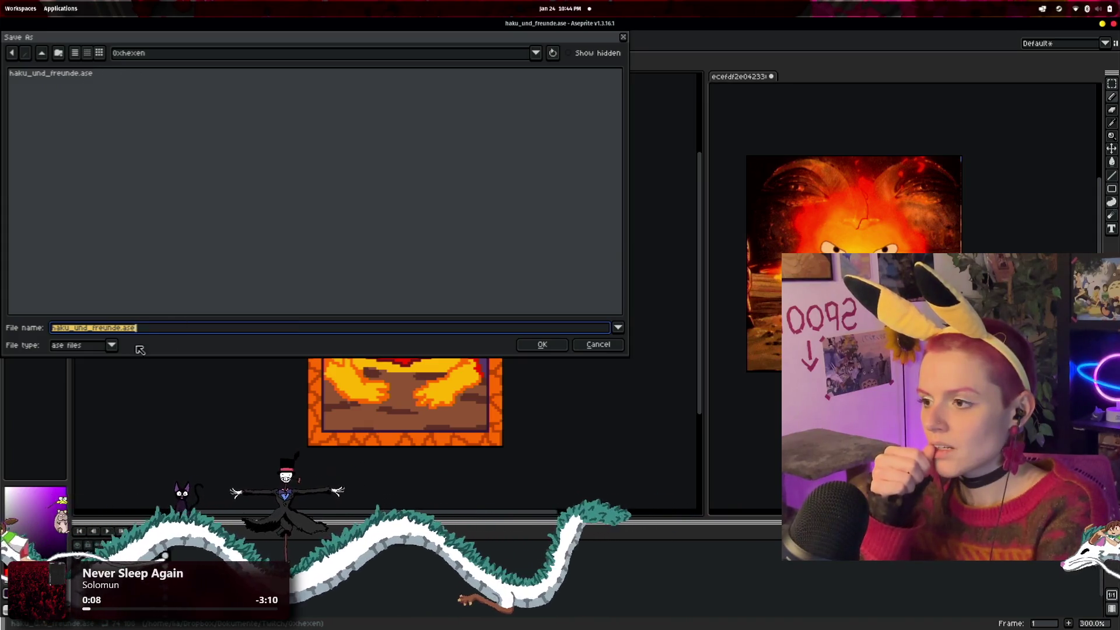
pyautogui.press('Left')
pyautogui.press('Left')
pyautogui.press('Left')
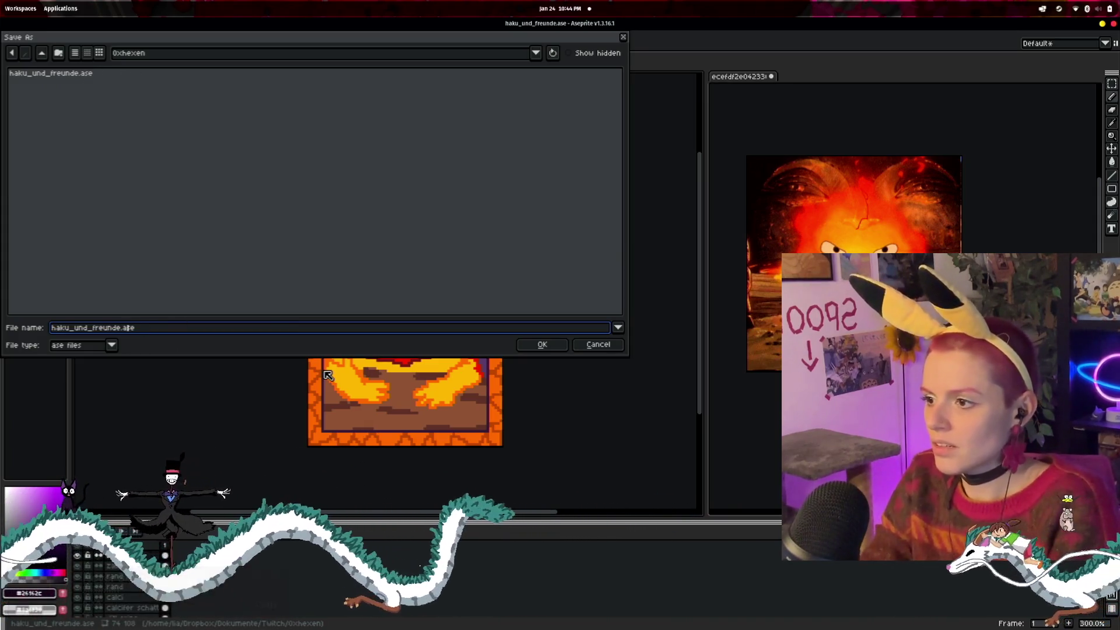
pyautogui.press('BackSpace')
pyautogui.press('BackSpace')
pyautogui.press('BackSpace')
pyautogui.press('BackSpace')
pyautogui.press('BackSpace')
pyautogui.press('BackSpace')
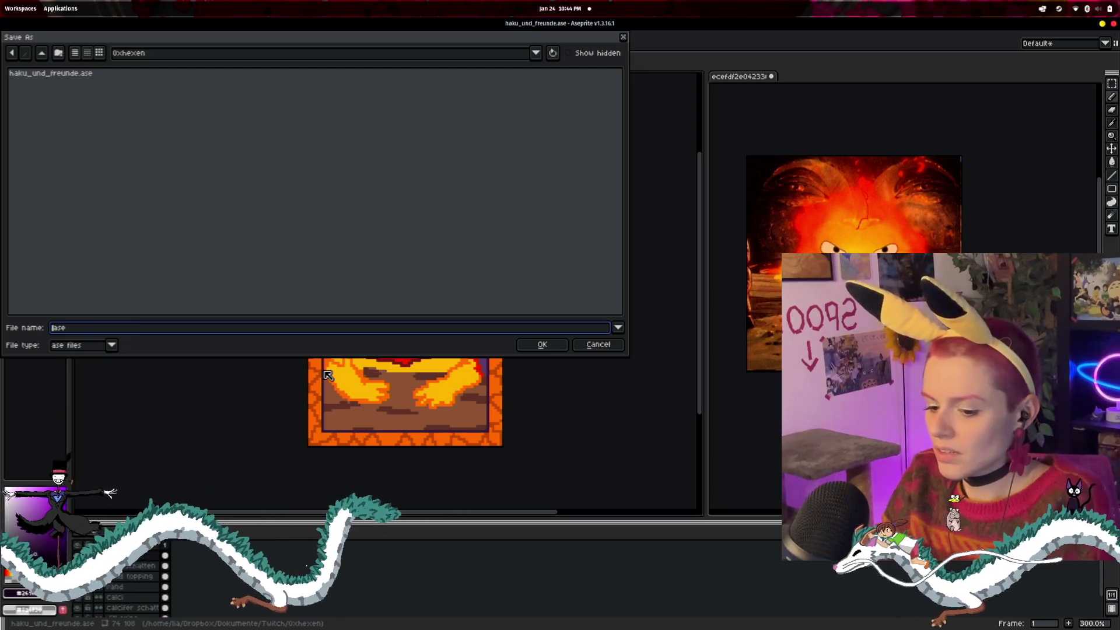
pyautogui.write('calzifer')
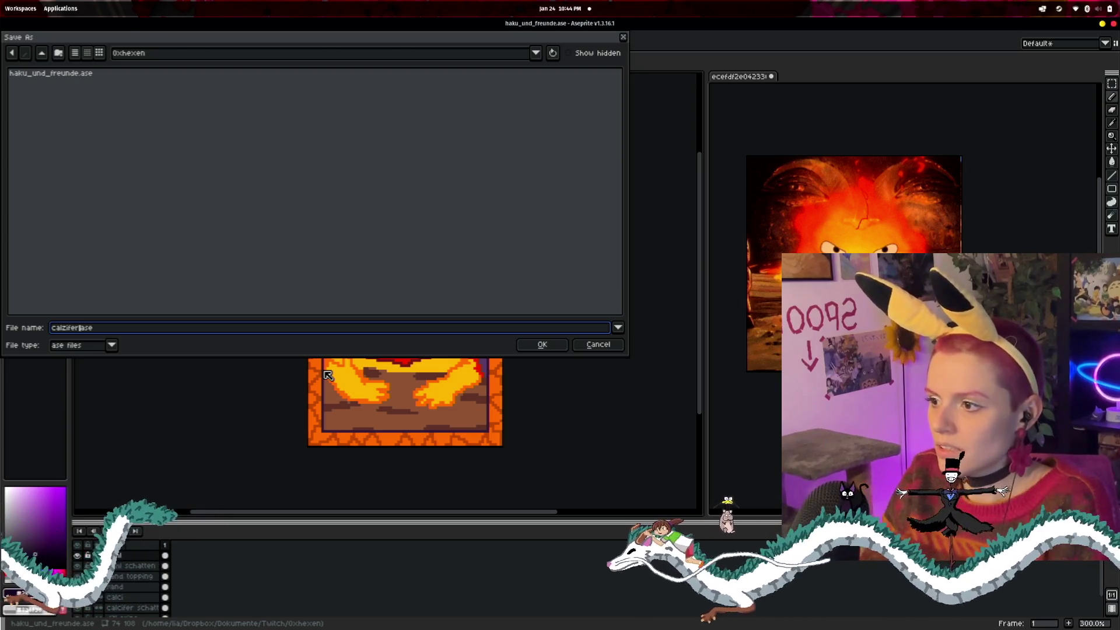
pyautogui.press('Return')
pyautogui.click(10, 35)
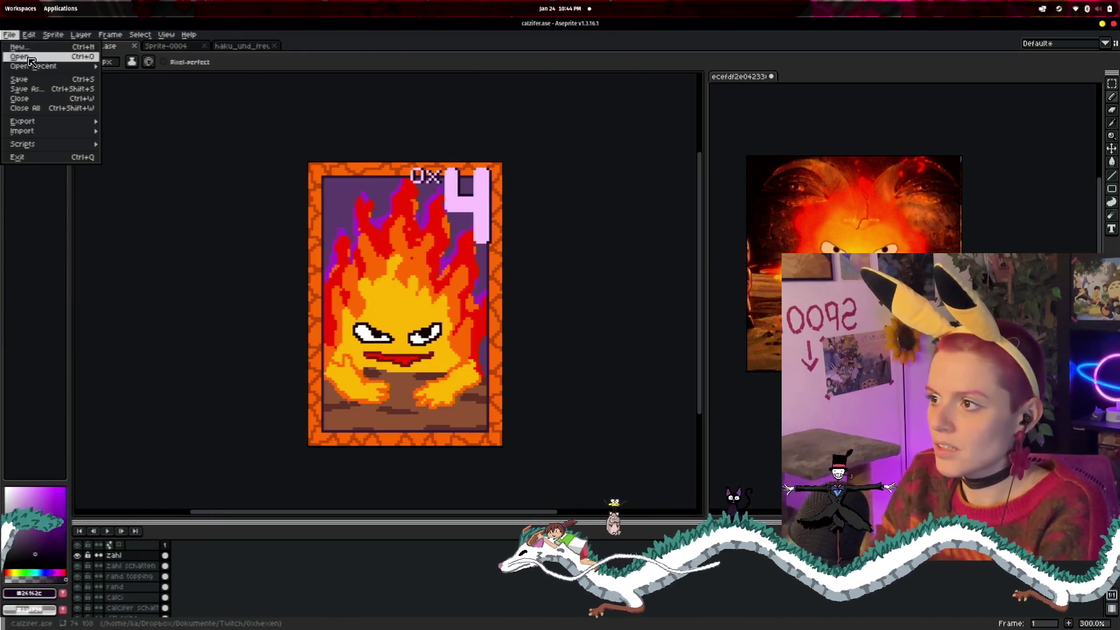
# - Export the card as calzifer.png, accepting the PNG-without-layers warning
pyautogui.moveTo(35, 122)
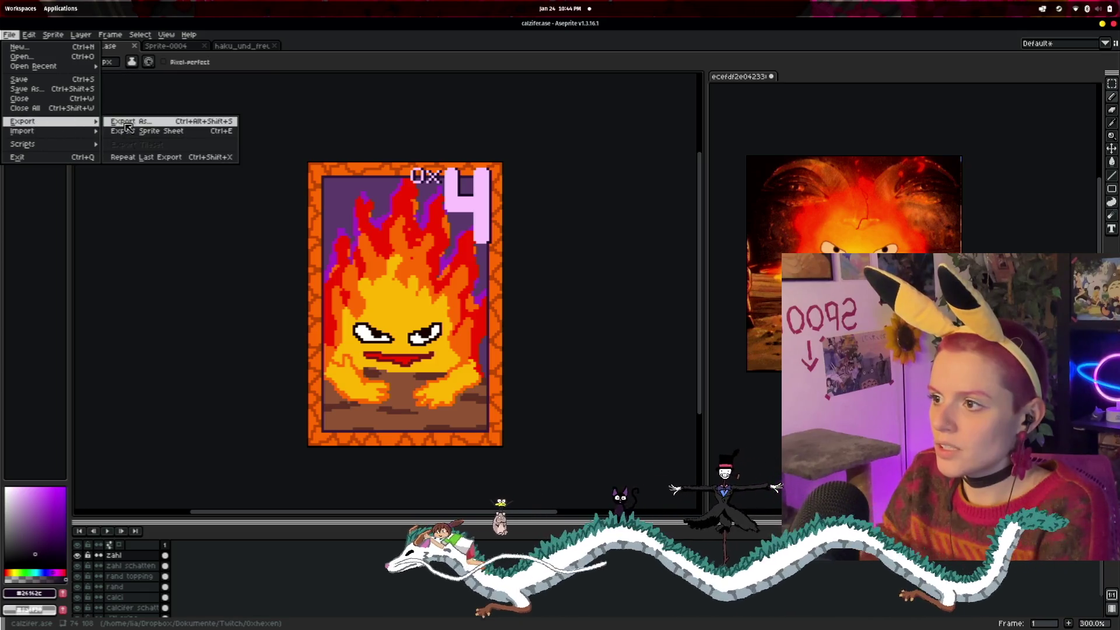
pyautogui.click(134, 121)
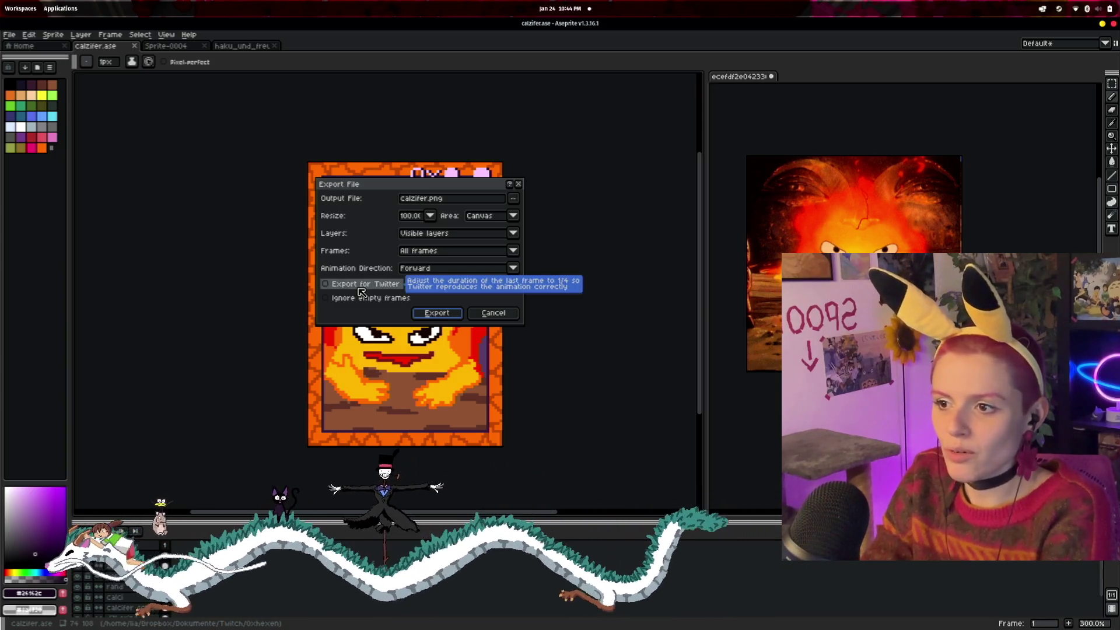
pyautogui.click(438, 315)
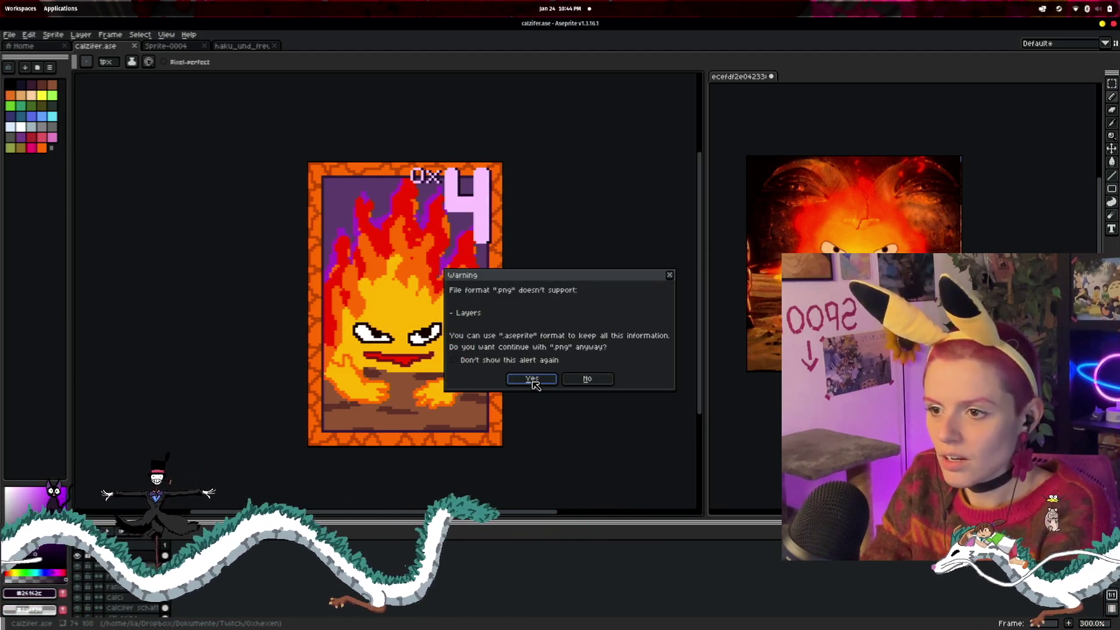
pyautogui.click(529, 380)
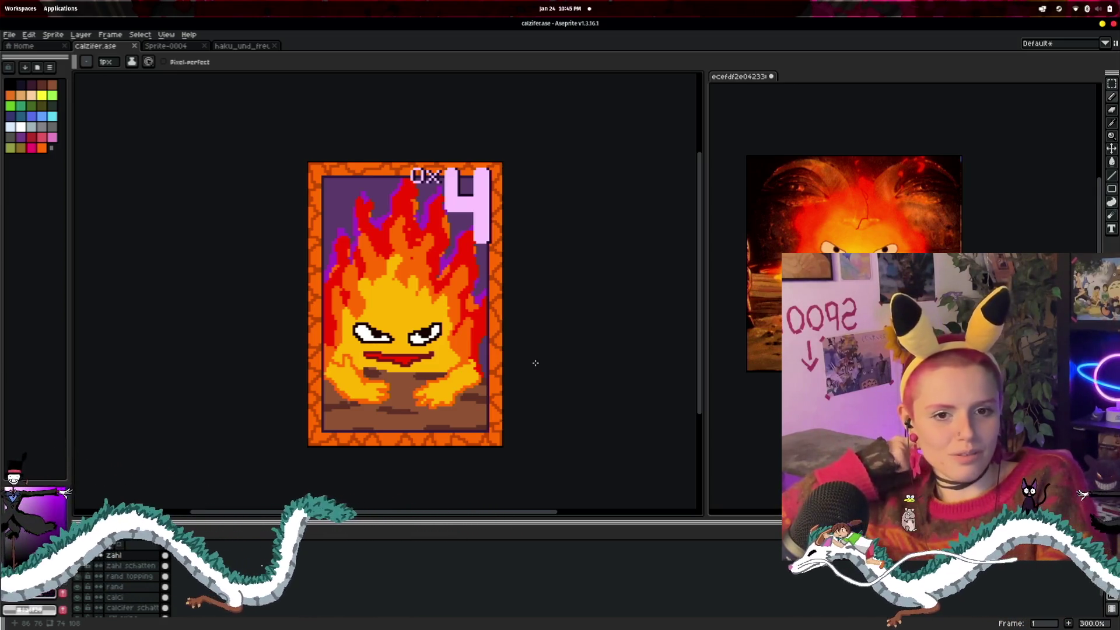
# - In Files, rename the Twitch folder's 0xhexen subfolder to Wizard_of_ox
pyautogui.press('super+e')
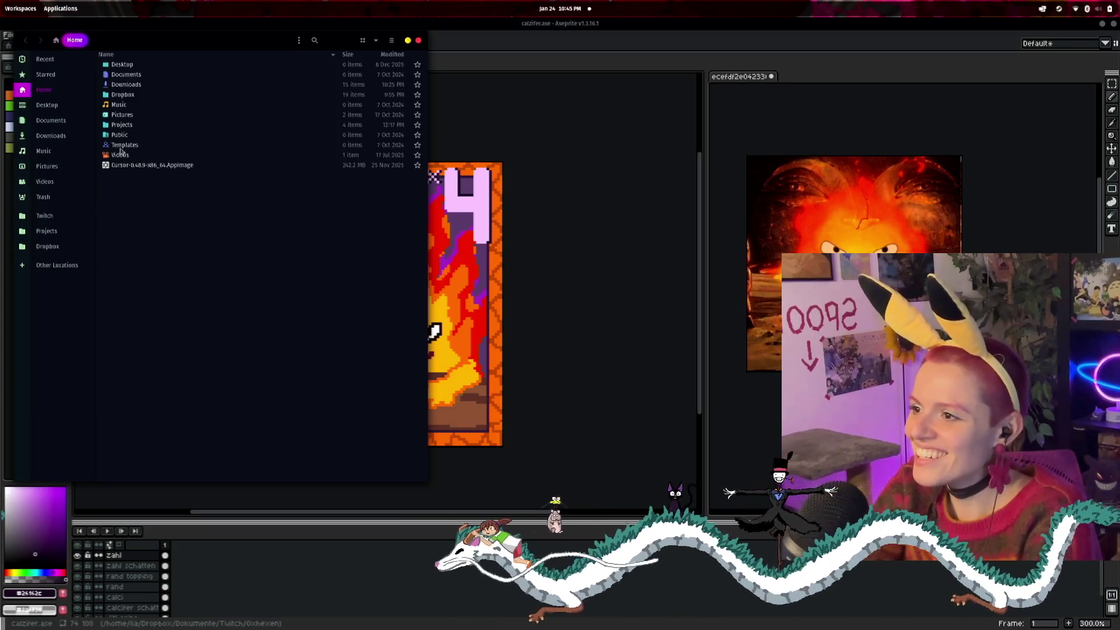
pyautogui.click(44, 216)
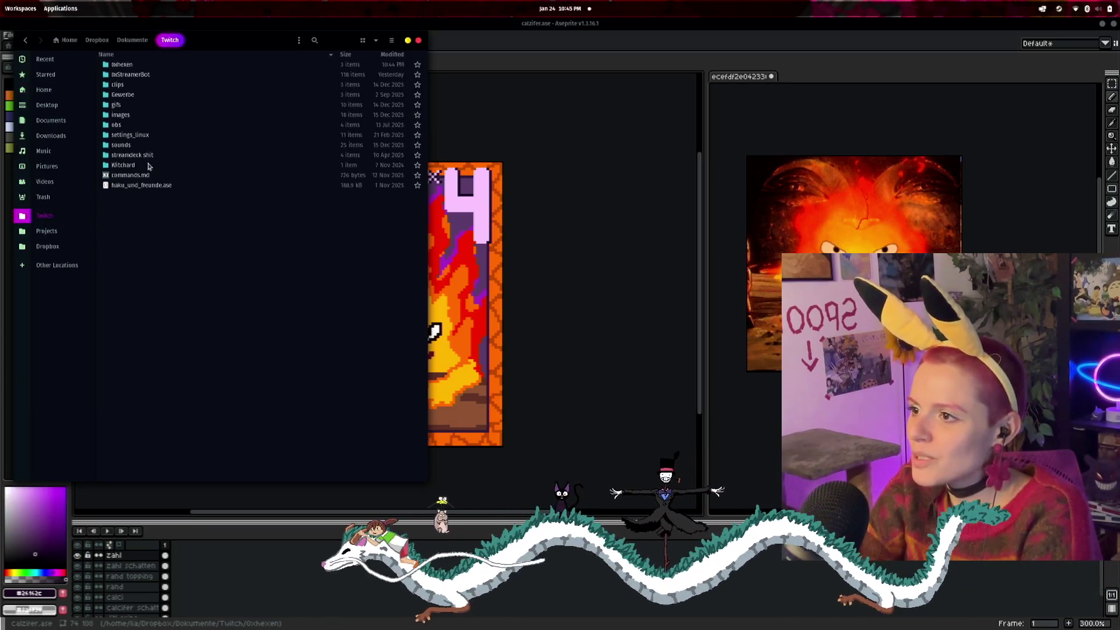
pyautogui.rightClick(147, 65)
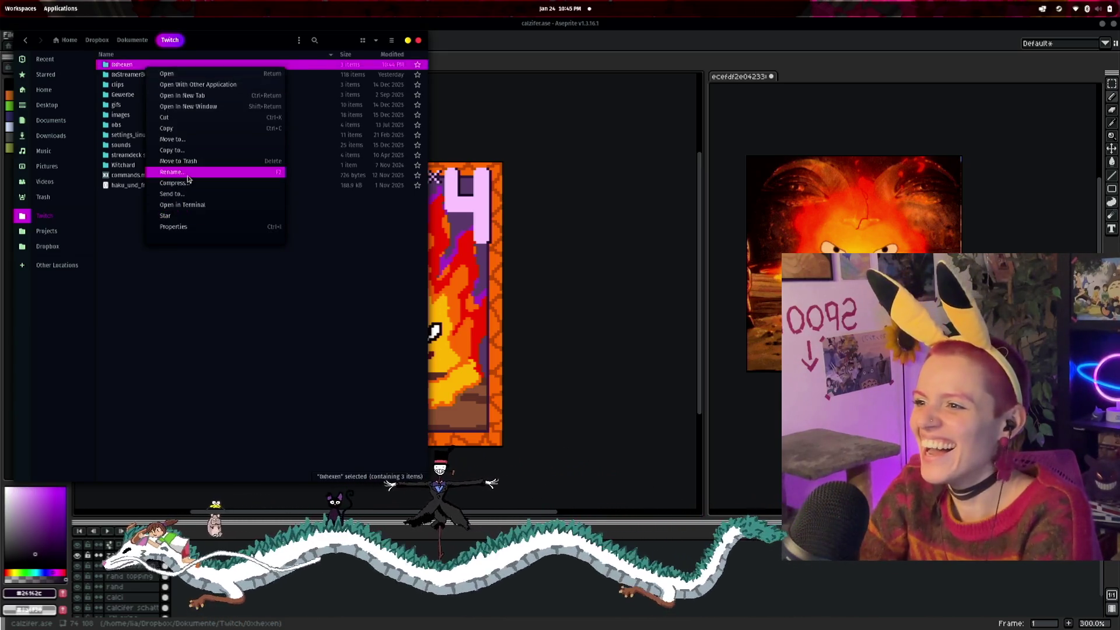
pyautogui.click(186, 172)
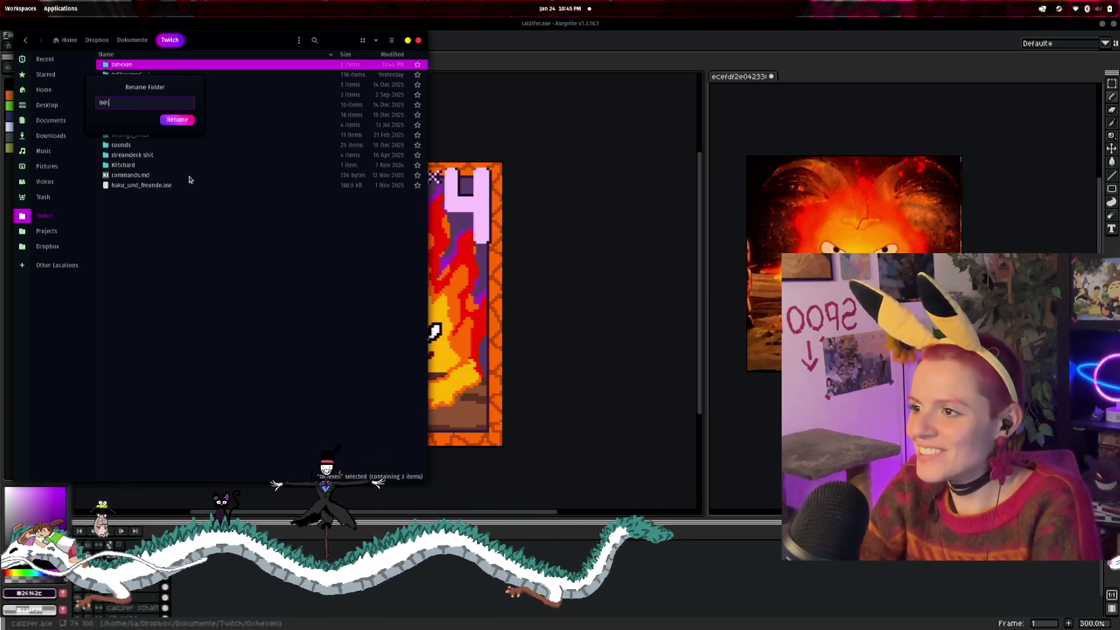
pyautogui.write('Wizard')
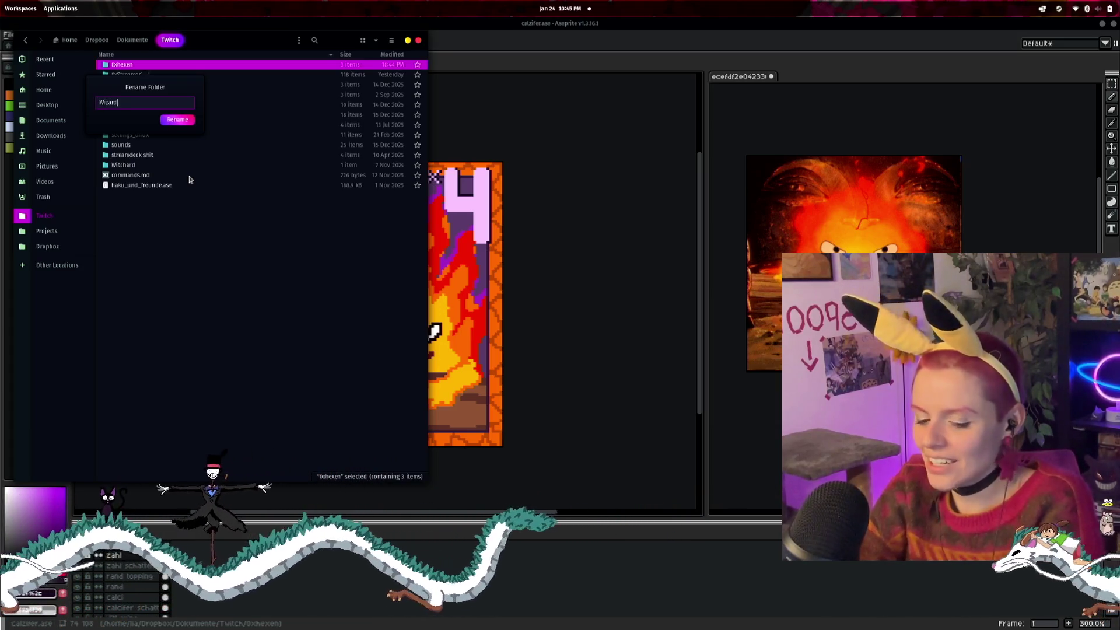
pyautogui.write('_of_ox')
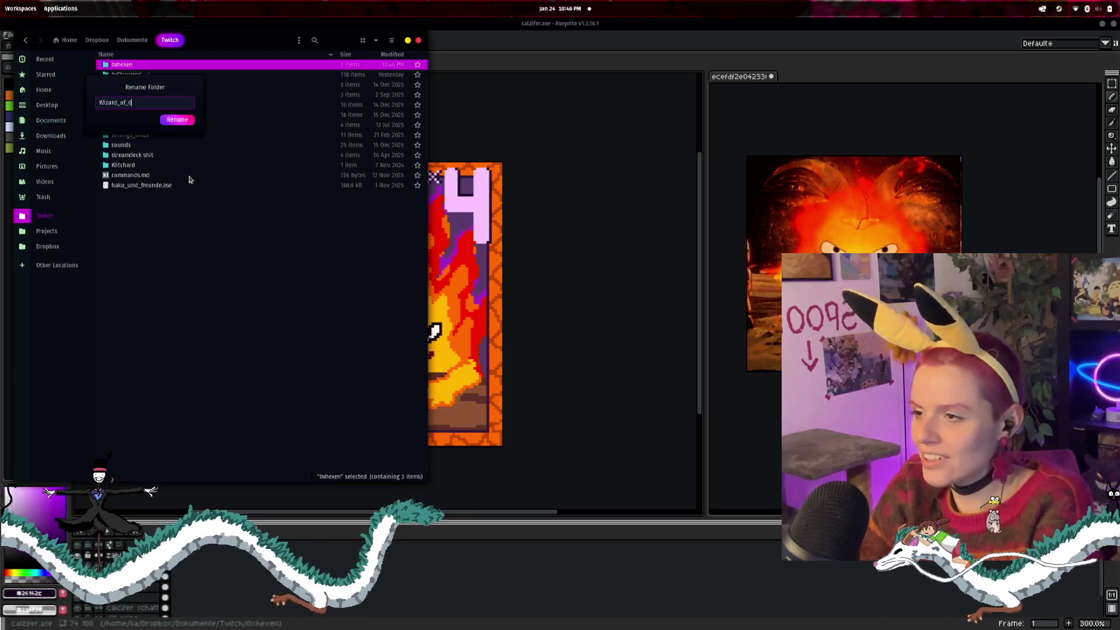
pyautogui.press('Return')
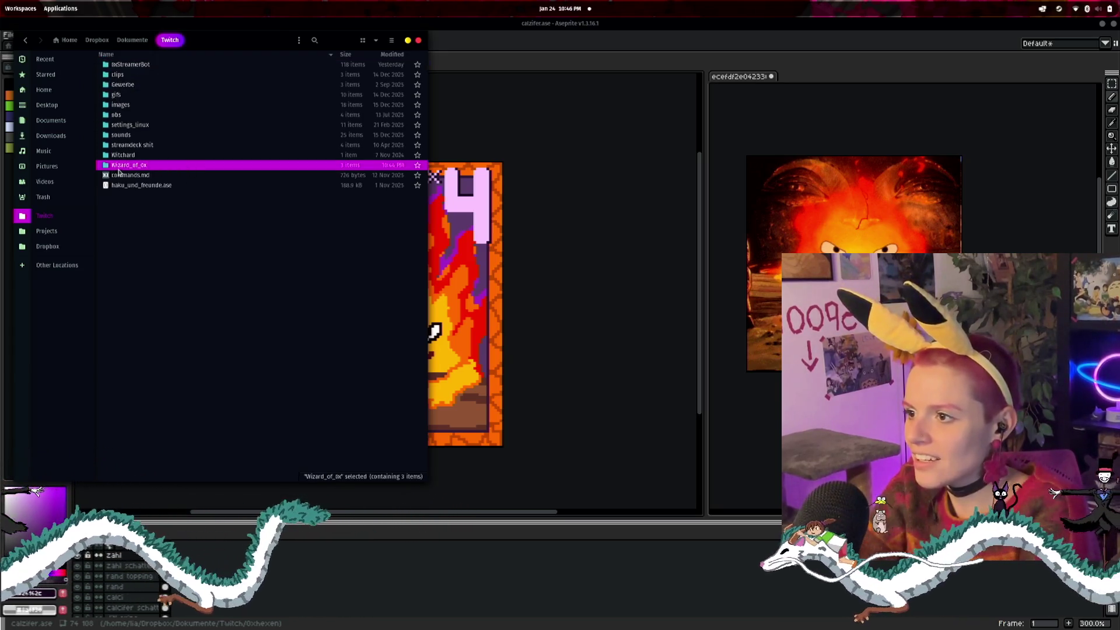
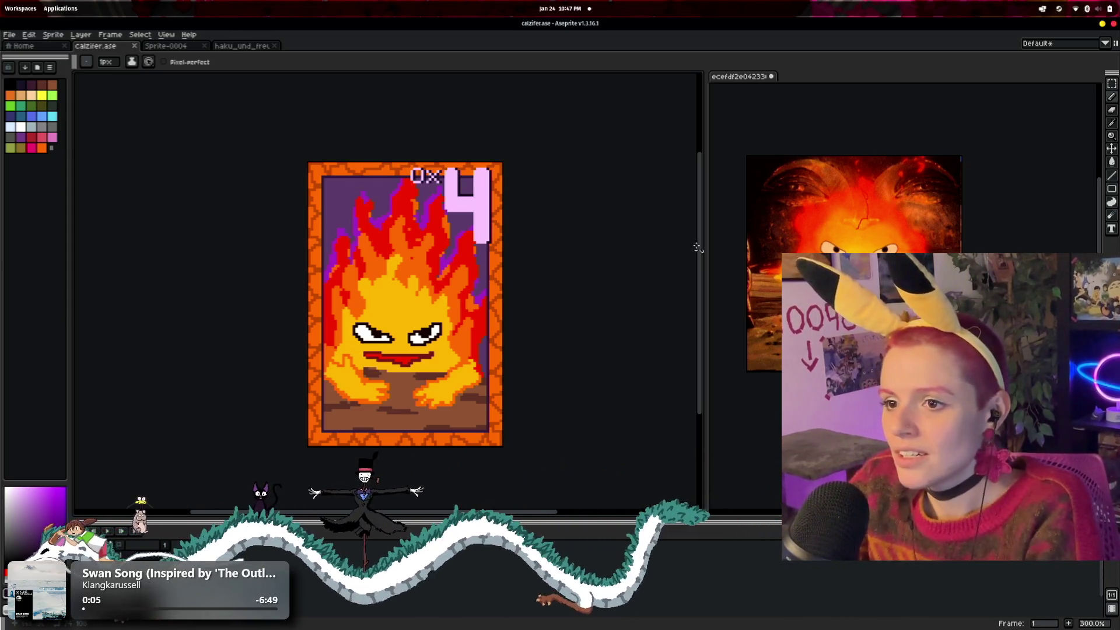
# - Widen the reference image pane and close the empty Sprite-0004 document
pyautogui.moveTo(704, 250)
pyautogui.mouseDown()
pyautogui.moveTo(281, 274)
pyautogui.moveTo(435, 281)
pyautogui.mouseUp()
pyautogui.click(187, 50)
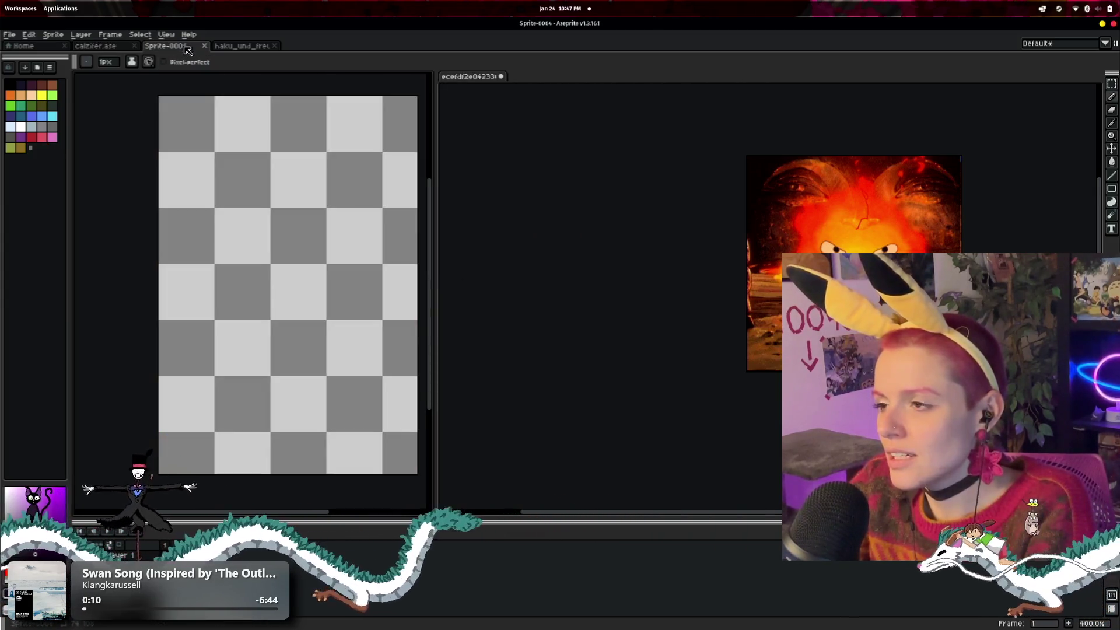
pyautogui.click(114, 49)
pyautogui.click(176, 50)
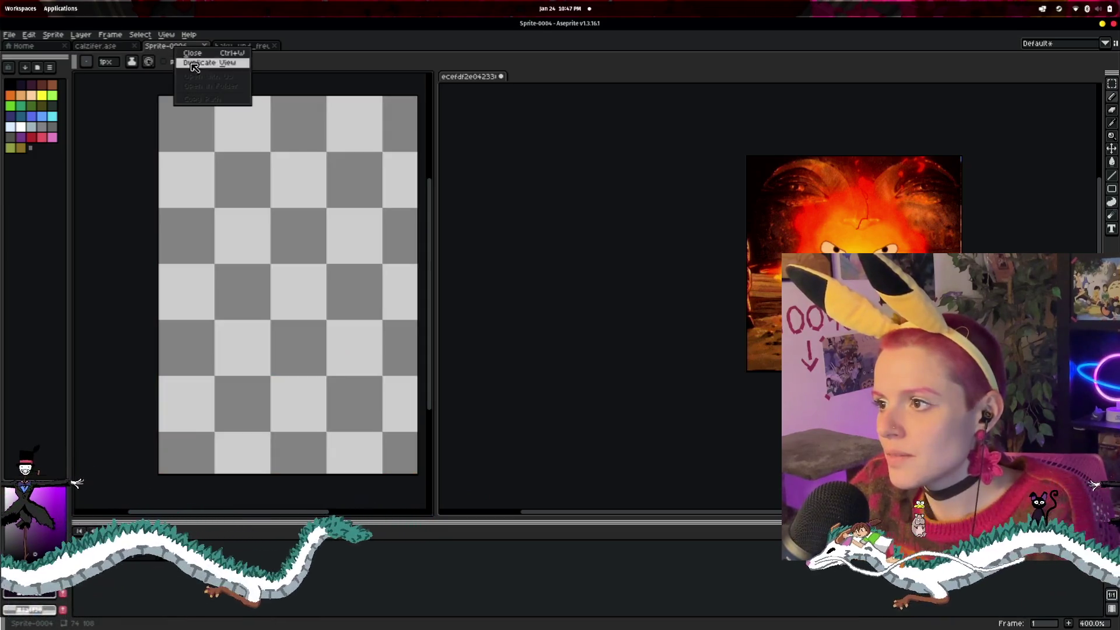
pyautogui.click(214, 53)
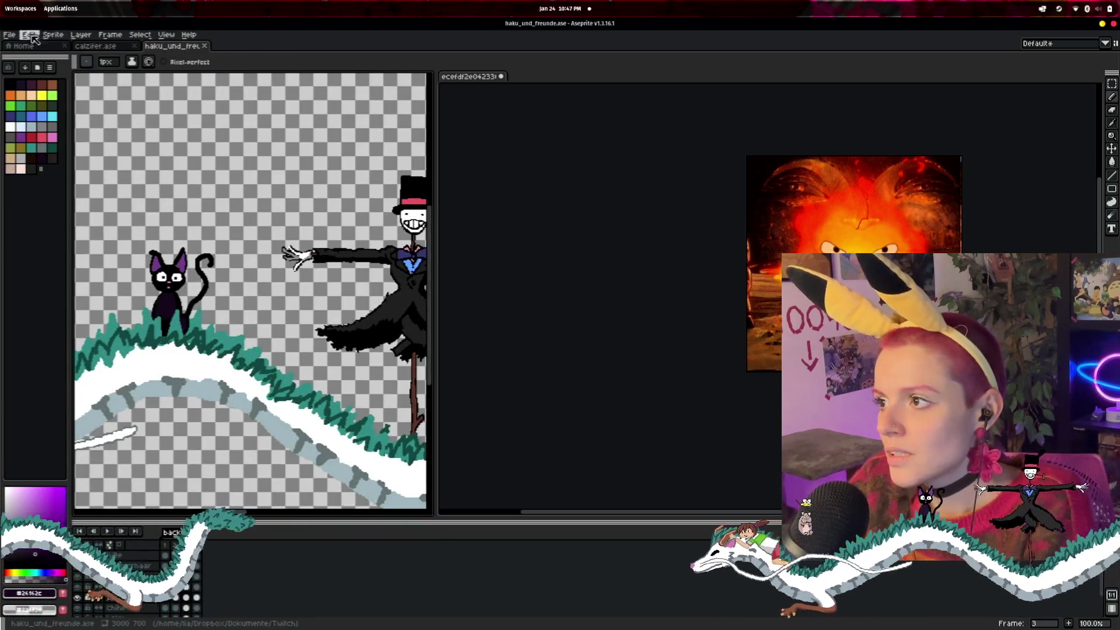
# - Create a new blank sprite, Sprite-0005, then return to the calzifer.ase card
pyautogui.click(10, 35)
pyautogui.click(23, 54)
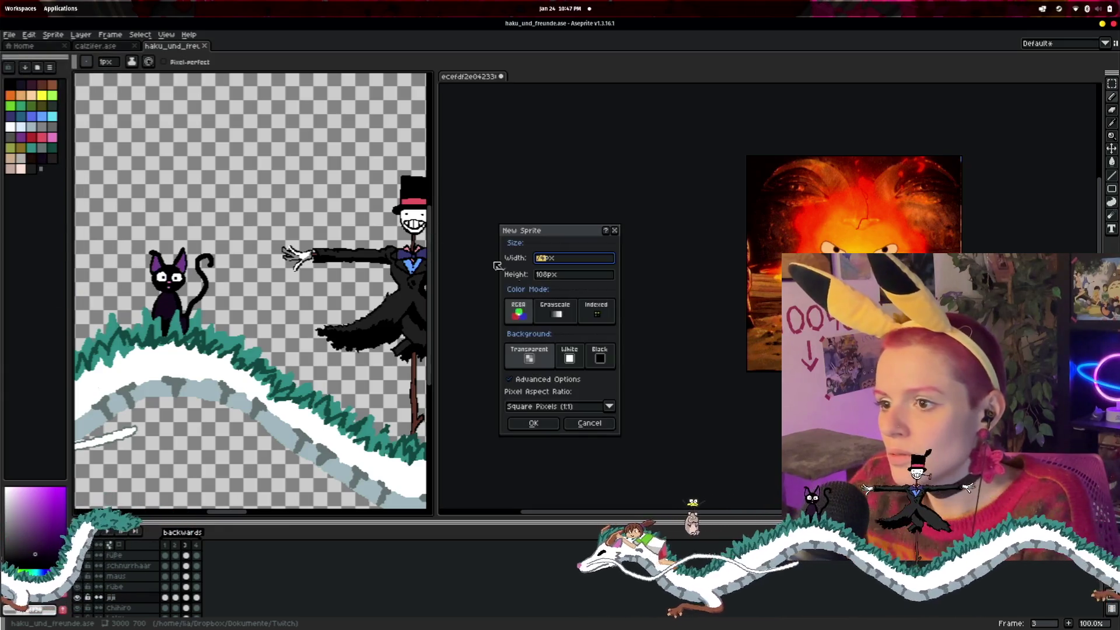
pyautogui.click(540, 428)
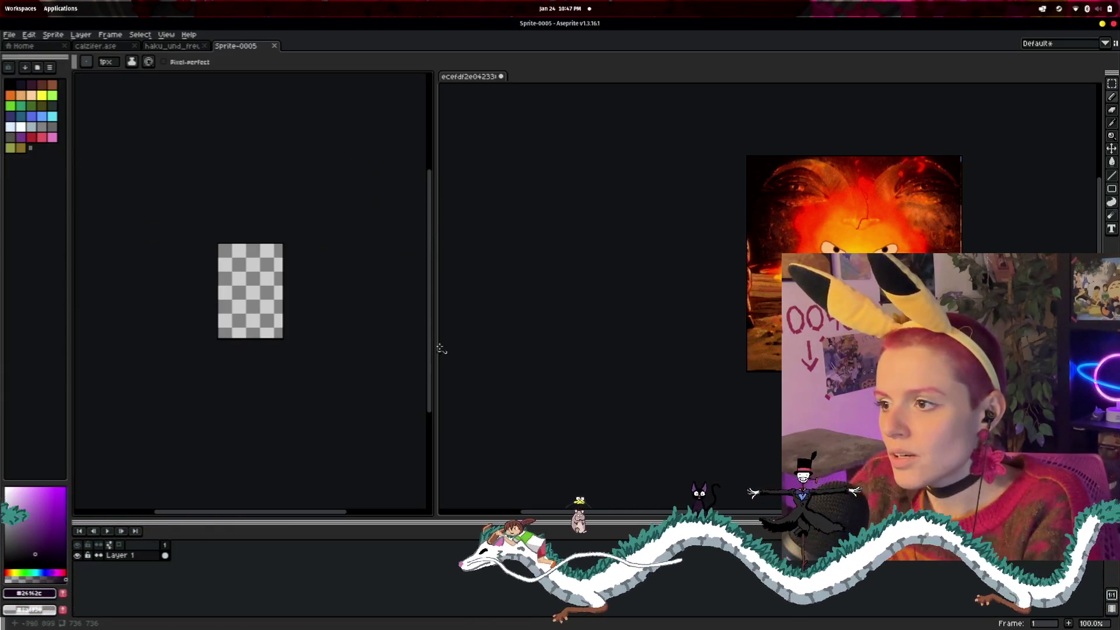
pyautogui.scroll(3, 299, 181)
pyautogui.moveTo(288, 208); pyautogui.dragTo(400, 73)
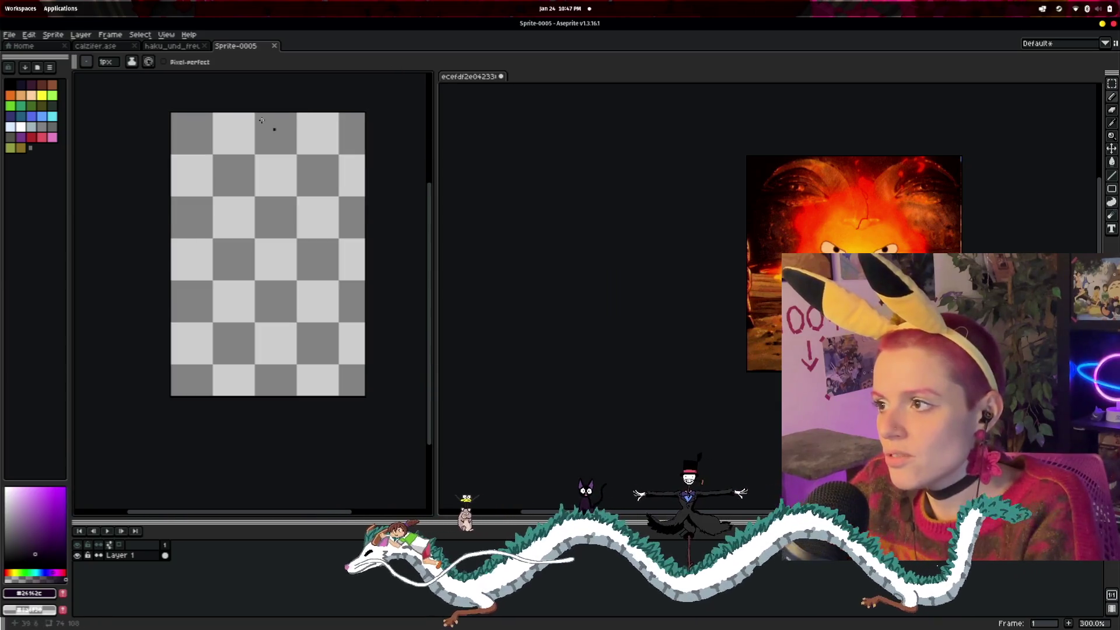
pyautogui.click(96, 45)
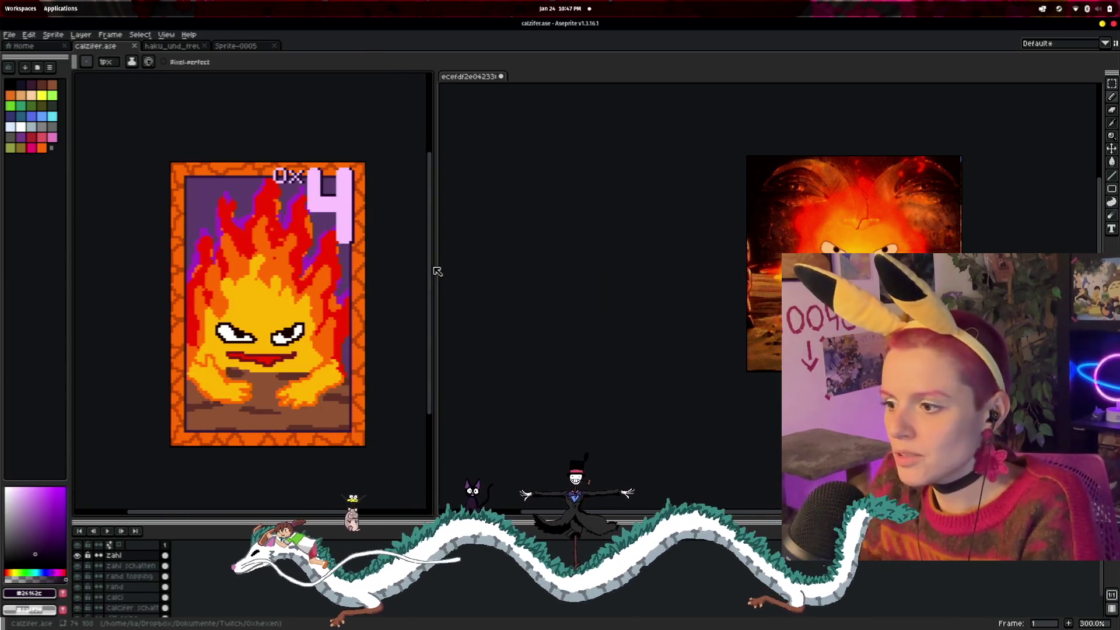
# - Enlarge the editor and layers panel, then toggle the rand and calci layers' visibility to inspect them
pyautogui.moveTo(432, 269); pyautogui.dragTo(557, 274)
pyautogui.moveTo(364, 518); pyautogui.dragTo(358, 377)
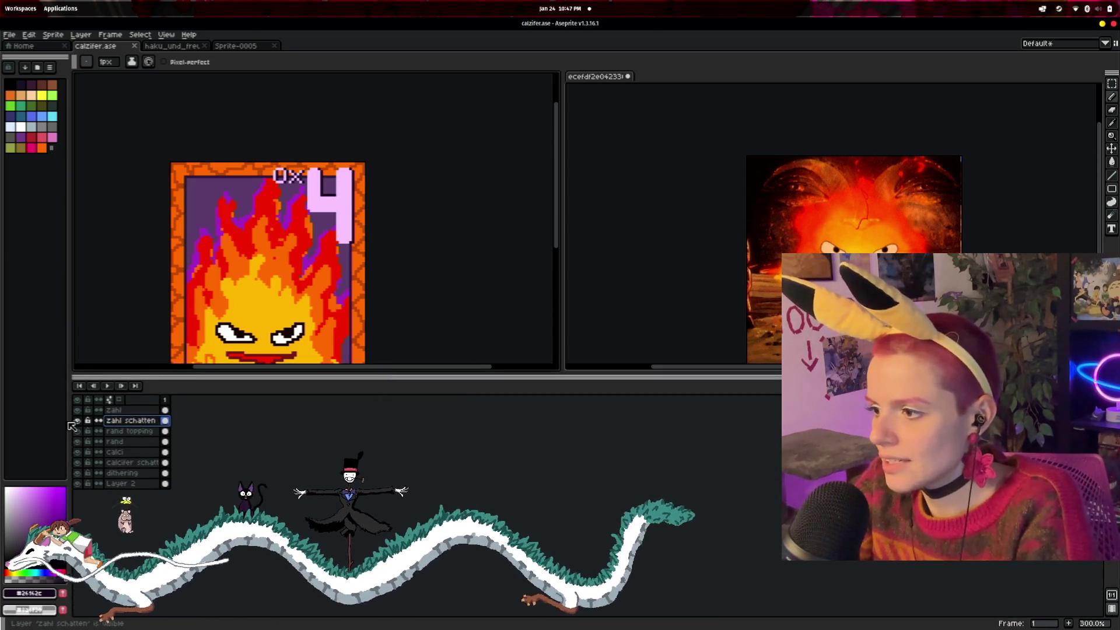
pyautogui.rightClick(115, 424)
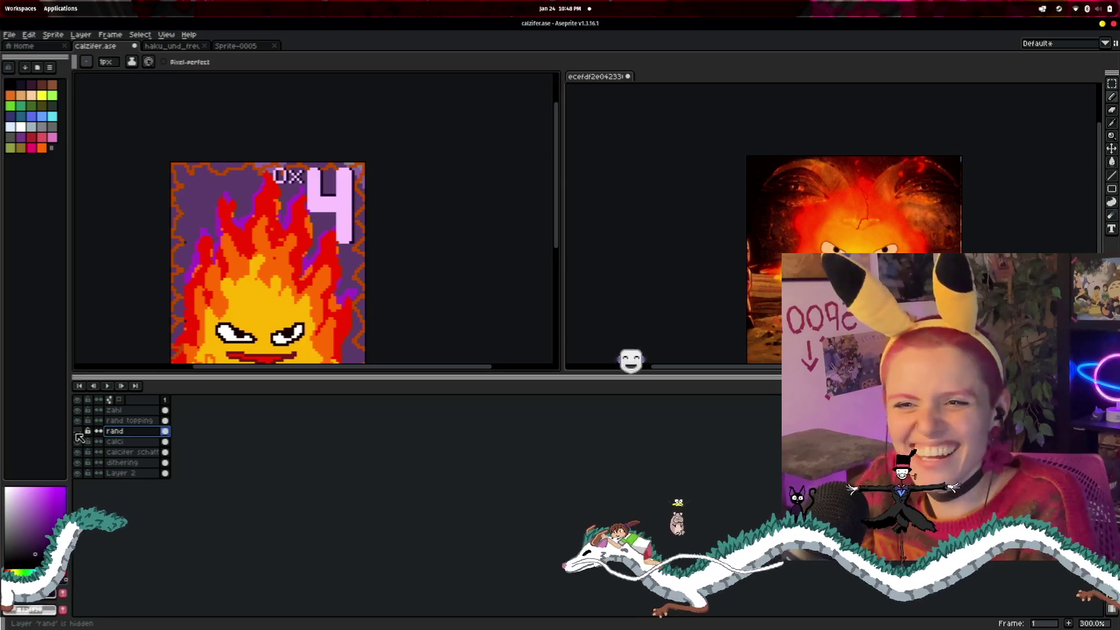
pyautogui.click(78, 433)
pyautogui.click(78, 432)
pyautogui.click(77, 432)
pyautogui.click(78, 432)
pyautogui.click(78, 433)
pyautogui.click(77, 433)
pyautogui.click(77, 432)
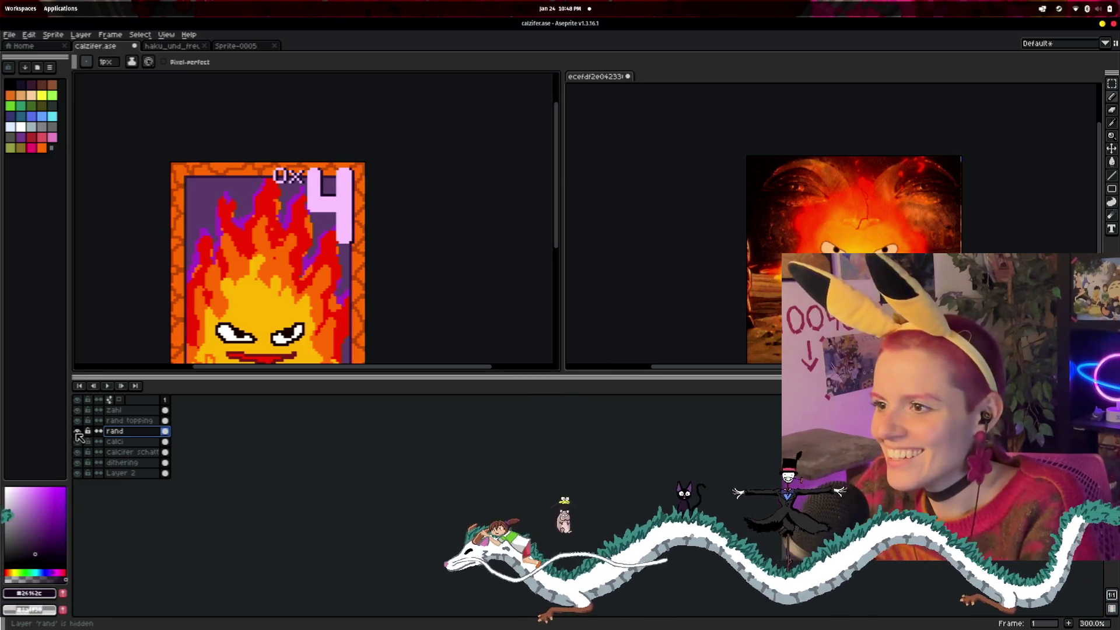
pyautogui.moveTo(385, 376); pyautogui.dragTo(385, 430)
pyautogui.click(77, 494)
pyautogui.click(77, 494)
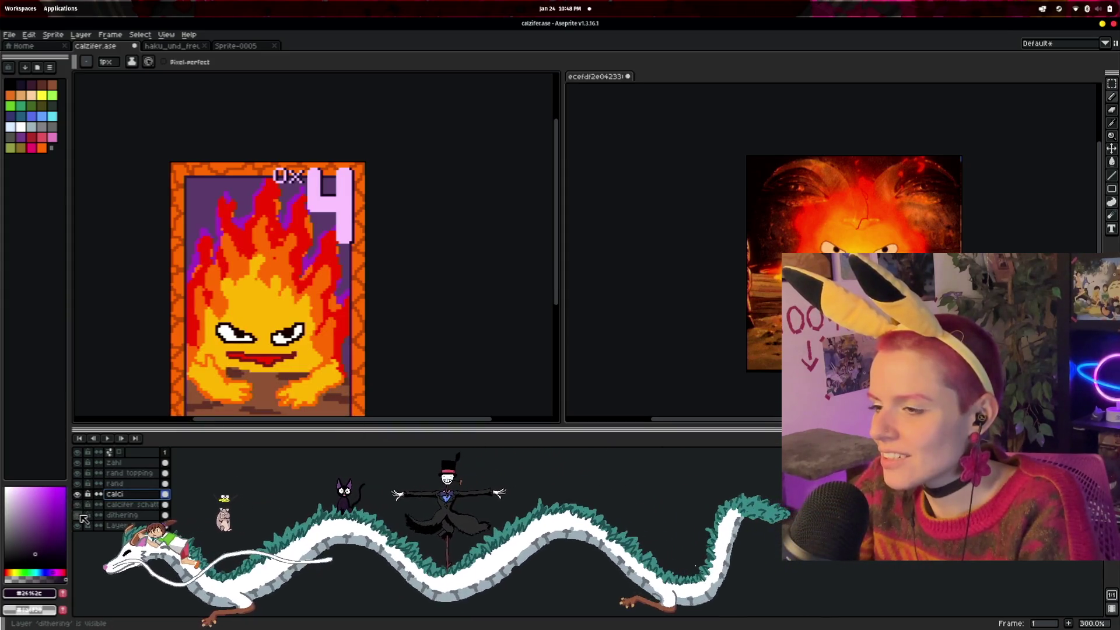
# - Delete the dithering layer and rename Layer 2 to hintergrund
pyautogui.click(83, 515)
pyautogui.press('Delete')
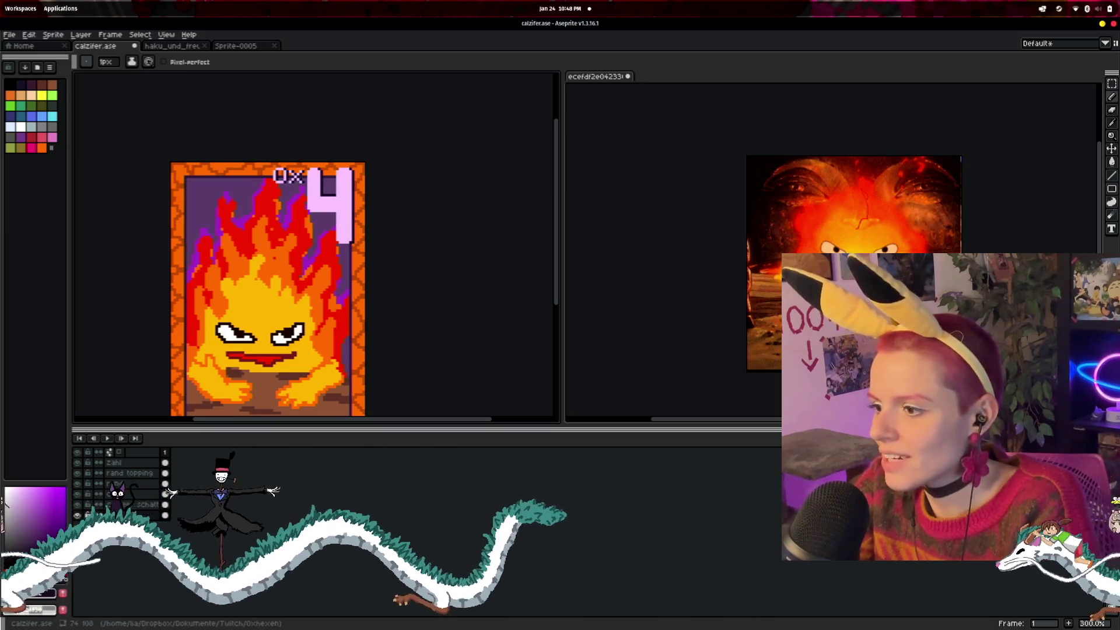
pyautogui.doubleClick(117, 516)
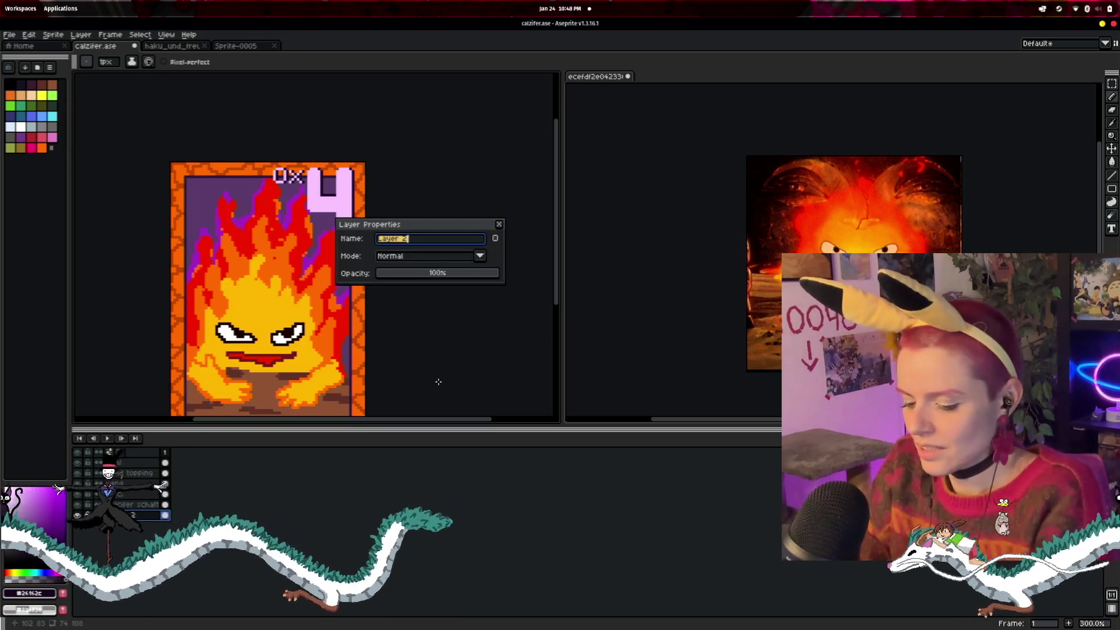
pyautogui.write('hu')
pyautogui.press('BackSpace')
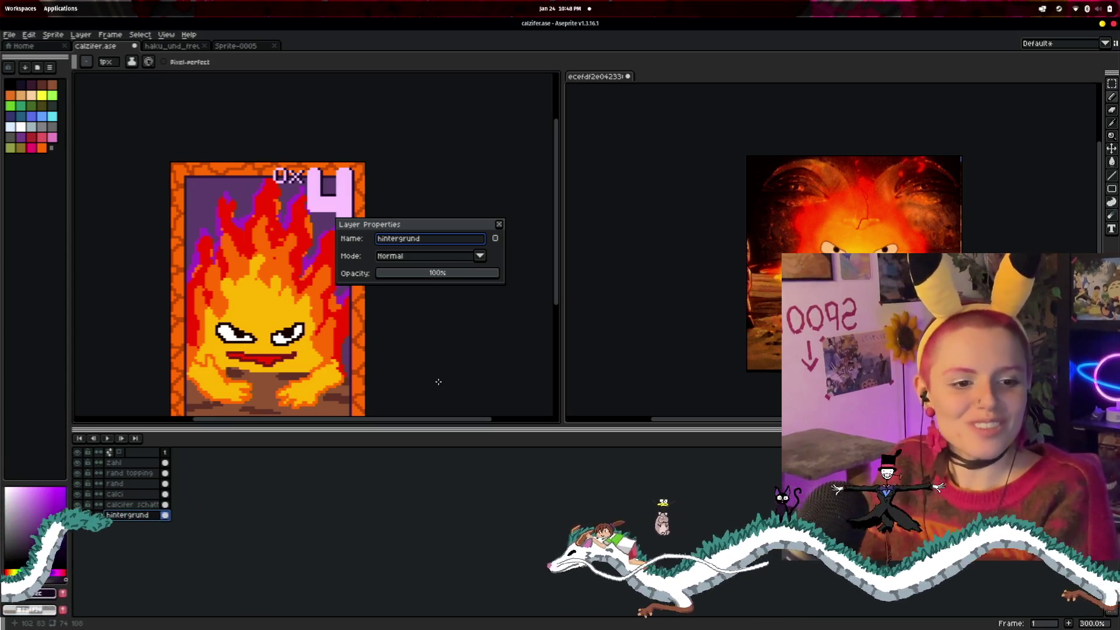
pyautogui.press('Return')
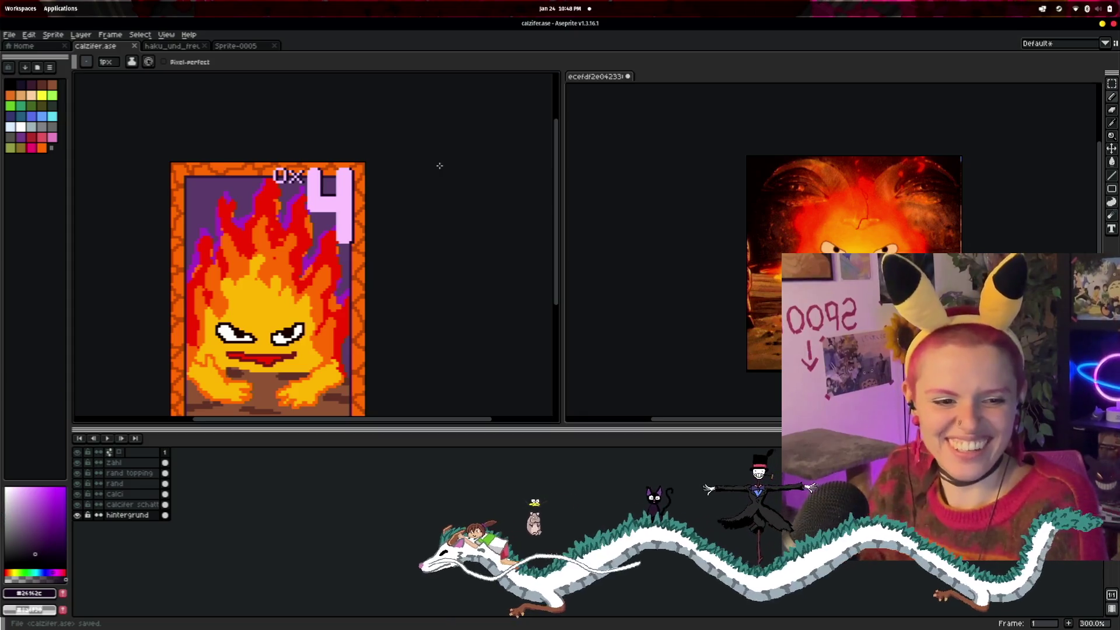
# - Dock the blank Sprite-0005 in the right-hand editor beside the Calcifer card
pyautogui.scroll(-1, 428, 238)
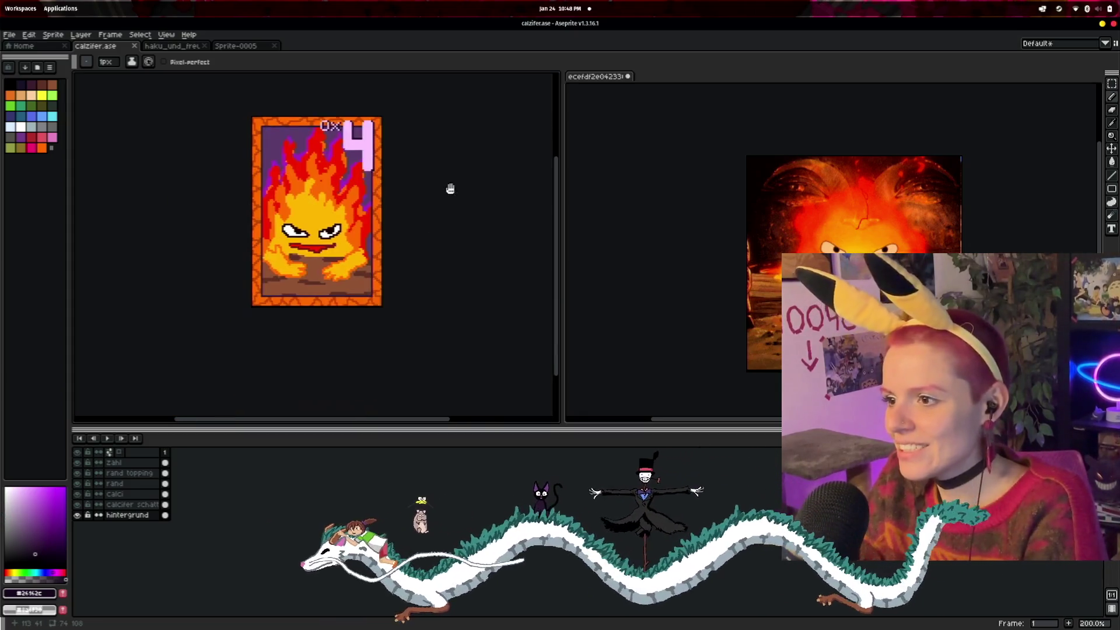
pyautogui.scroll(1, 434, 227)
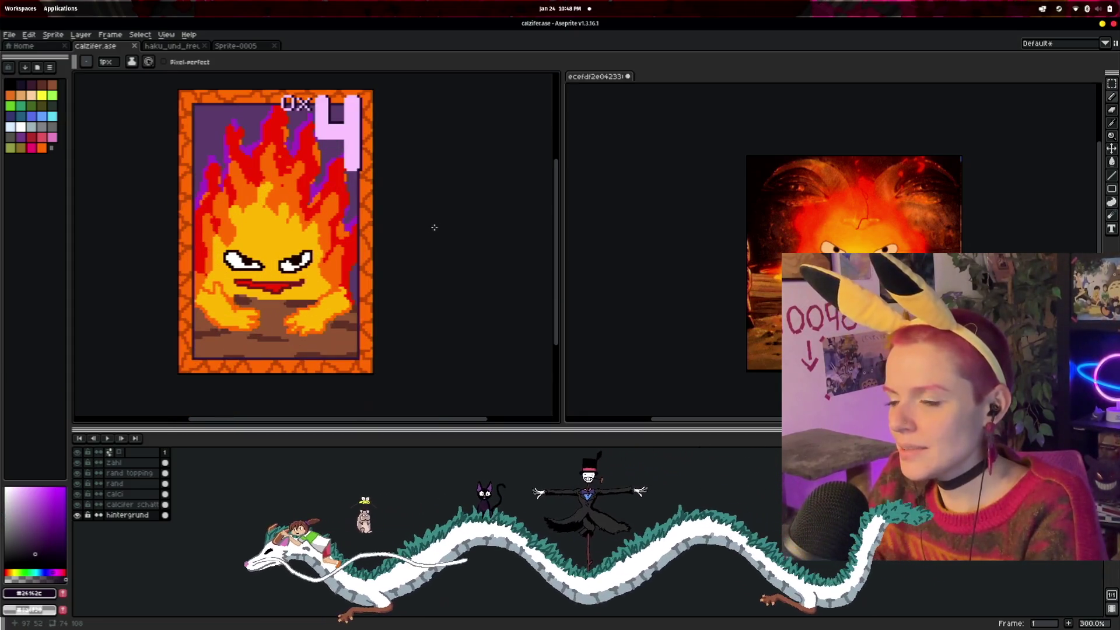
pyautogui.click(192, 49)
pyautogui.click(236, 46)
pyautogui.moveTo(229, 56)
pyautogui.mouseDown()
pyautogui.moveTo(428, 98)
pyautogui.moveTo(615, 76)
pyautogui.moveTo(601, 79)
pyautogui.mouseUp()
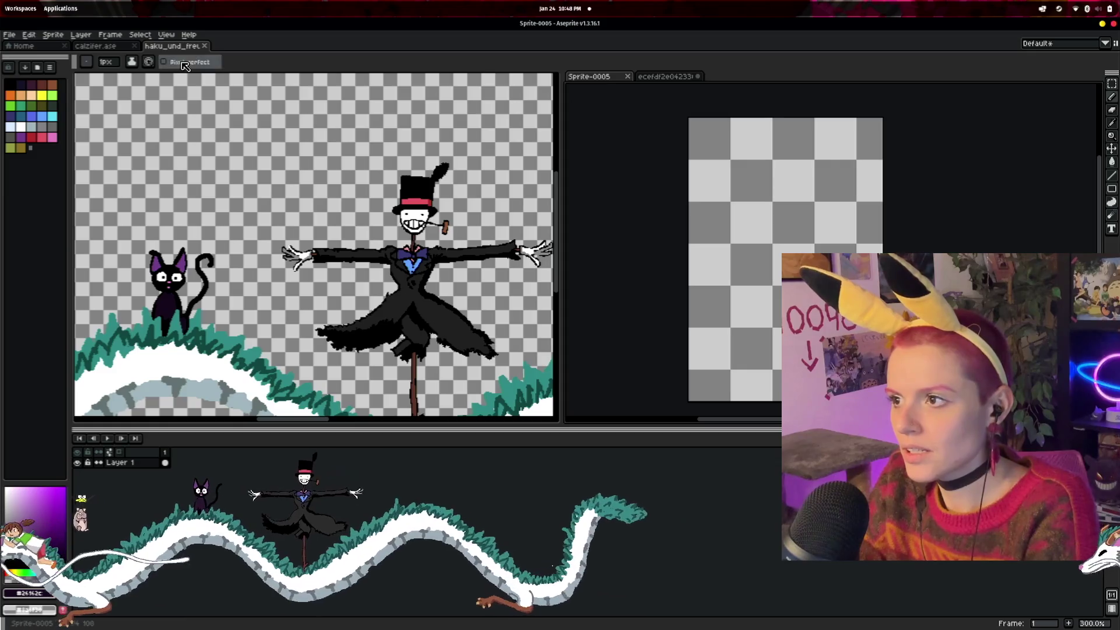
pyautogui.click(103, 49)
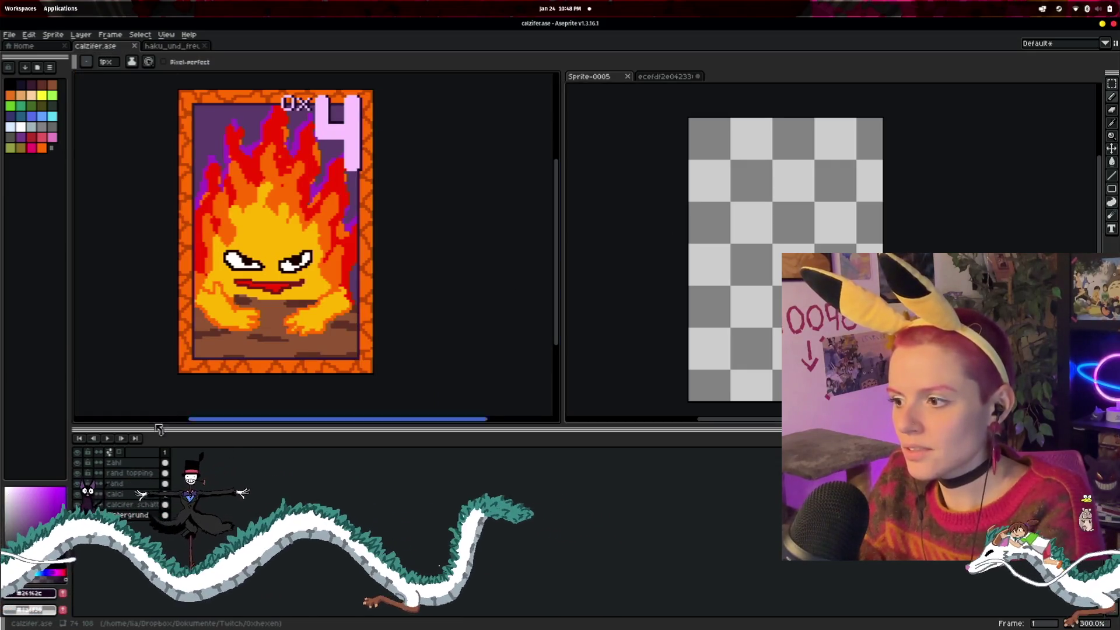
# - Select the zahl layer and undo the last pencil stroke
pyautogui.click(114, 462)
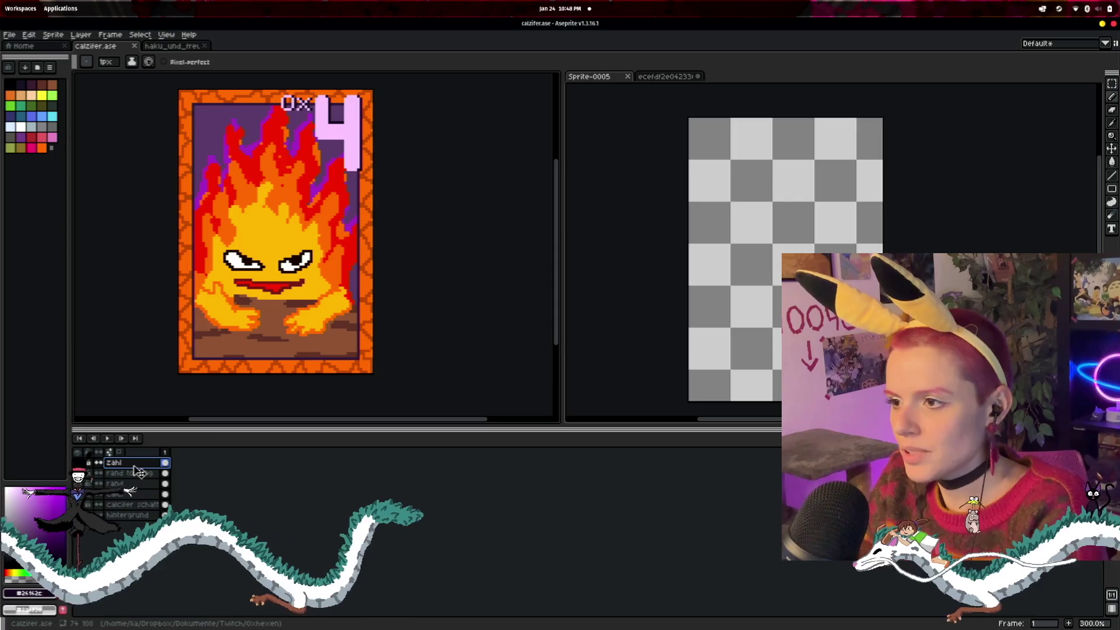
pyautogui.click(702, 285)
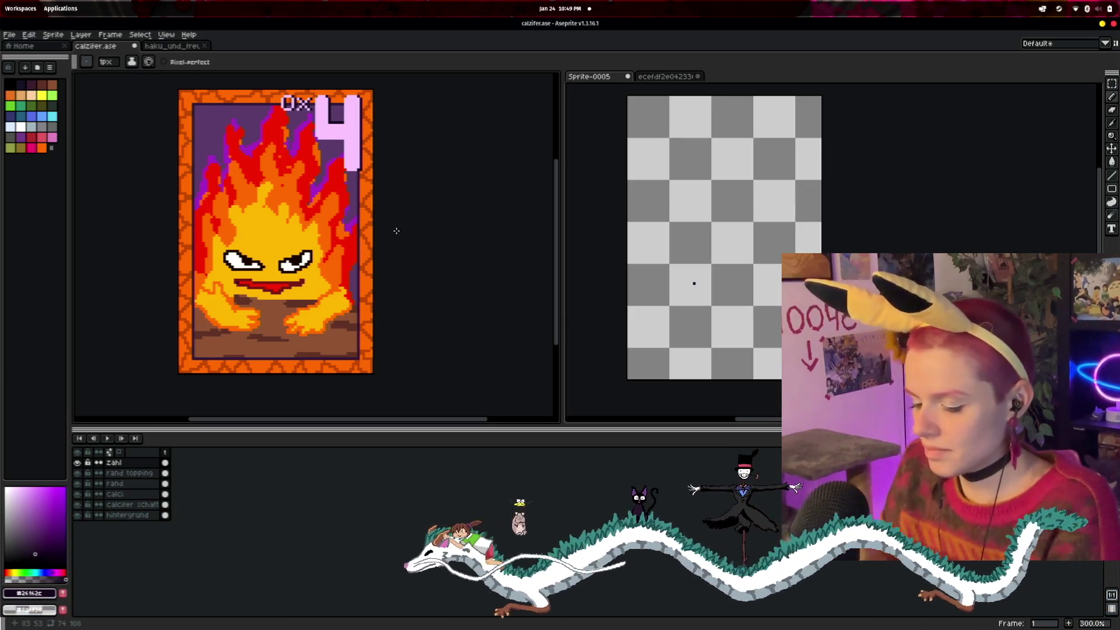
pyautogui.hotkey('ctrl', 'z')
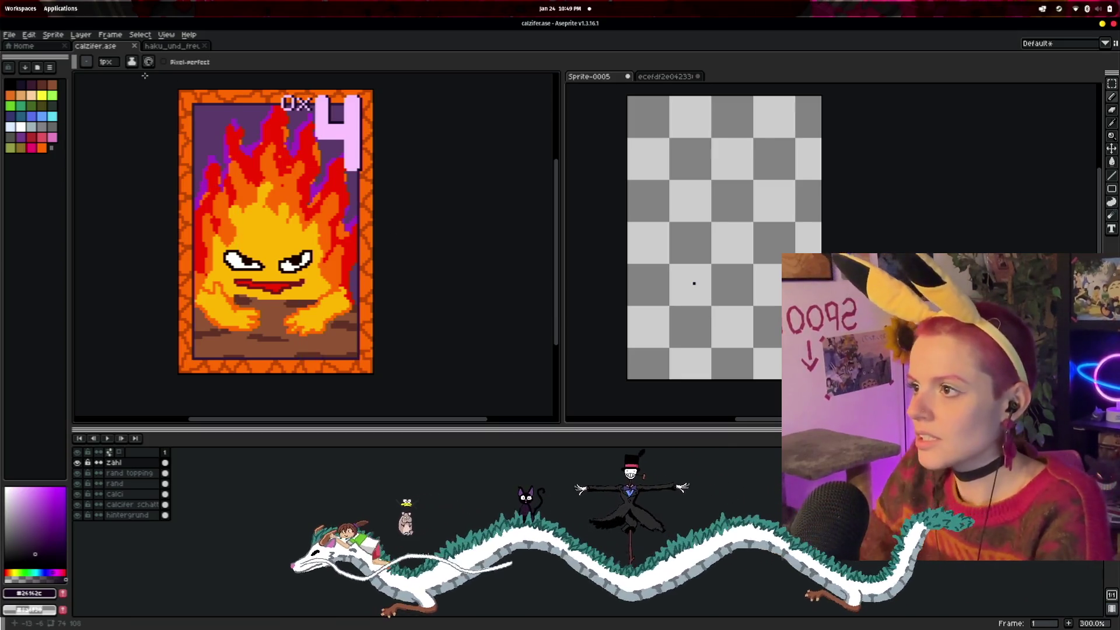
# - Browse the Wizard_of_Ox folder in Files, checking calzifer.ase, then close Files
pyautogui.press('super')
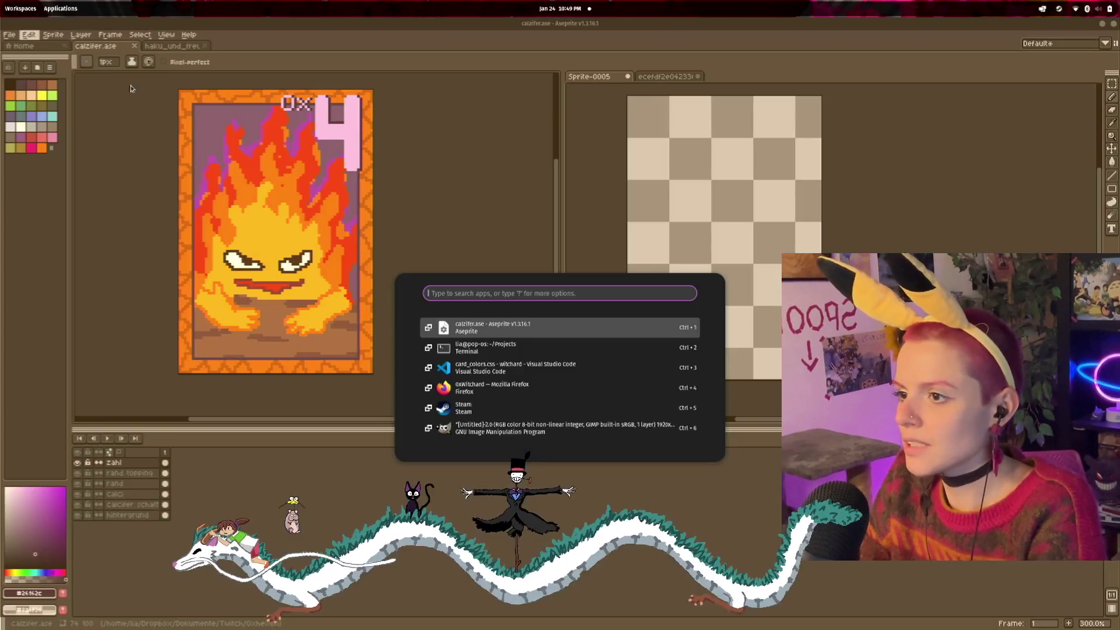
pyautogui.write('files')
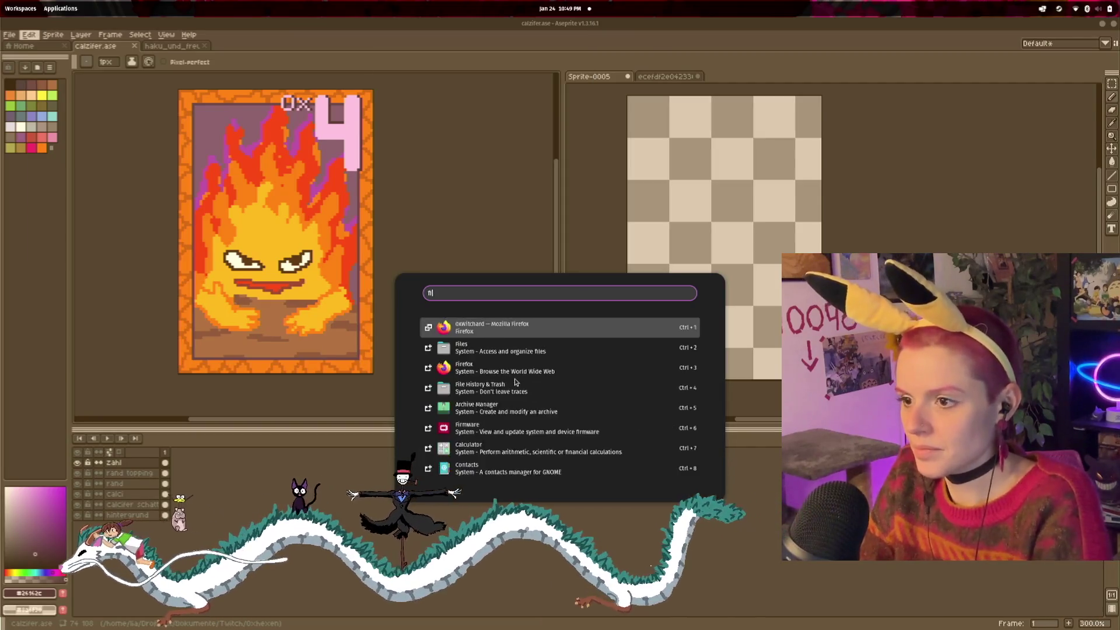
pyautogui.press('Return')
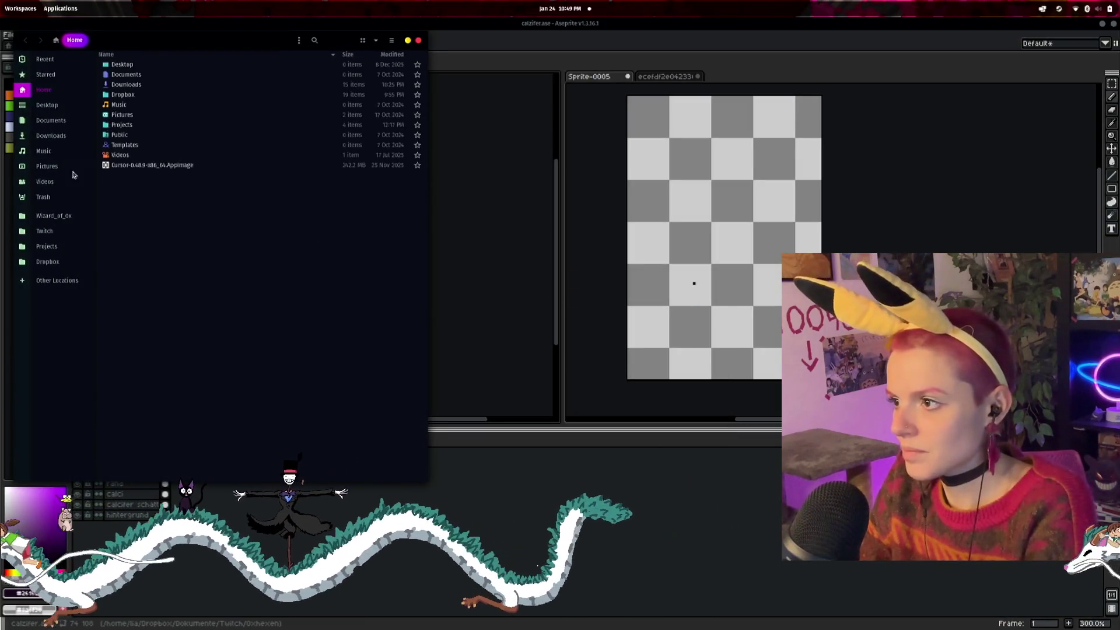
pyautogui.click(58, 216)
pyautogui.click(146, 65)
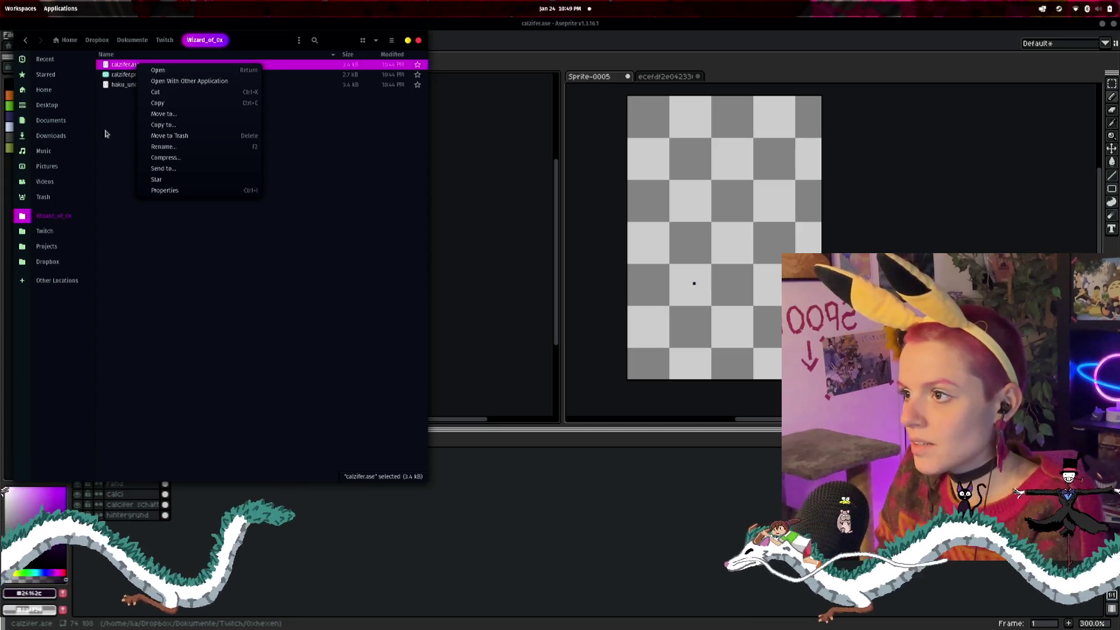
pyautogui.moveTo(273, 43)
pyautogui.mouseDown()
pyautogui.moveTo(434, 246)
pyautogui.moveTo(408, 147)
pyautogui.mouseUp()
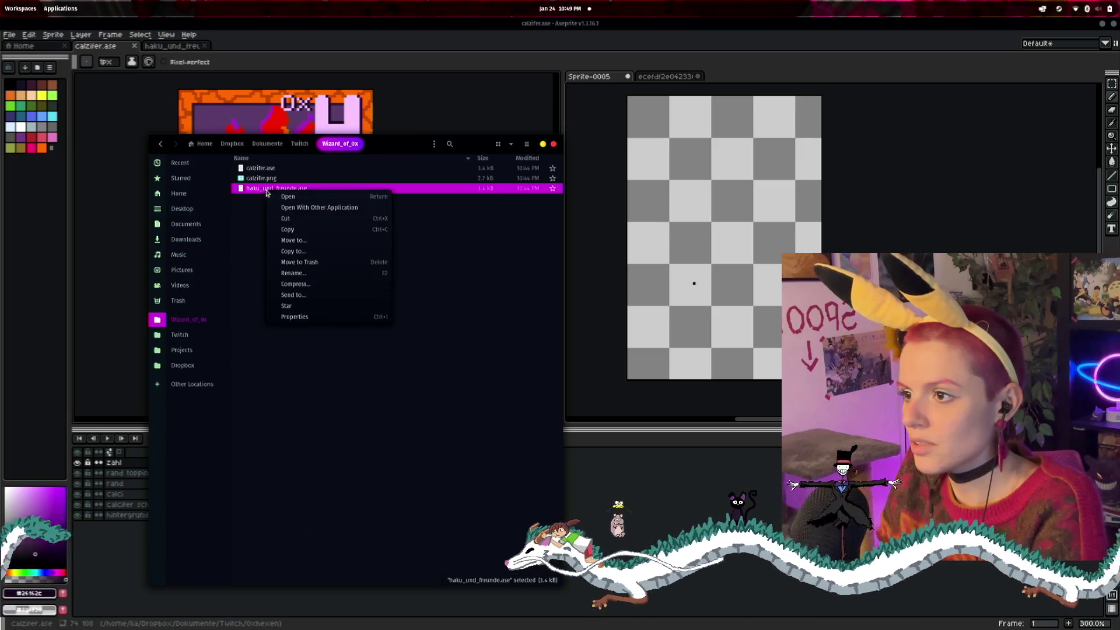
pyautogui.press('Return')
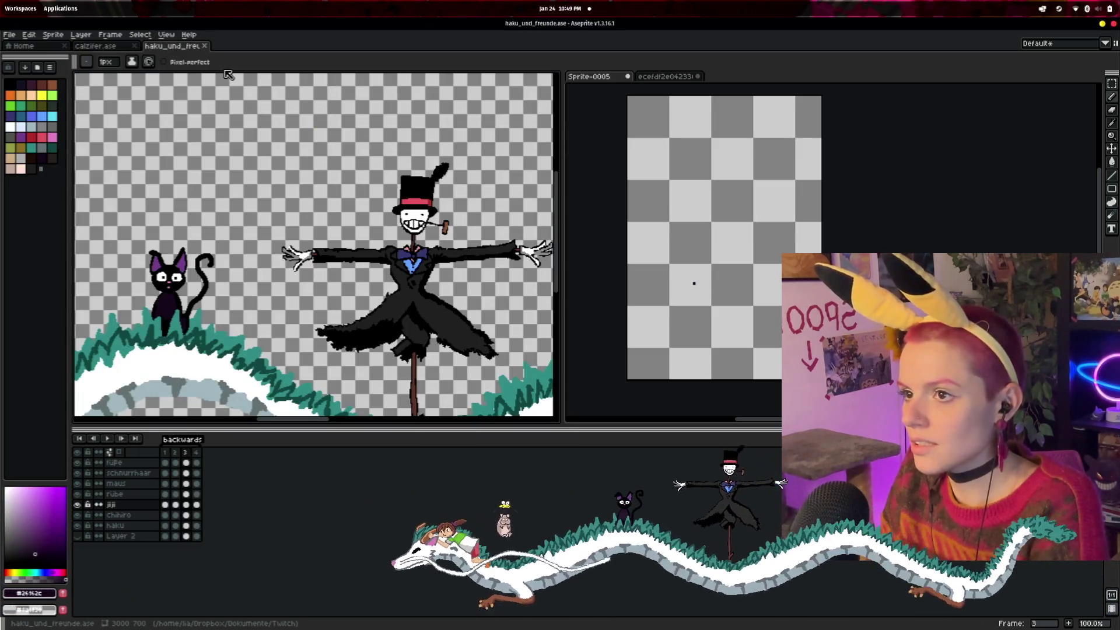
# - Check the Calcifer card's 74 × 108 px canvas size and cancel without resizing
pyautogui.click(99, 46)
pyautogui.hotkey('ctrl', 'alt', 'c')
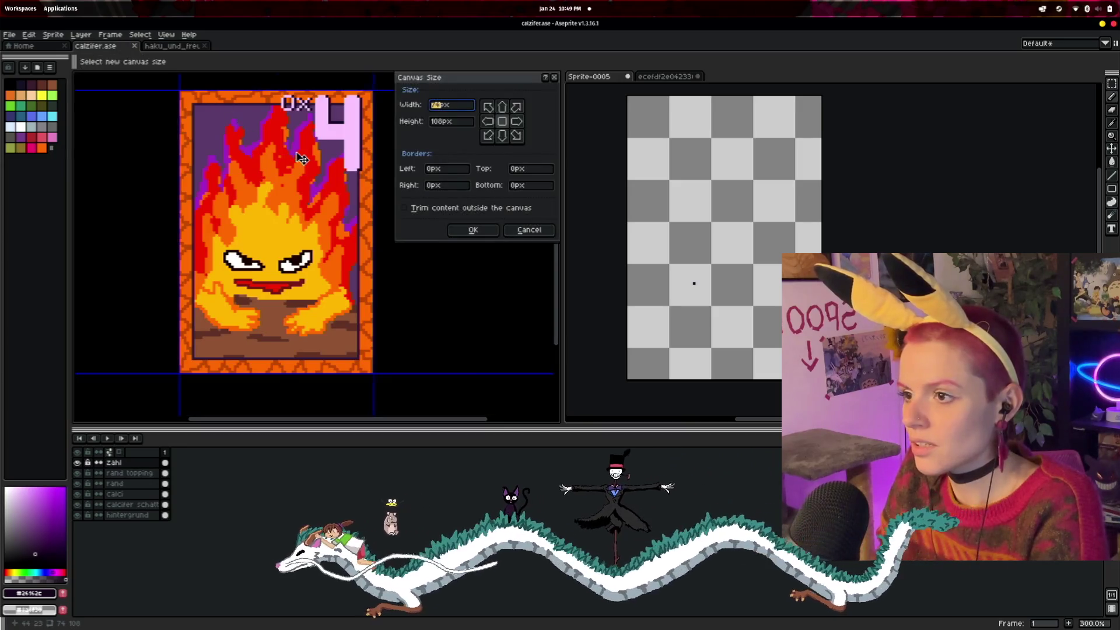
pyautogui.press('BackSpace')
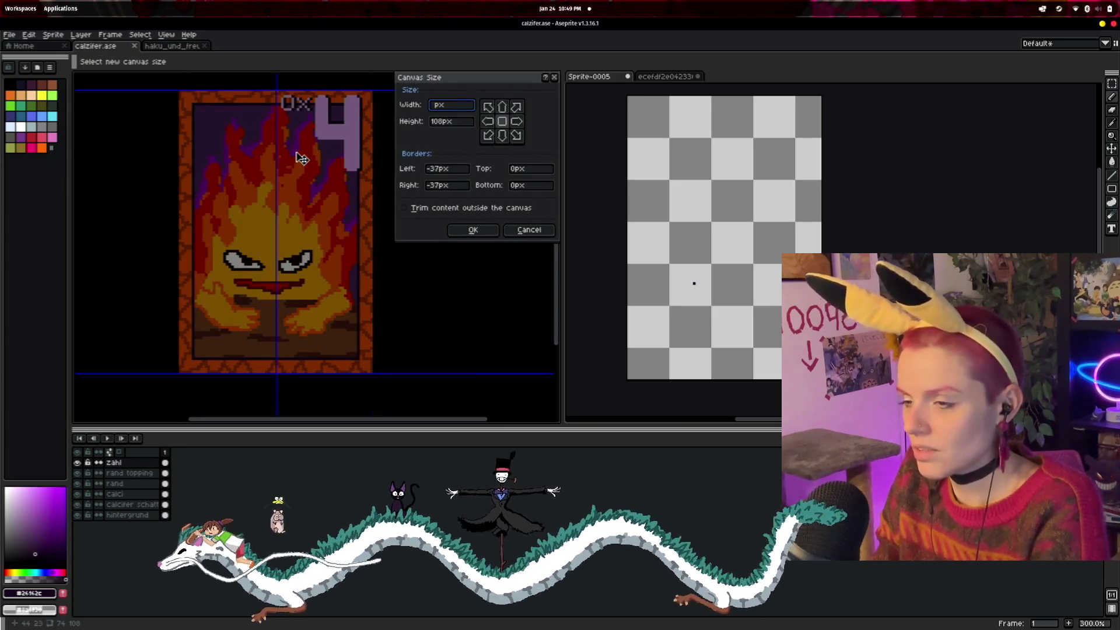
pyautogui.click(525, 231)
pyautogui.hotkey('ctrl', 'alt', 'c')
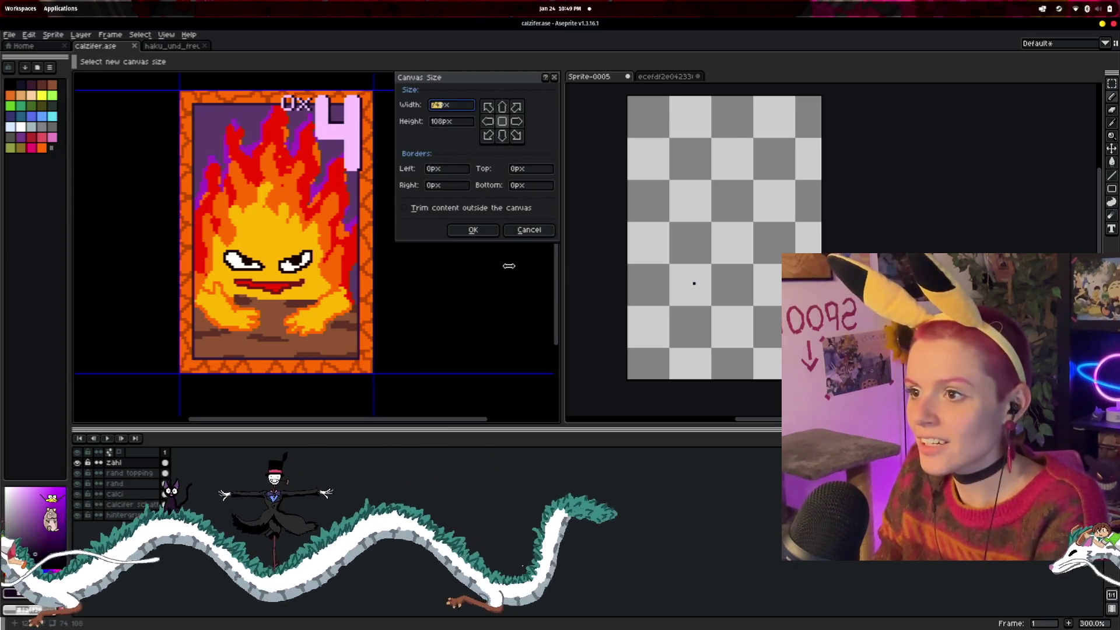
pyautogui.click(537, 232)
# - Duplicate calzifer.ase in the Wizard_of_0x folder and rename the copy rübe.ase
pyautogui.press('super')
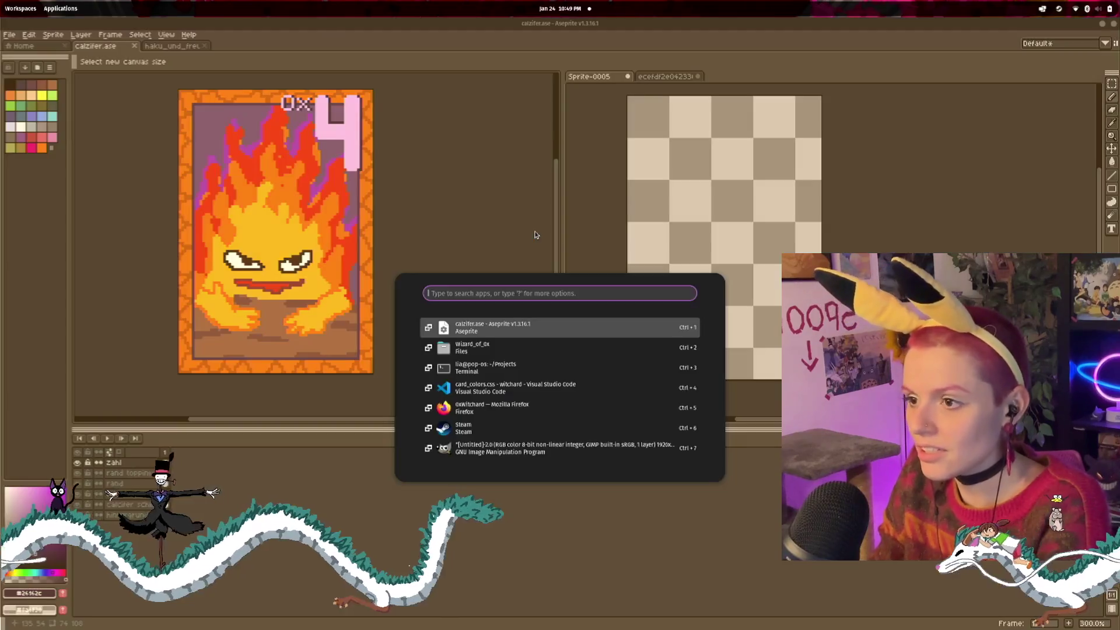
pyautogui.click(484, 347)
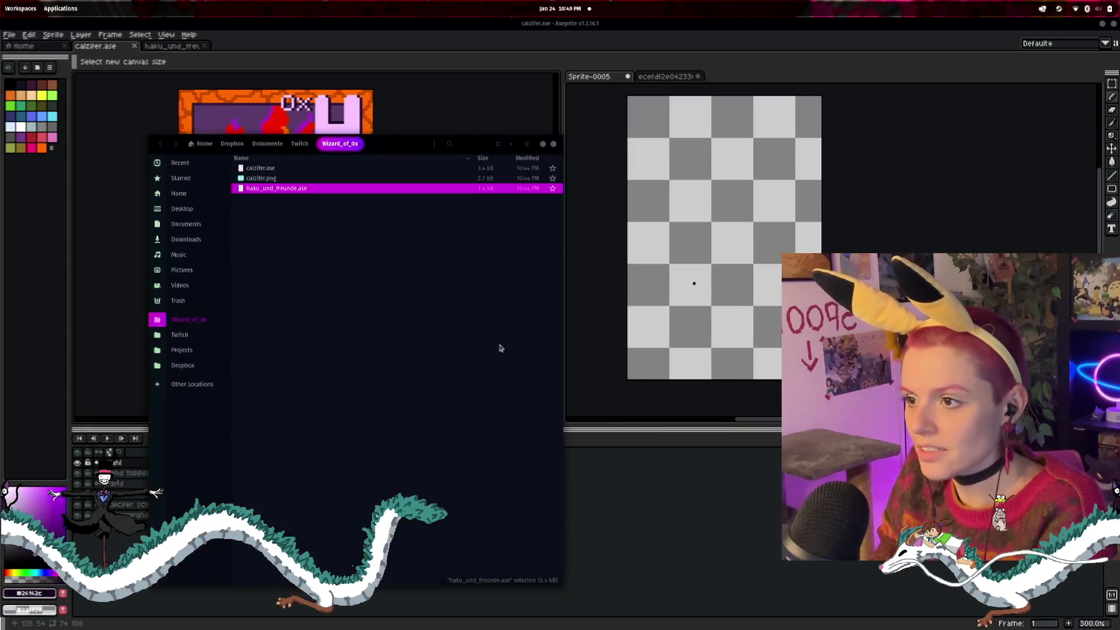
pyautogui.rightClick(271, 170)
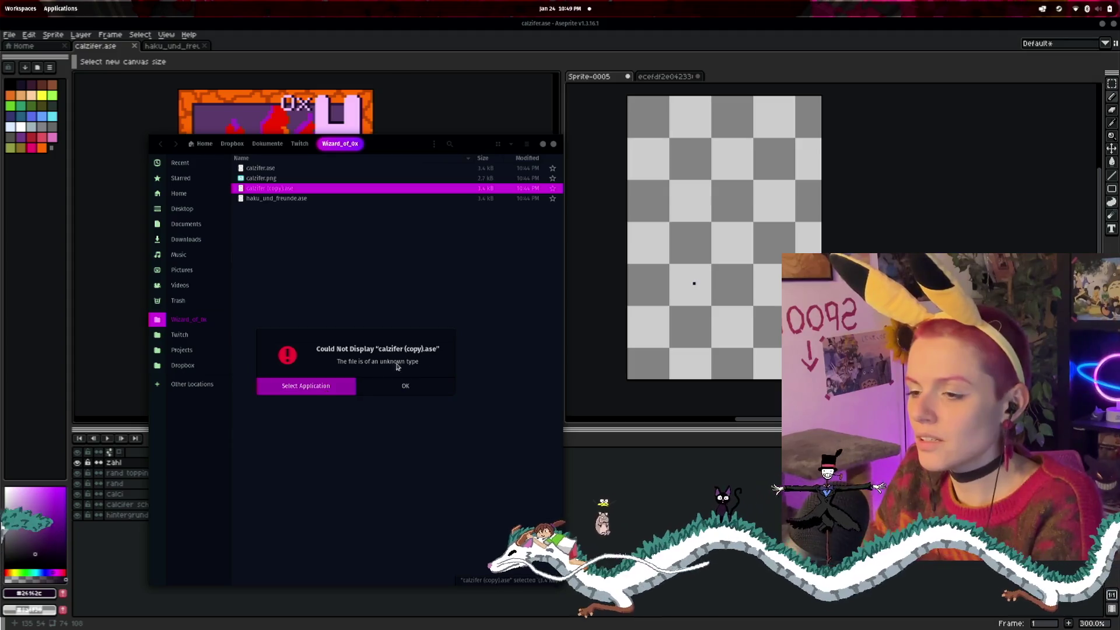
pyautogui.click(405, 385)
pyautogui.rightClick(284, 190)
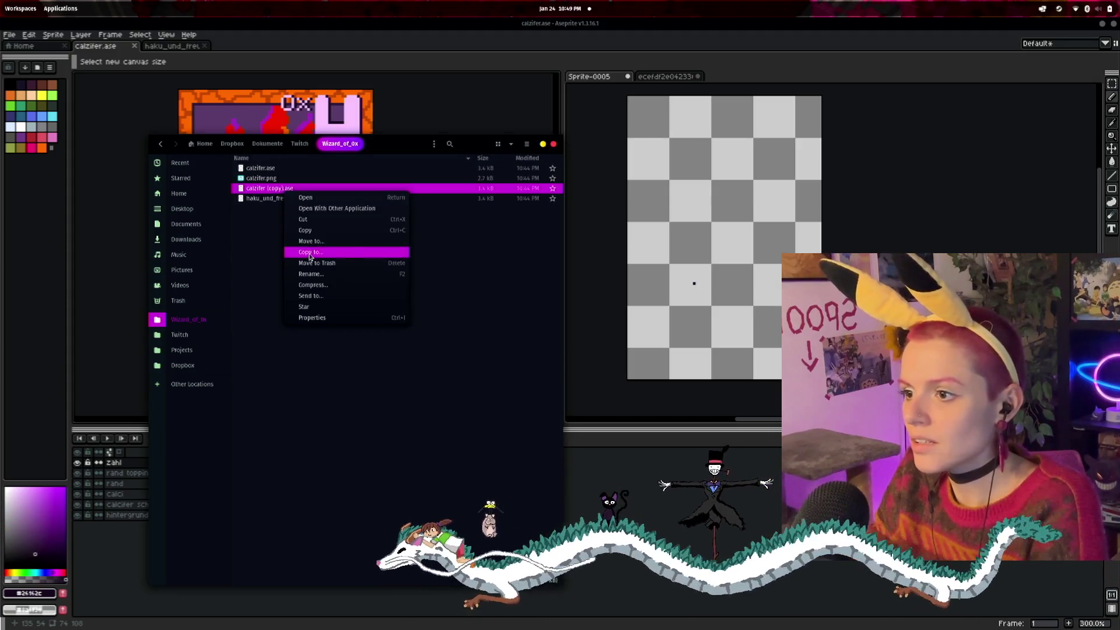
pyautogui.click(311, 273)
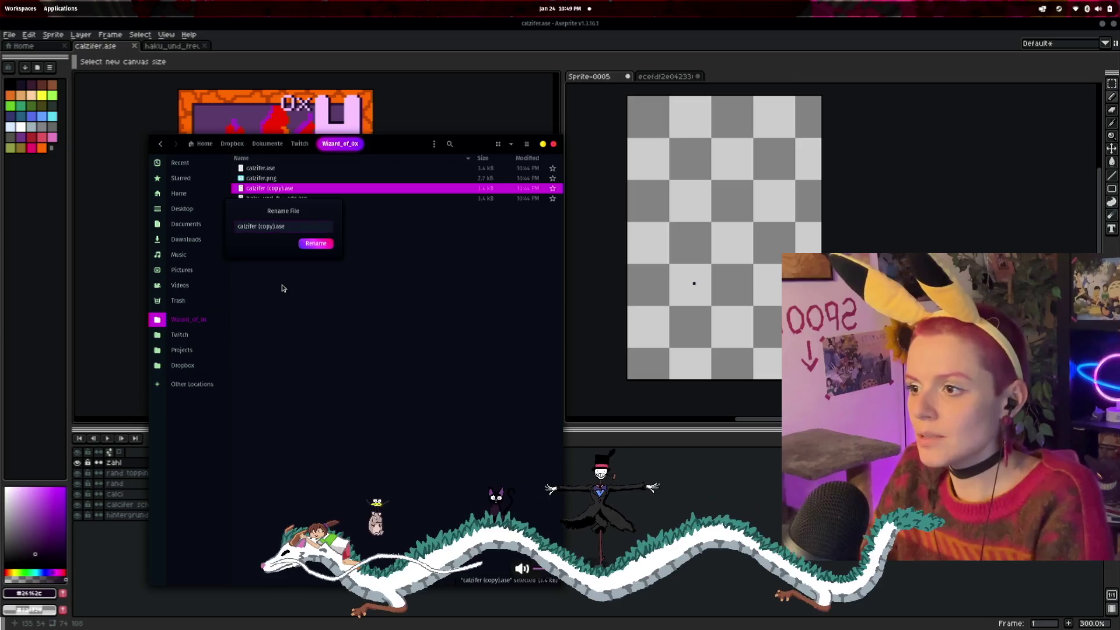
pyautogui.press('BackSpace')
pyautogui.press('BackSpace')
pyautogui.press('BackSpace')
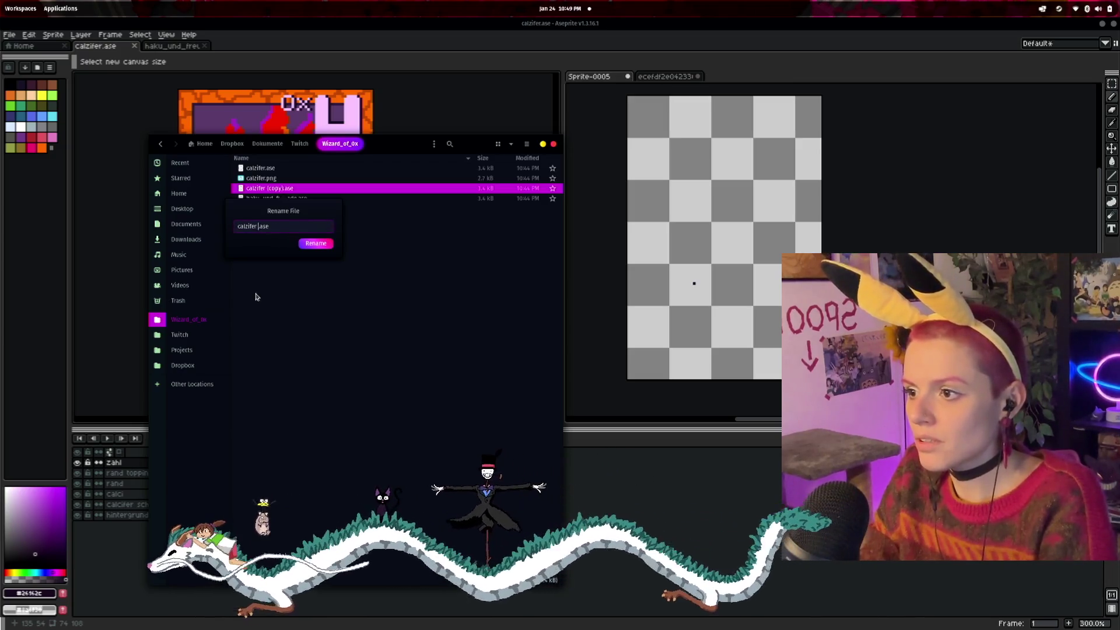
pyautogui.write('d')
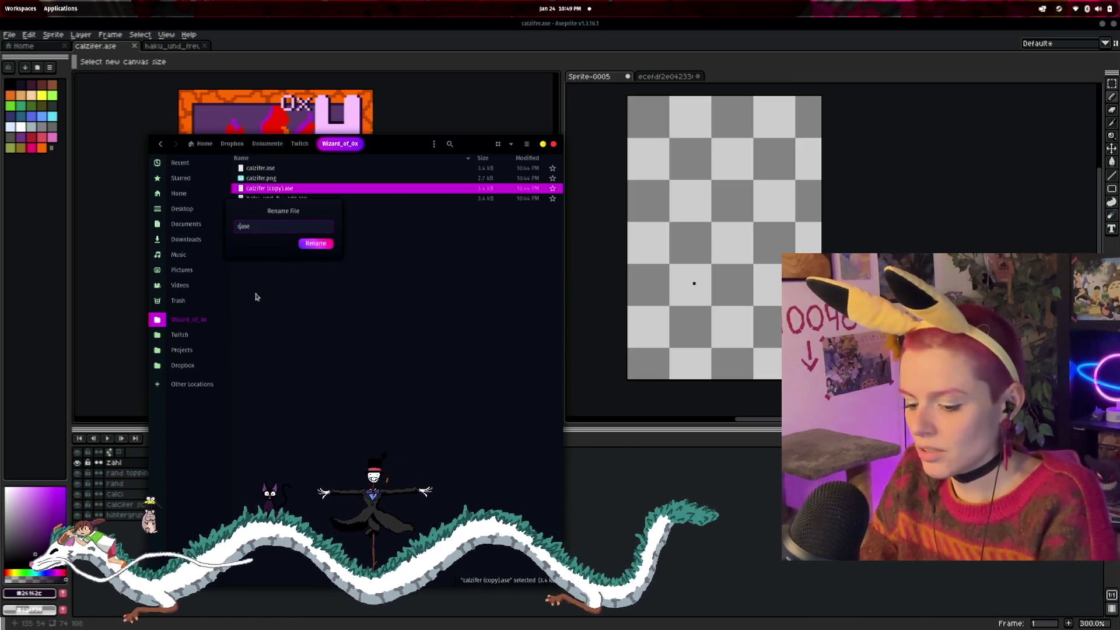
pyautogui.write('rübe')
pyautogui.press('Return')
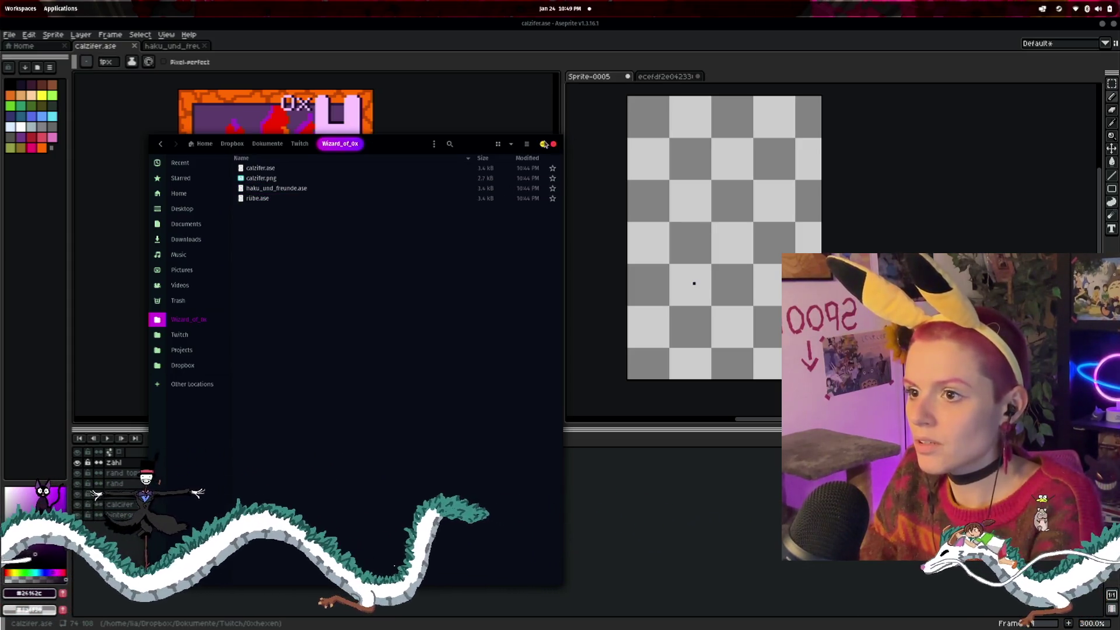
pyautogui.click(556, 143)
# - Close Sprite-0005 and the downloaded reference image without saving
pyautogui.click(621, 201)
pyautogui.hotkey('ctrl', 'w')
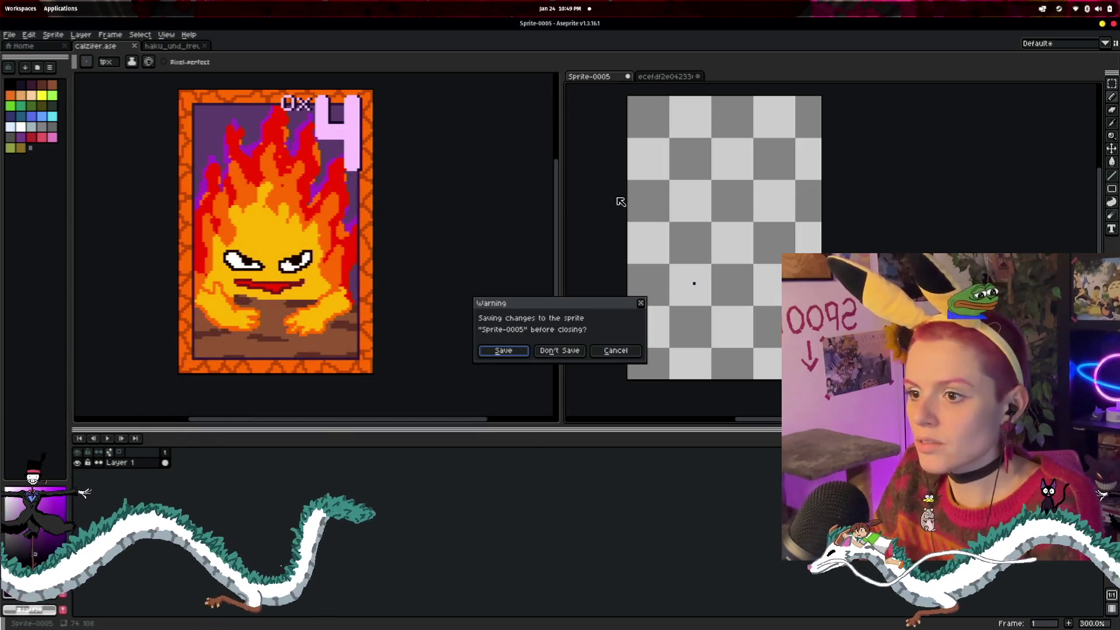
pyautogui.click(541, 351)
pyautogui.click(629, 77)
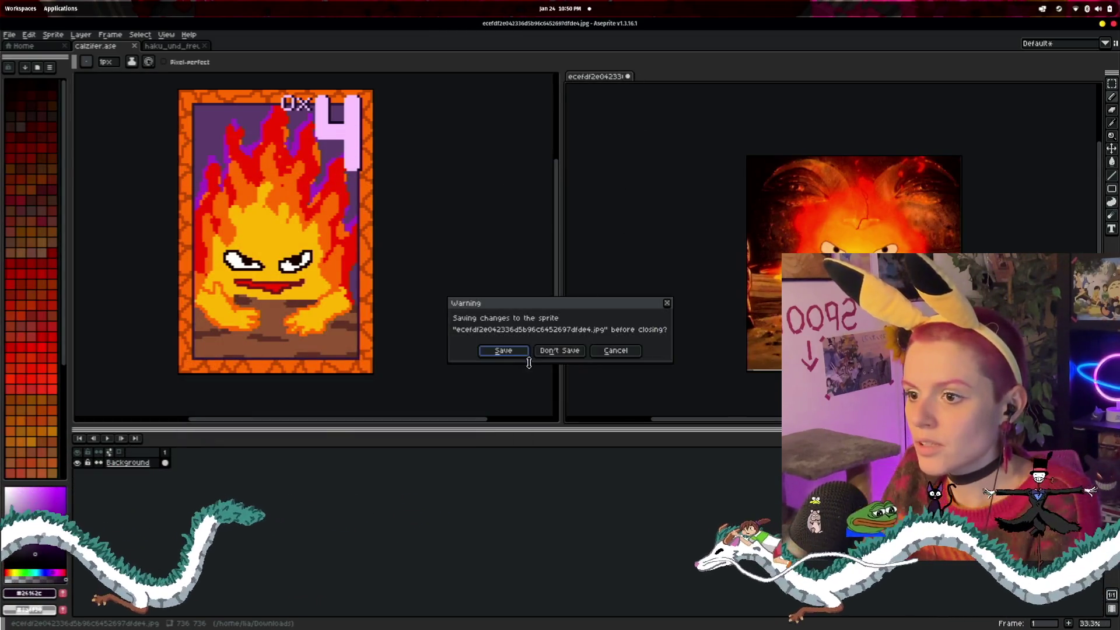
pyautogui.click(560, 352)
pyautogui.click(10, 35)
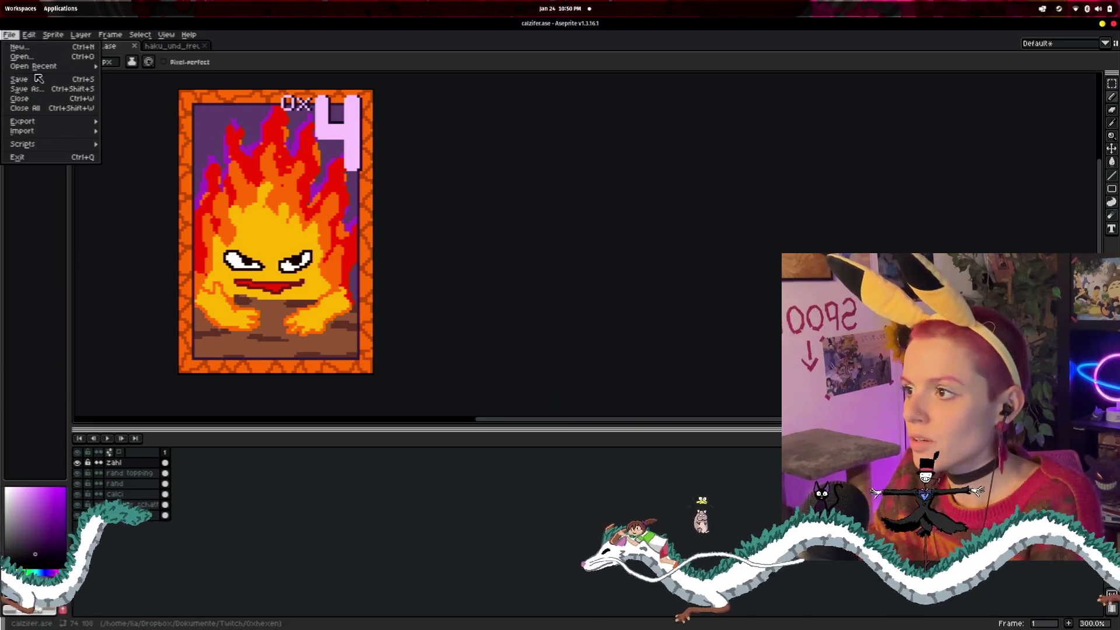
pyautogui.click(38, 56)
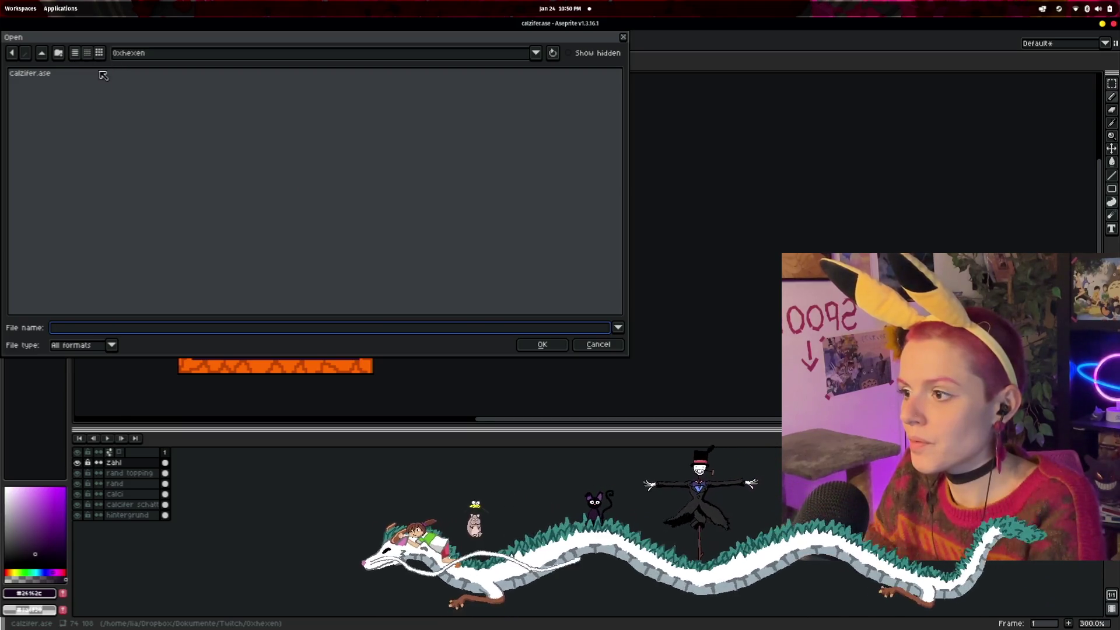
# - Open rübe.ase from the Wizard_of_0x folder and frame the copied card in view
pyautogui.click(536, 53)
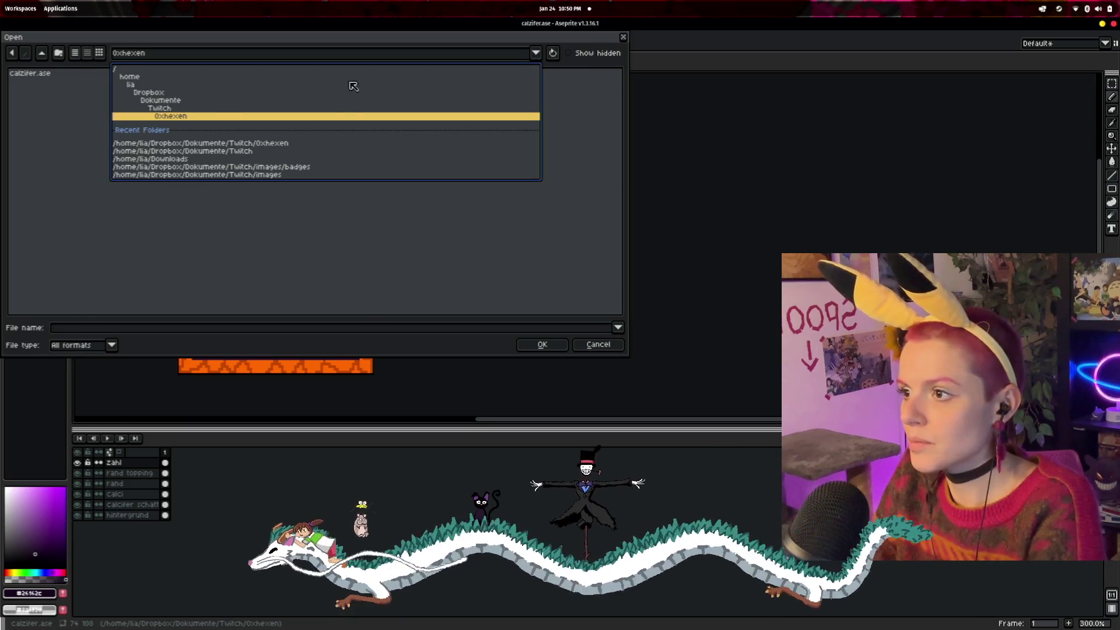
pyautogui.click(188, 116)
pyautogui.doubleClick(58, 132)
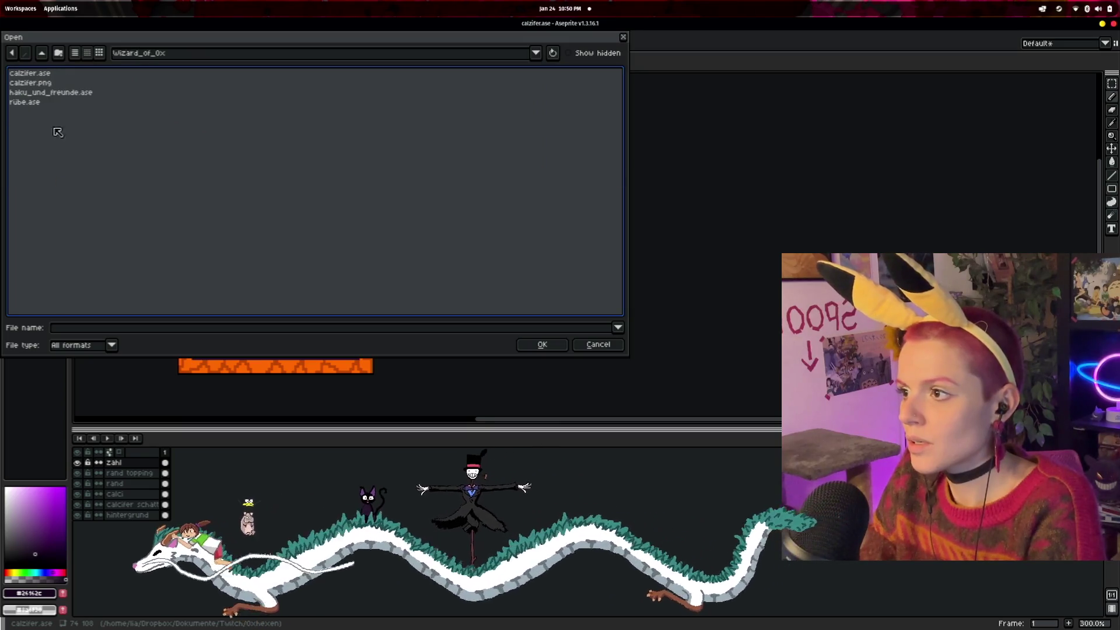
pyautogui.doubleClick(40, 103)
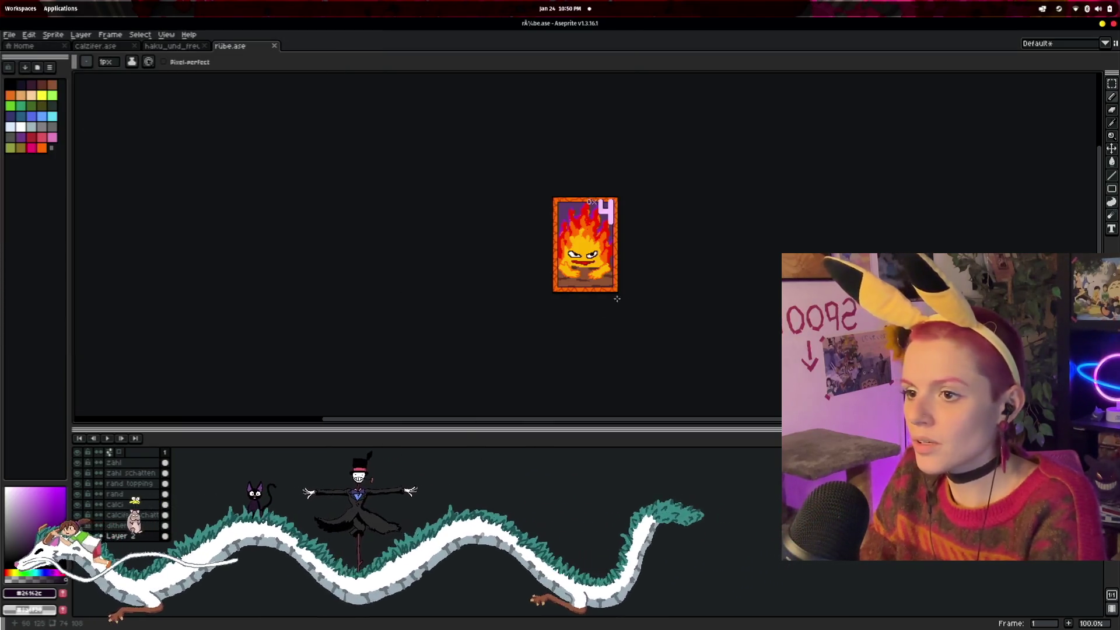
pyautogui.scroll(4, 616, 299)
pyautogui.scroll(-2, 725, 220)
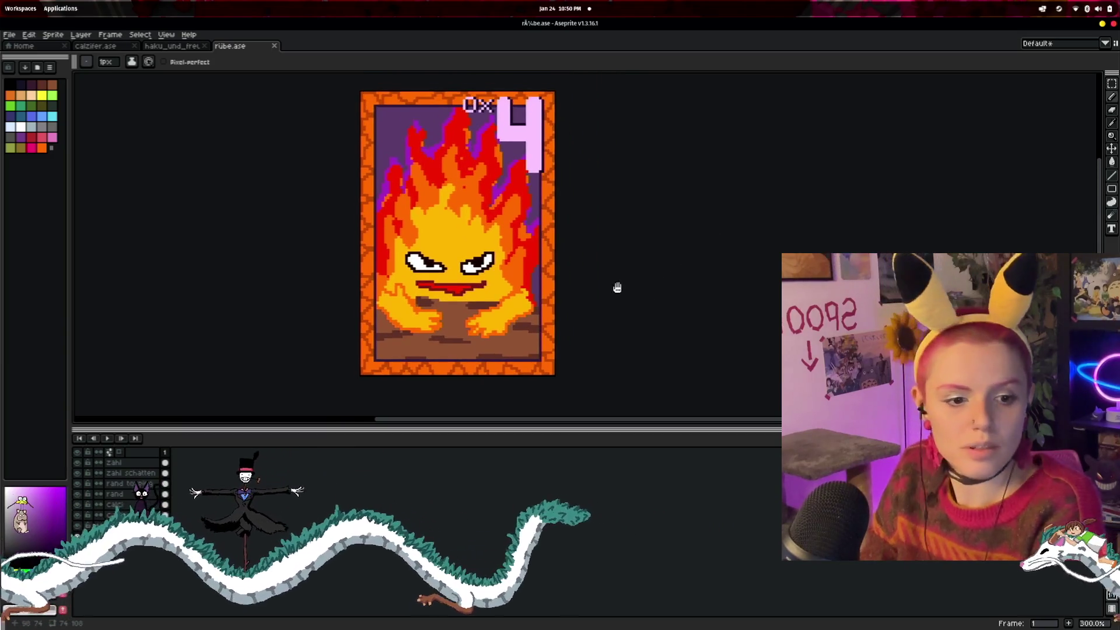
pyautogui.moveTo(617, 287); pyautogui.dragTo(616, 298)
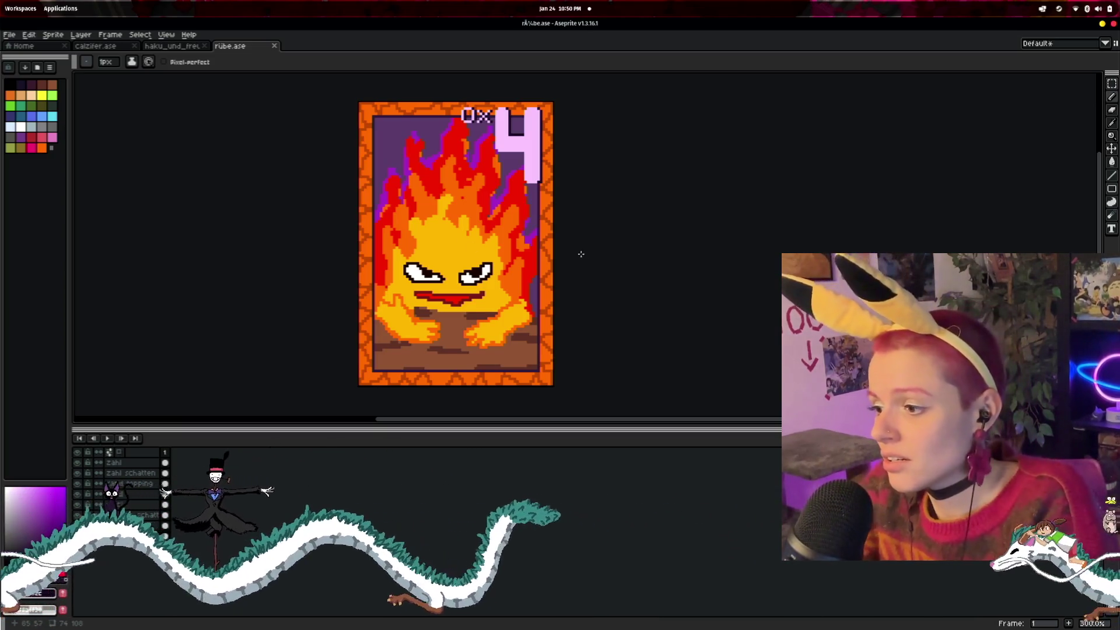
pyautogui.scroll(1, 581, 256)
pyautogui.scroll(-2, 585, 289)
pyautogui.scroll(4, 583, 260)
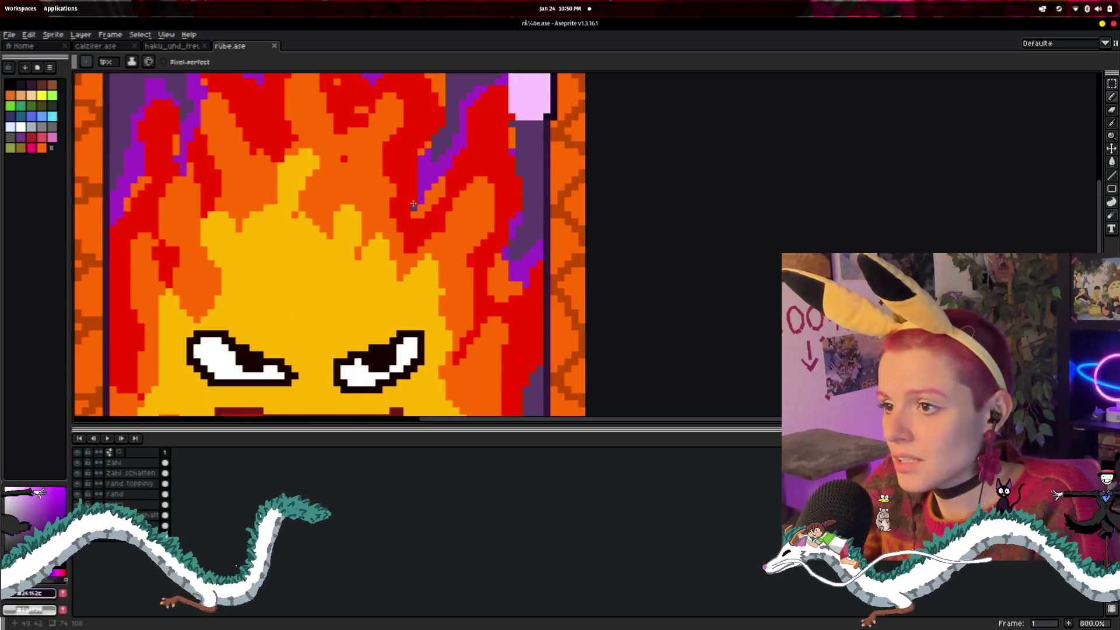
pyautogui.scroll(-4, 446, 271)
pyautogui.moveTo(600, 300); pyautogui.dragTo(618, 261)
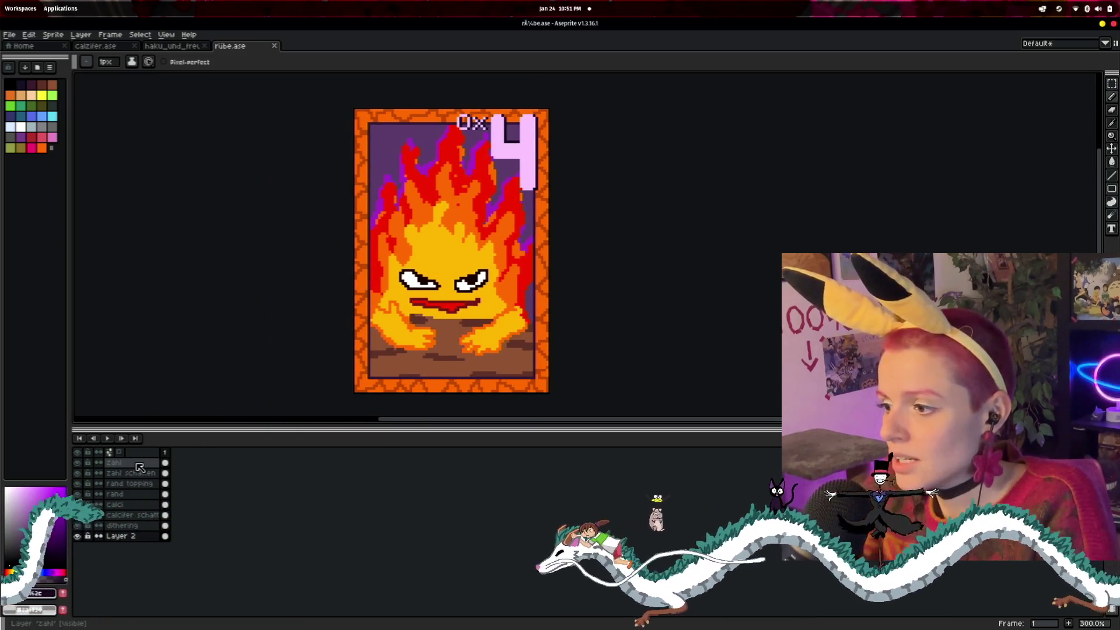
# - Delete the calci, calcifer schatten, dithering and zahl schatten layers
pyautogui.click(124, 505)
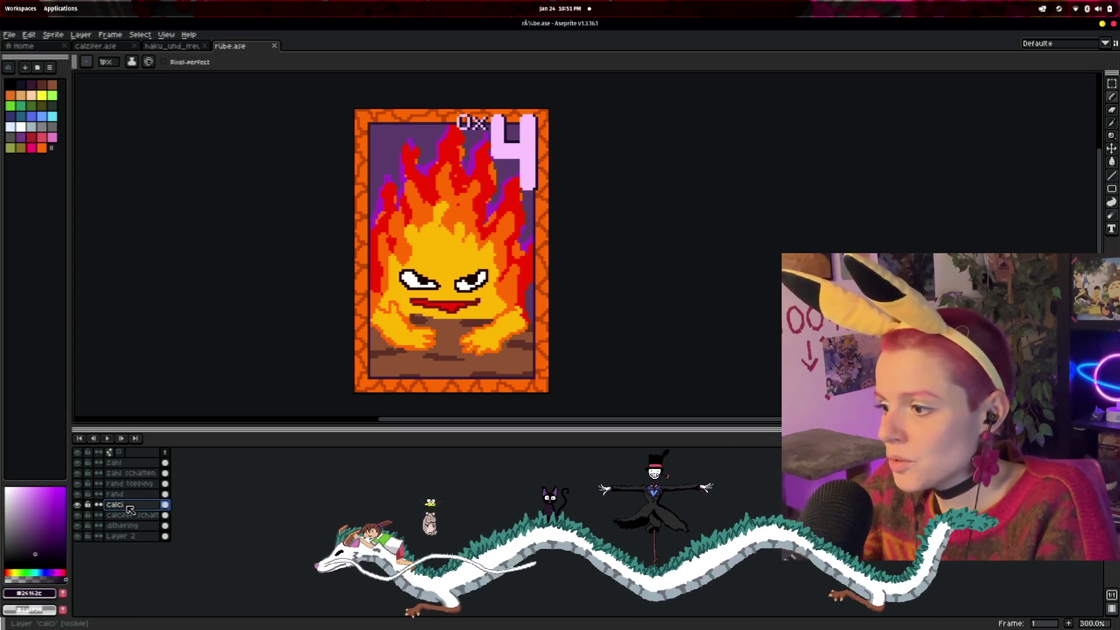
pyautogui.rightClick(129, 510)
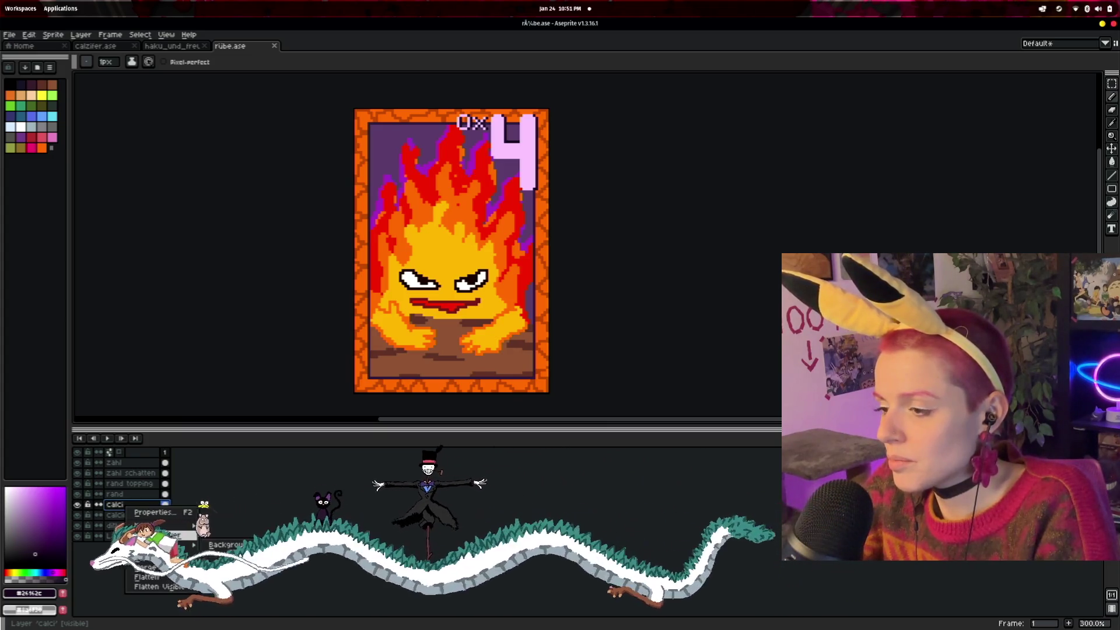
pyautogui.click(153, 534)
pyautogui.rightClick(133, 505)
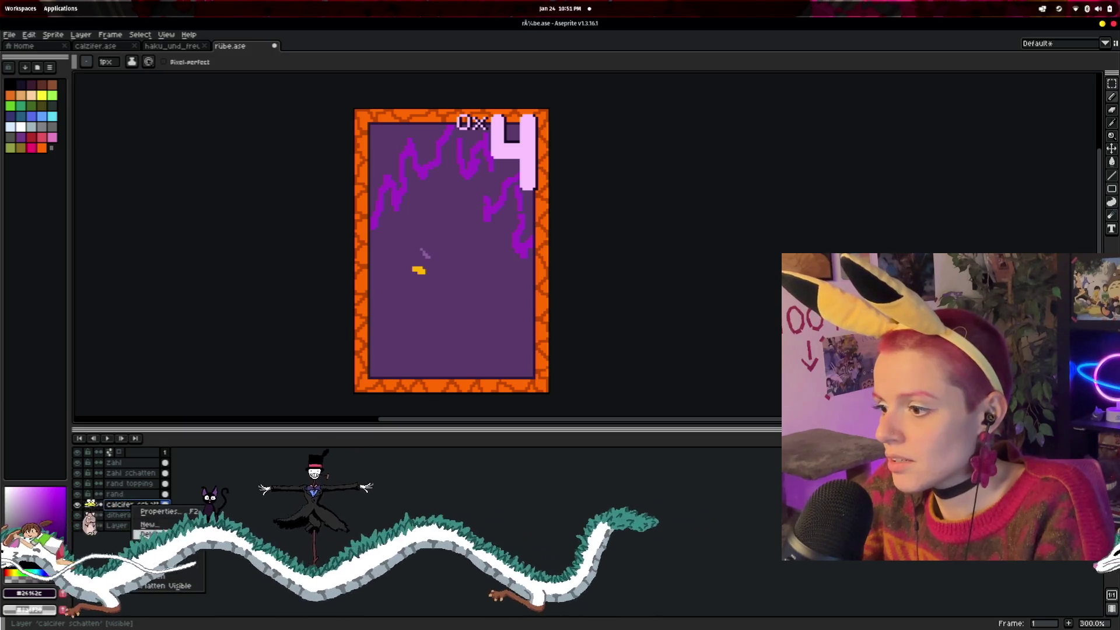
pyautogui.click(169, 557)
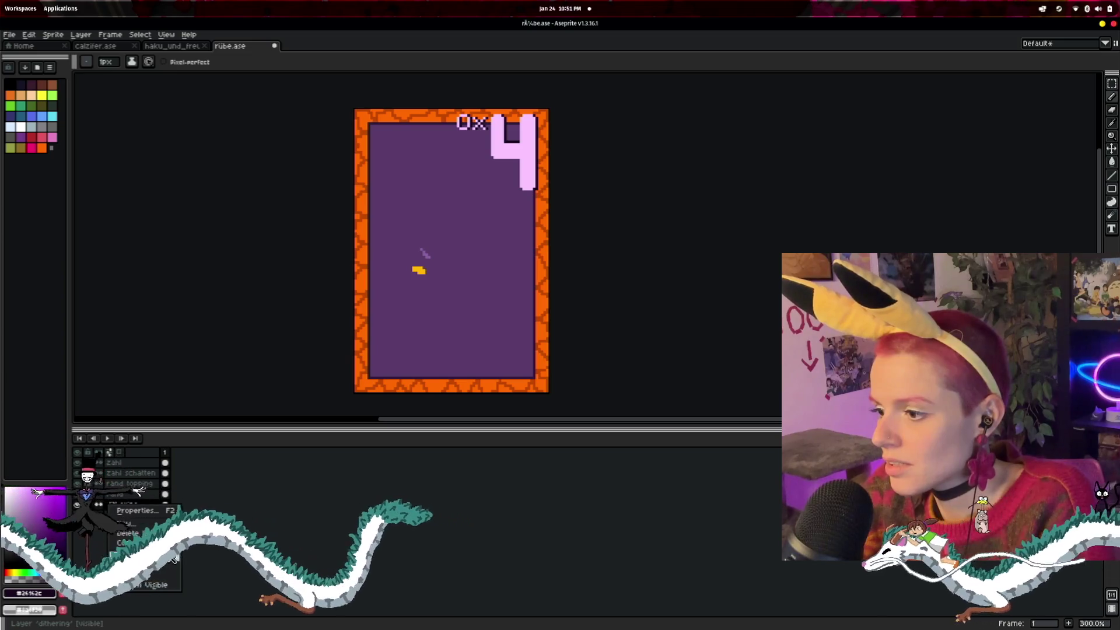
pyautogui.click(157, 547)
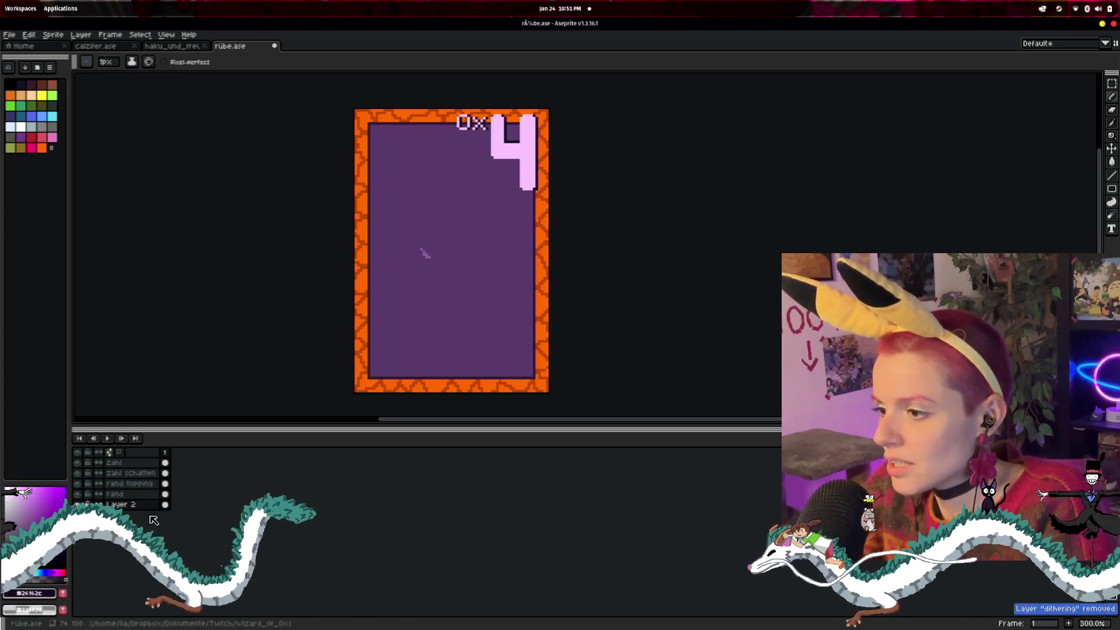
pyautogui.click(120, 477)
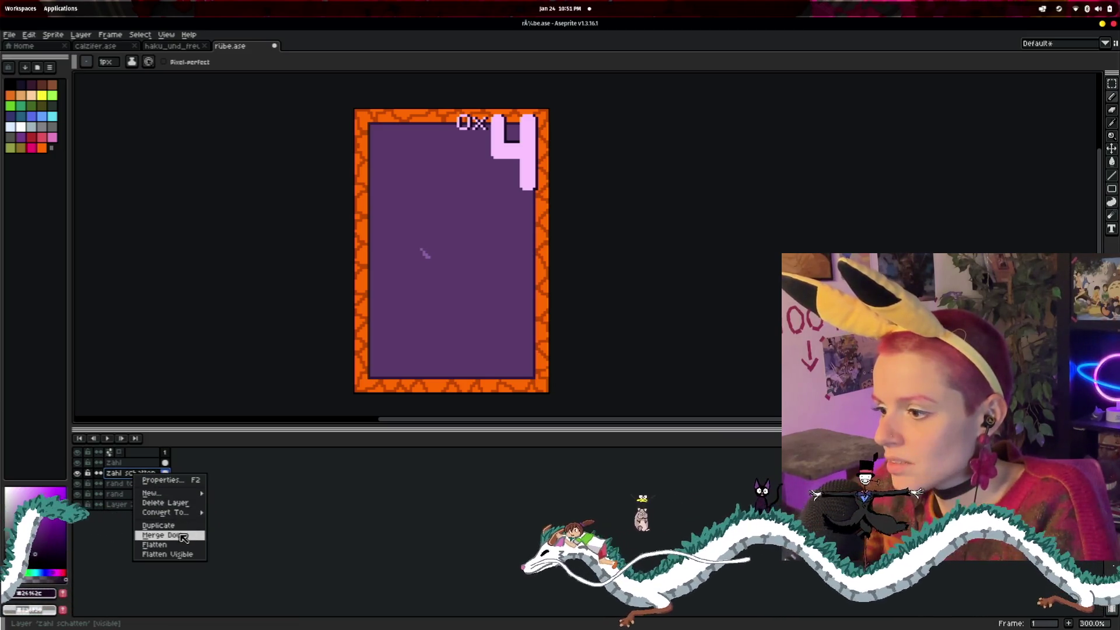
pyautogui.click(165, 502)
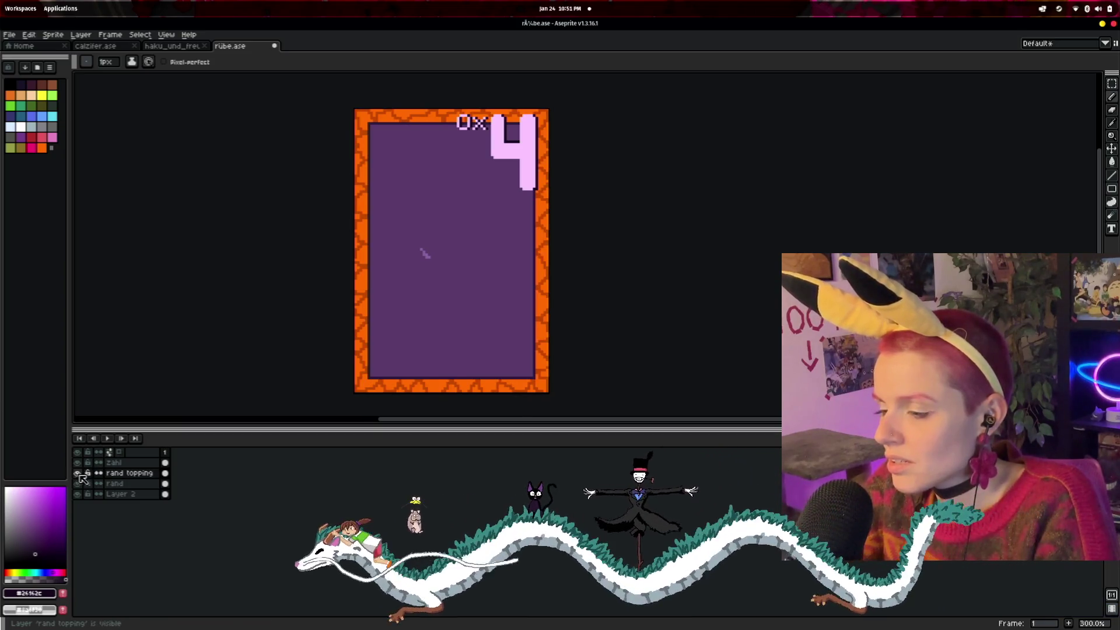
# - Toggle the rand, Layer 2 and zahl layers off and on to check what remains
pyautogui.click(78, 473)
pyautogui.click(79, 473)
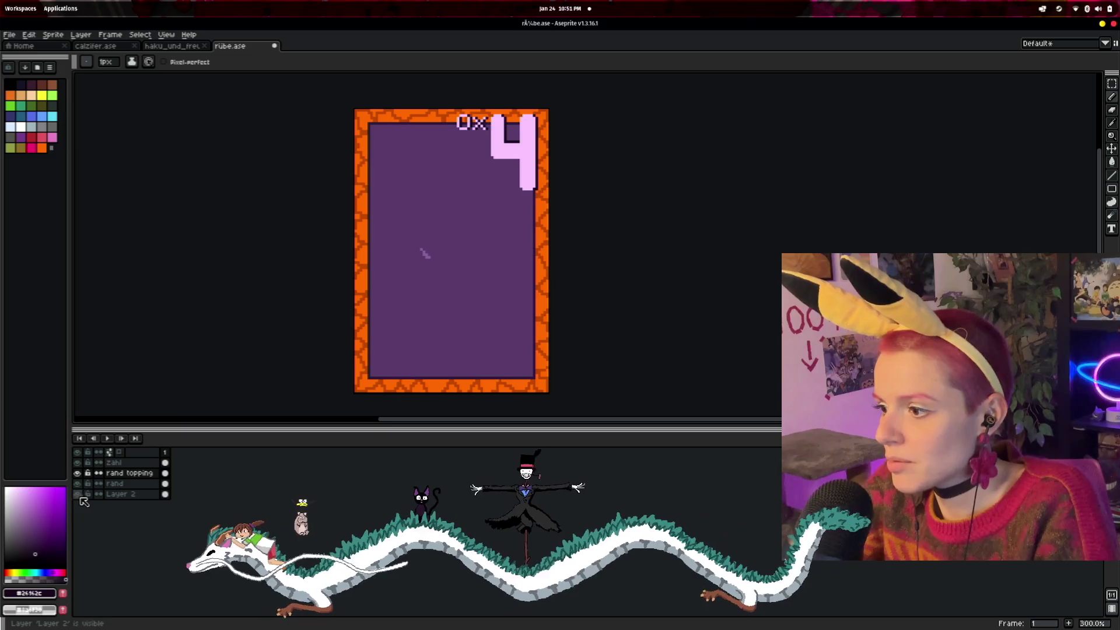
pyautogui.click(77, 494)
pyautogui.click(77, 494)
pyautogui.click(77, 463)
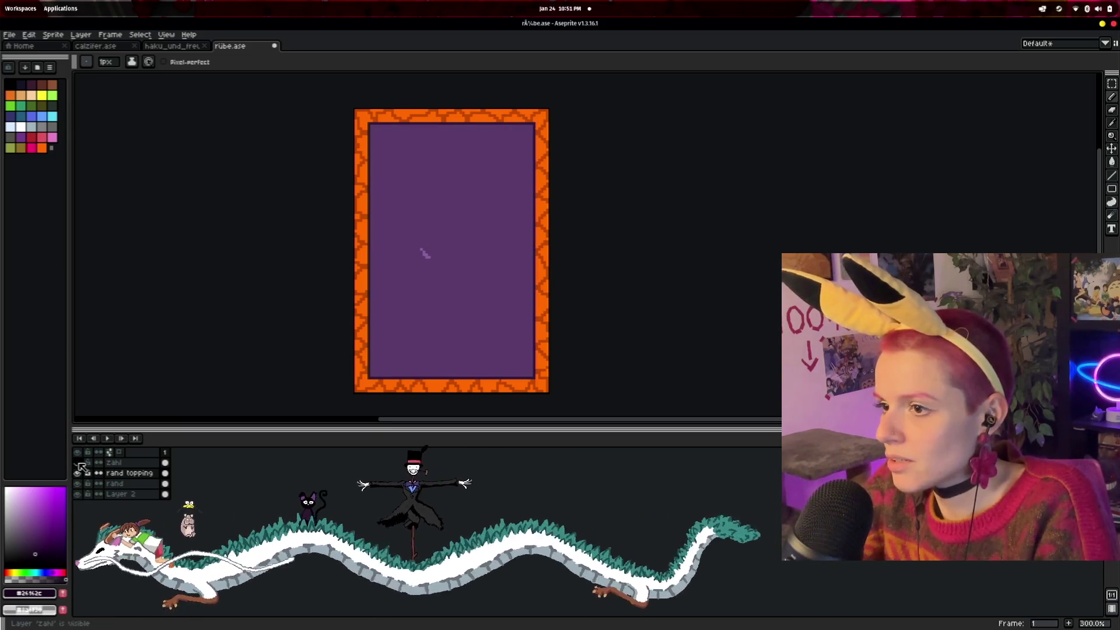
pyautogui.click(77, 463)
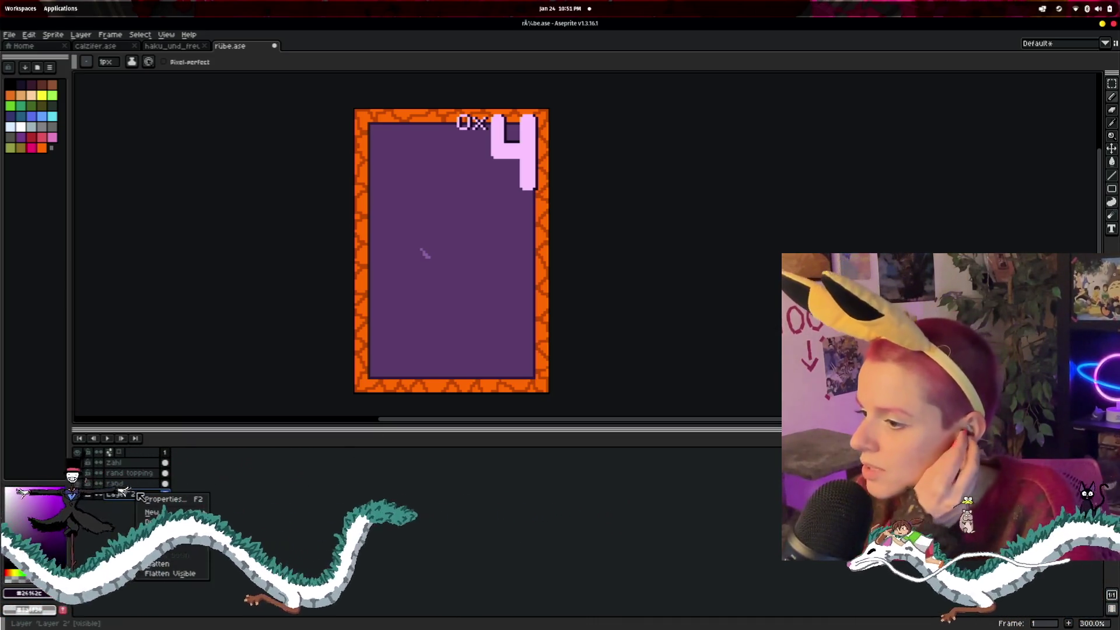
pyautogui.moveTo(193, 512)
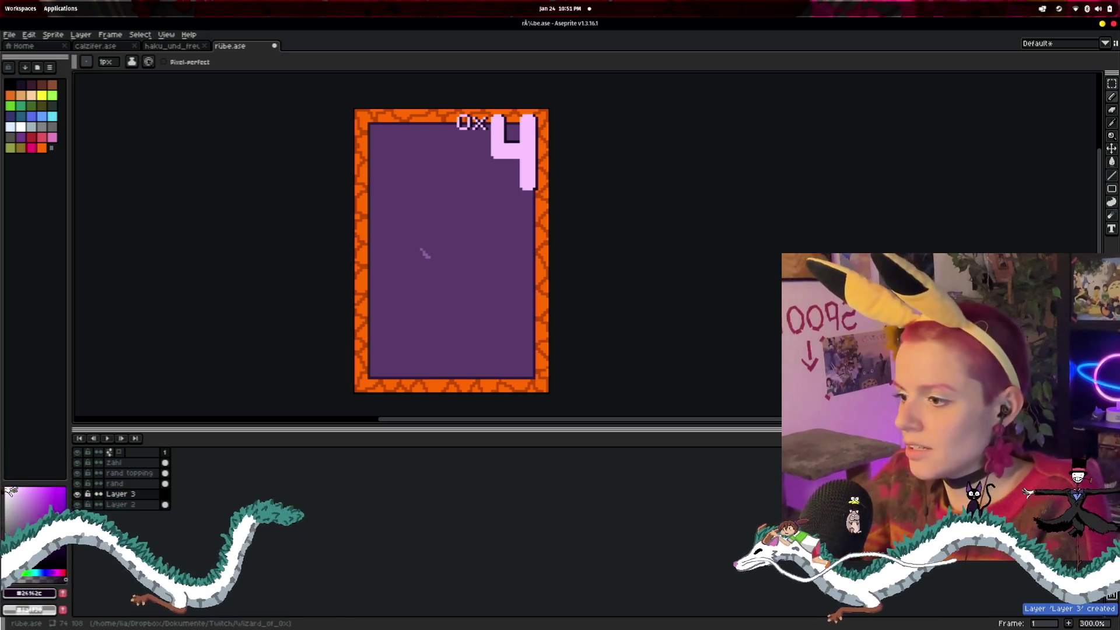
# - Rename the new Layer 3 to rübe, then switch to haku_und_freunde.ase
pyautogui.doubleClick(120, 496)
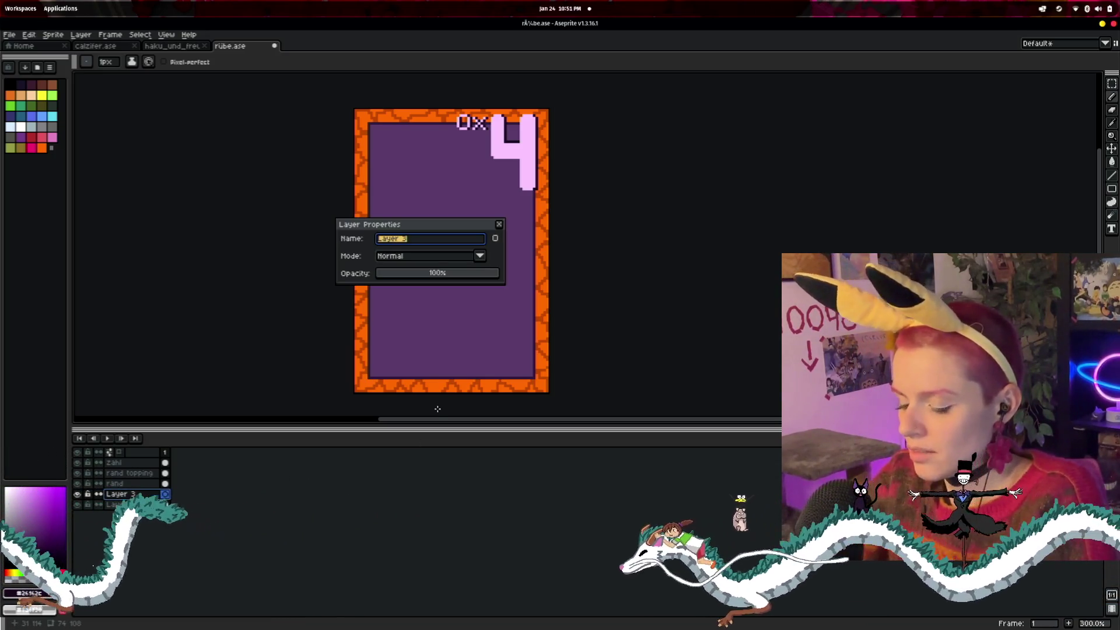
pyautogui.write('rübe')
pyautogui.press('Return')
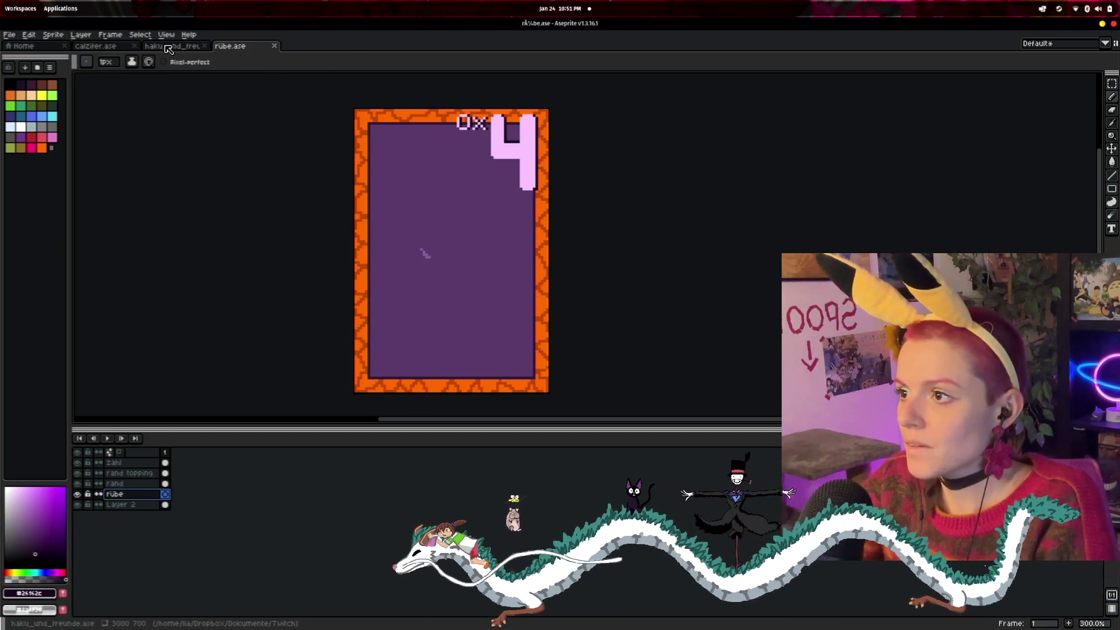
pyautogui.hotkey('ctrl', 'shift', 'Tab')
pyautogui.scroll(2, 347, 294)
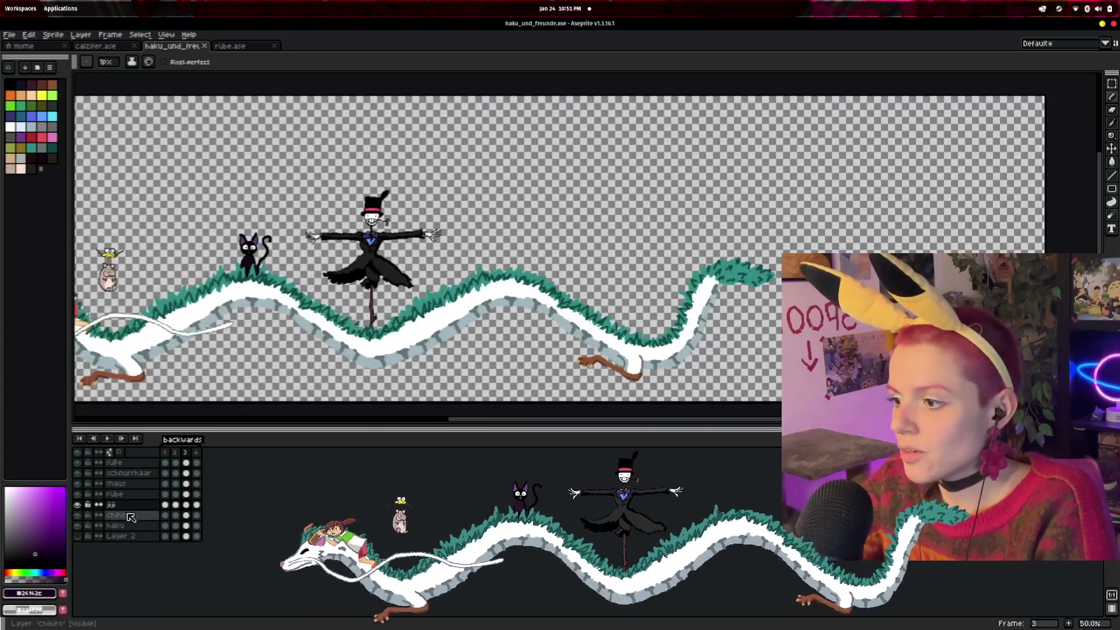
# - Marquee-select the top-hatted scarecrow in the haku_und_freunde scene
pyautogui.scroll(-2, 388, 318)
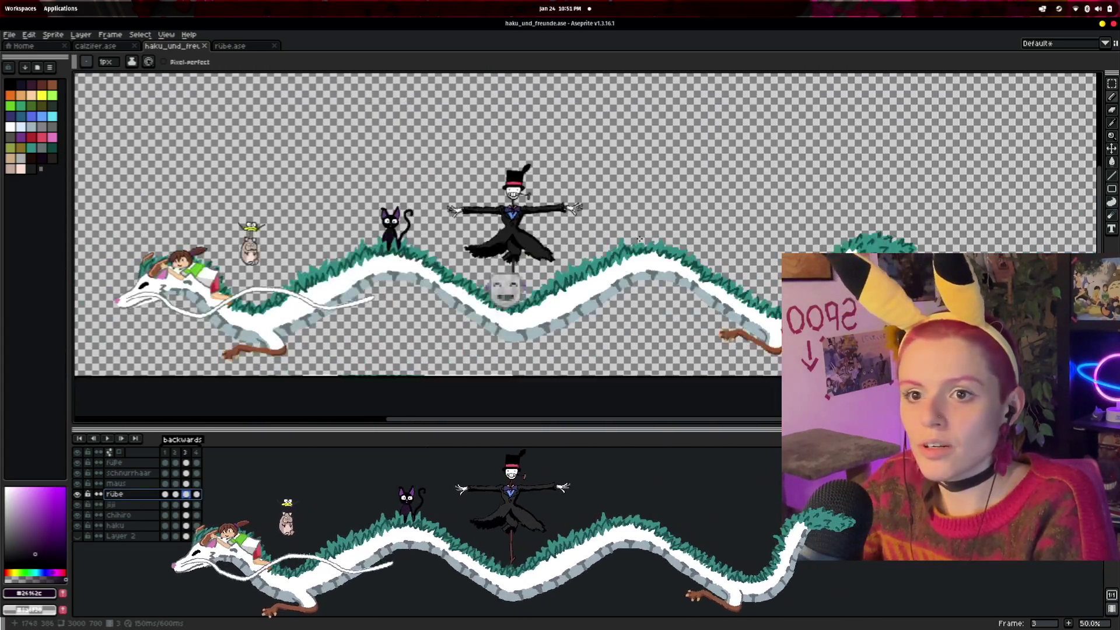
pyautogui.click(1112, 83)
pyautogui.scroll(2, 568, 156)
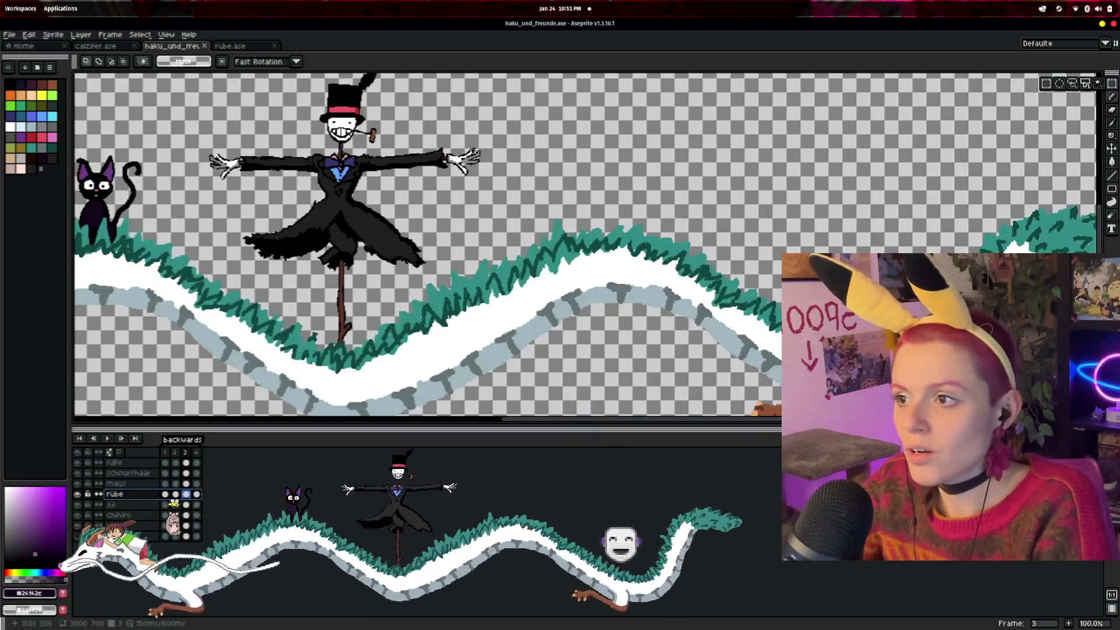
pyautogui.scroll(-2, 568, 156)
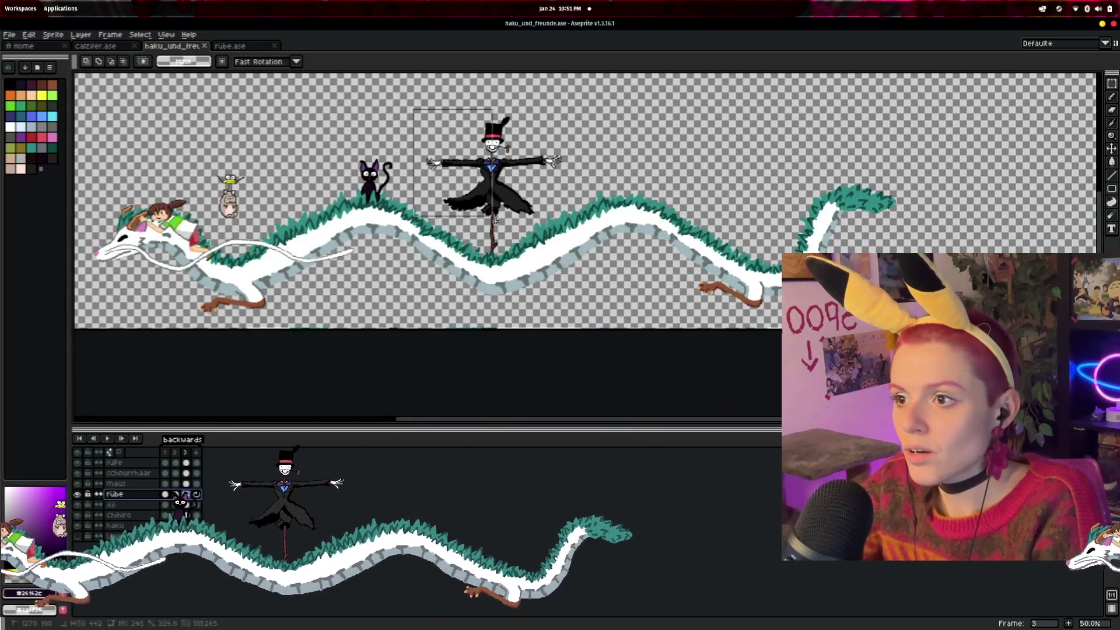
pyautogui.moveTo(412, 108); pyautogui.dragTo(576, 295)
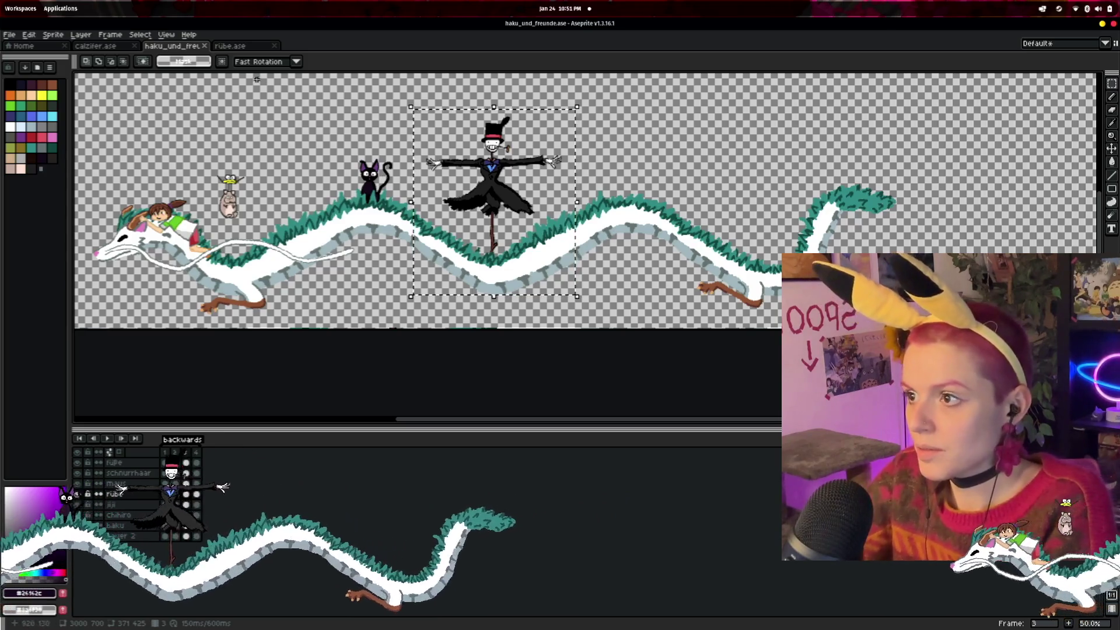
# - Paste the scarecrow into rübe.ase, redoing the misplaced paste, and grab it for repositioning
pyautogui.hotkey('ctrl', 'Tab')
pyautogui.hotkey('ctrl', 'v')
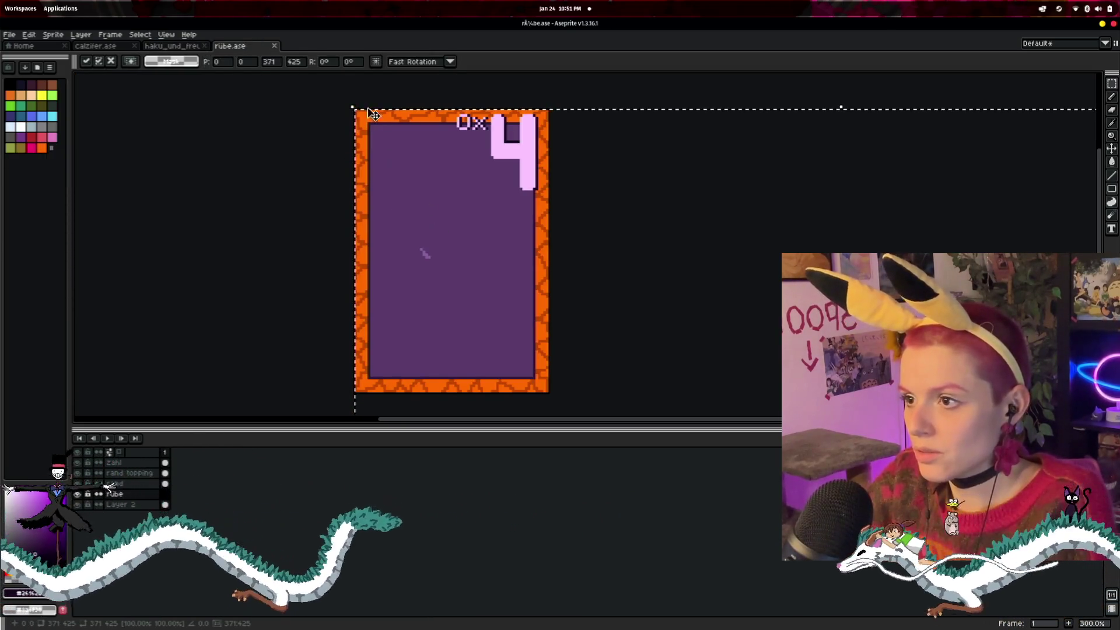
pyautogui.scroll(-5, 629, 327)
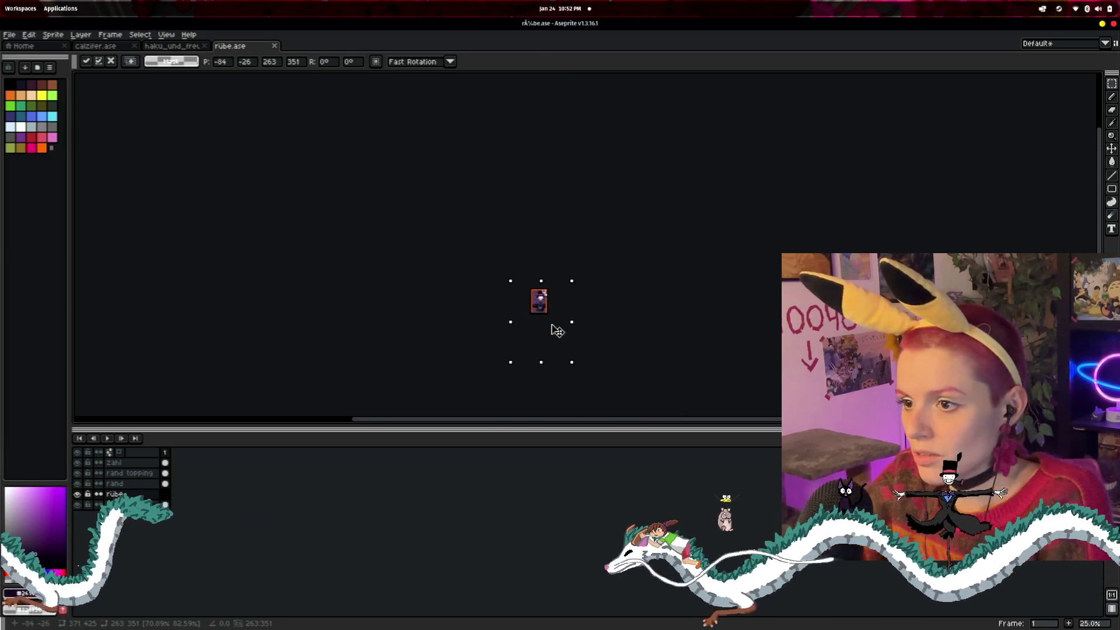
pyautogui.scroll(3, 584, 319)
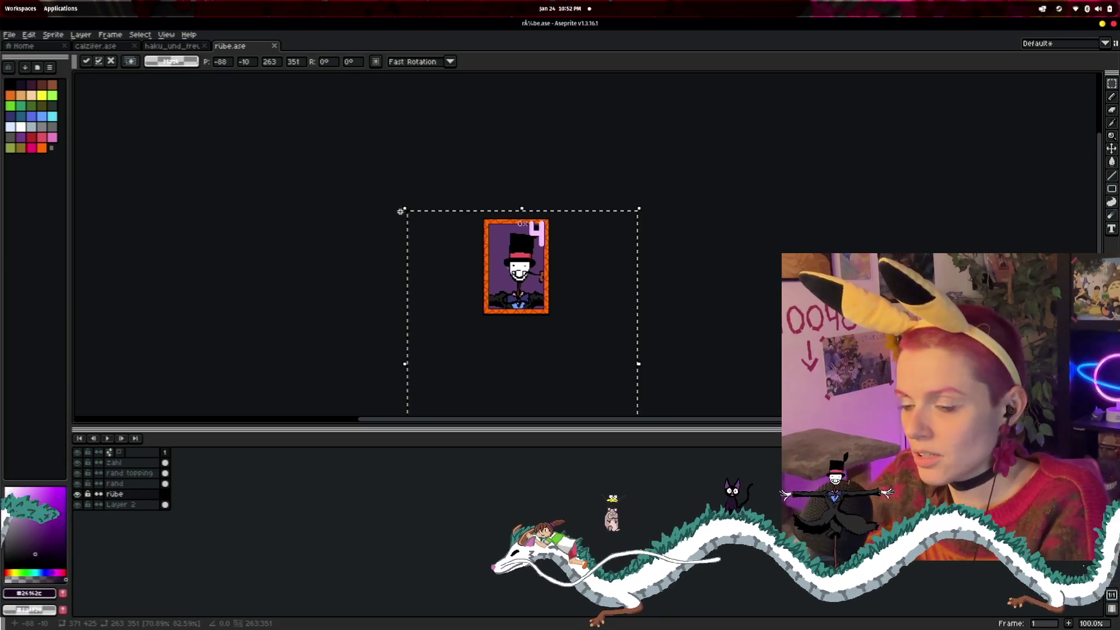
pyautogui.press('Escape')
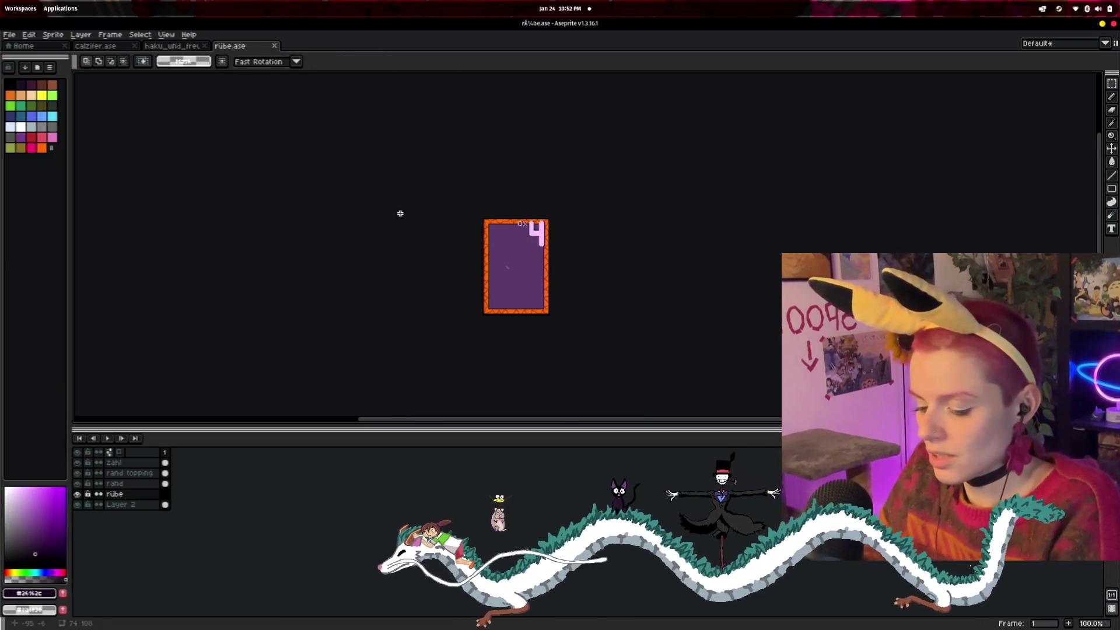
pyautogui.hotkey('ctrl', 'v')
pyautogui.scroll(-2, 677, 334)
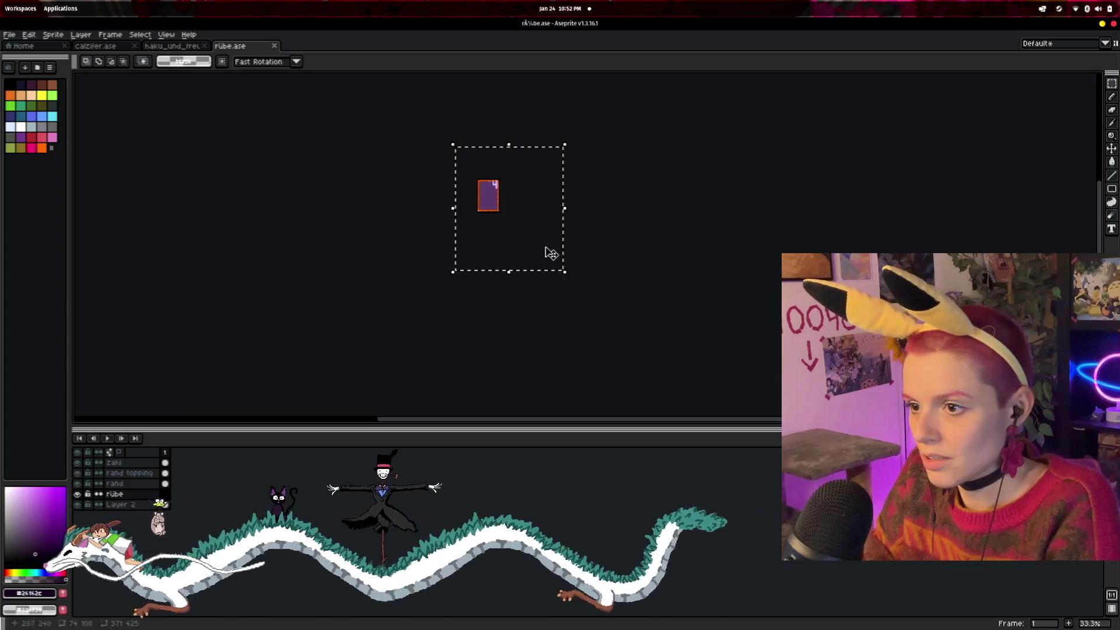
pyautogui.scroll(1, 587, 284)
pyautogui.scroll(-1, 614, 295)
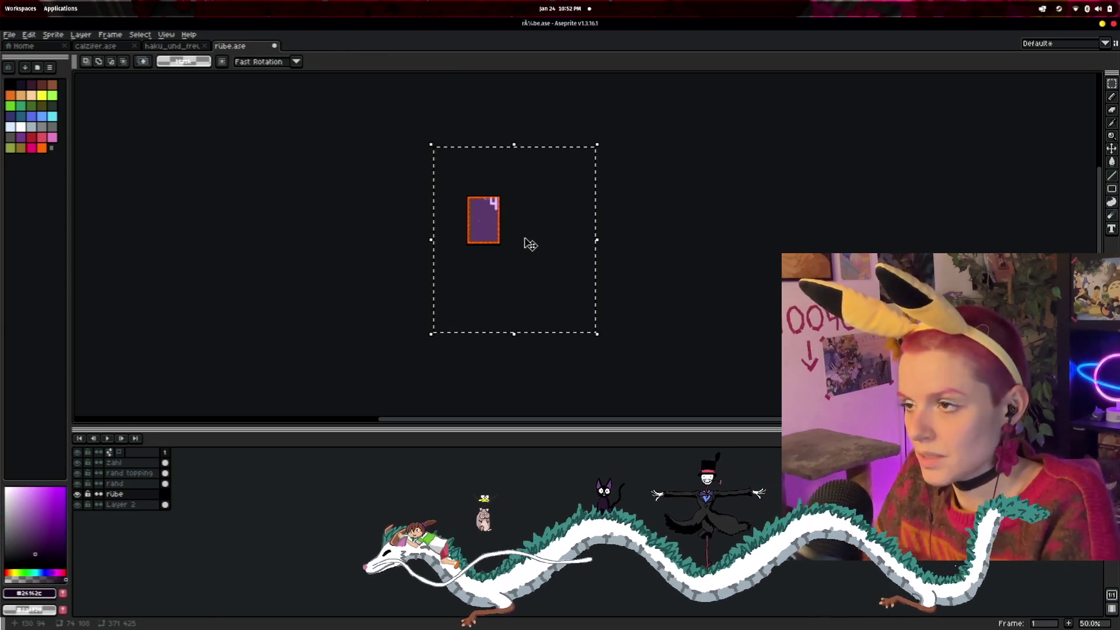
pyautogui.click(514, 236)
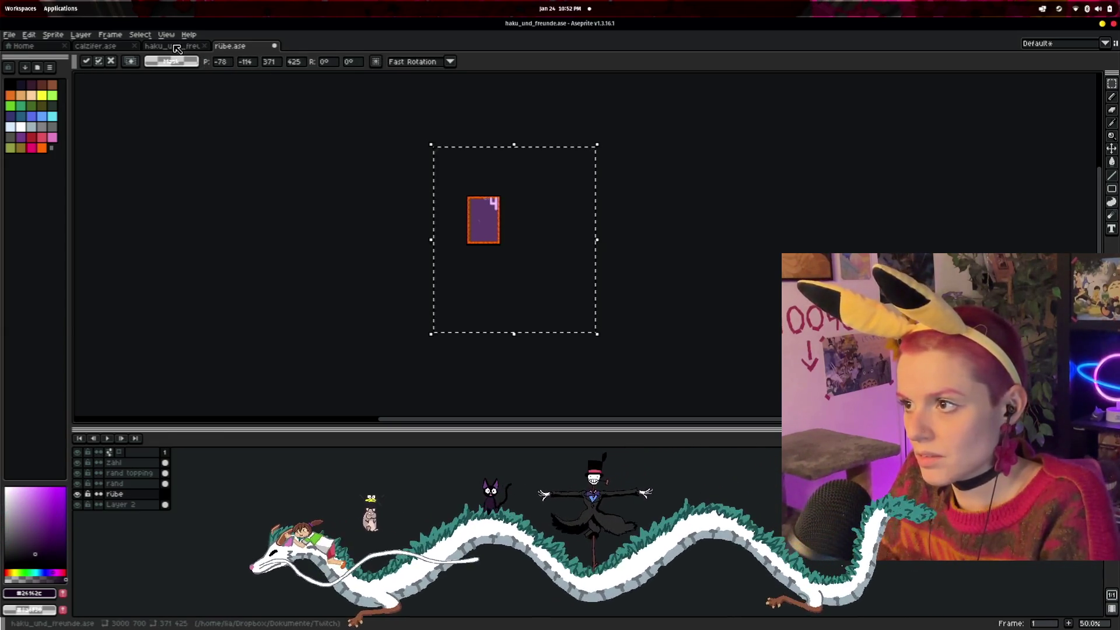
# - Move the pasted scarecrow into the rübe card frame, commit it, and open the rübe layer's options
pyautogui.hotkey('ctrl', 'shift', 'Tab')
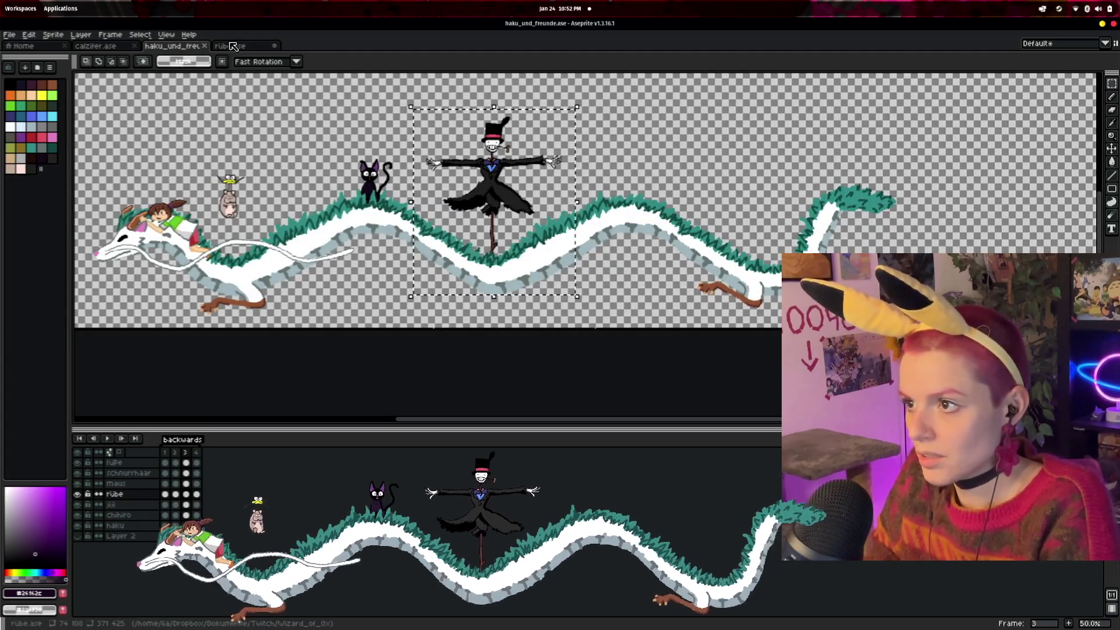
pyautogui.hotkey('ctrl', 'Tab')
pyautogui.moveTo(575, 303)
pyautogui.mouseDown()
pyautogui.moveTo(525, 274)
pyautogui.moveTo(524, 287)
pyautogui.moveTo(520, 274)
pyautogui.mouseUp()
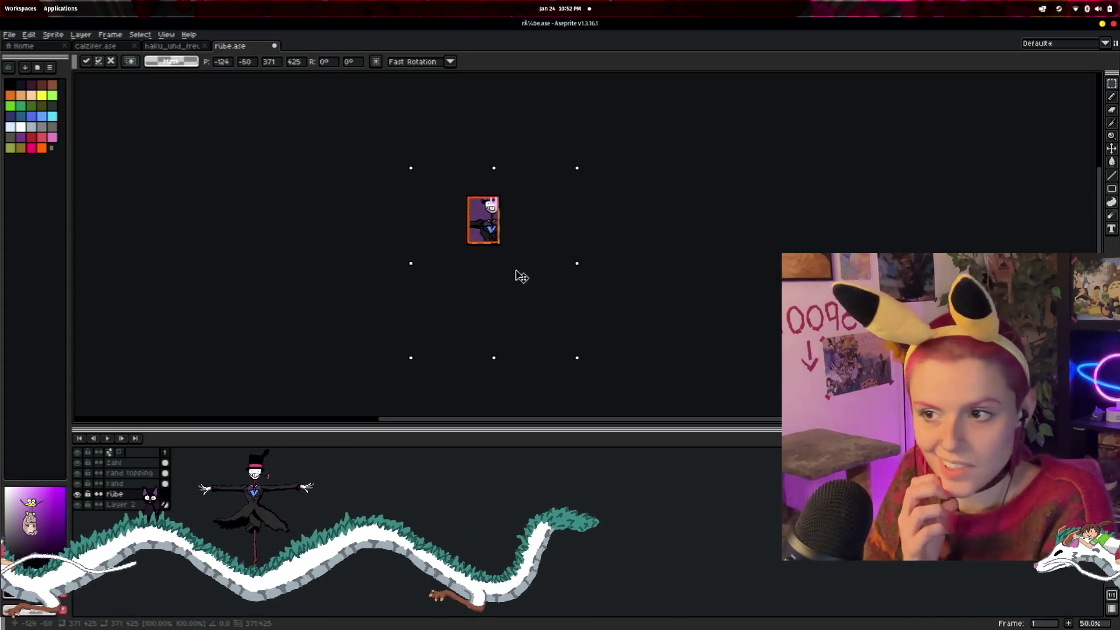
pyautogui.press('Return')
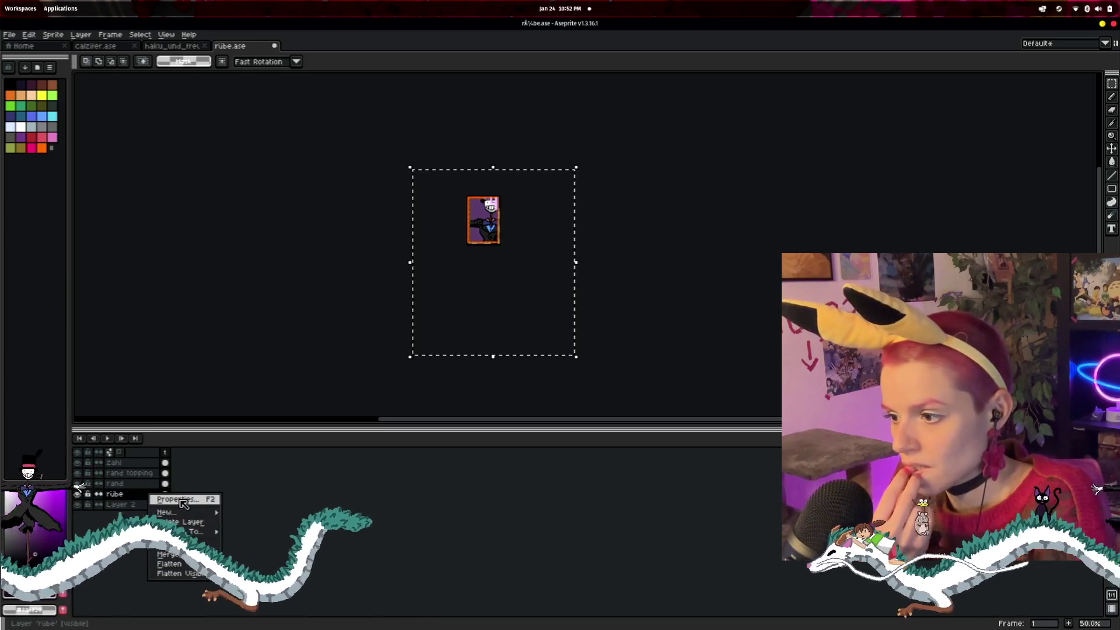
pyautogui.click(180, 499)
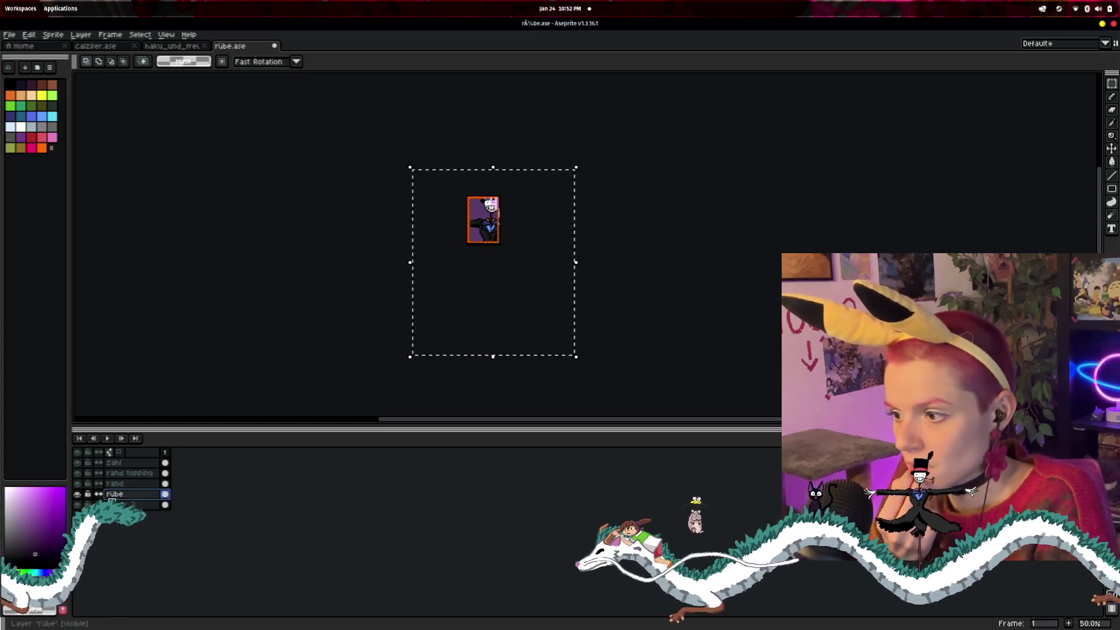
pyautogui.rightClick(120, 499)
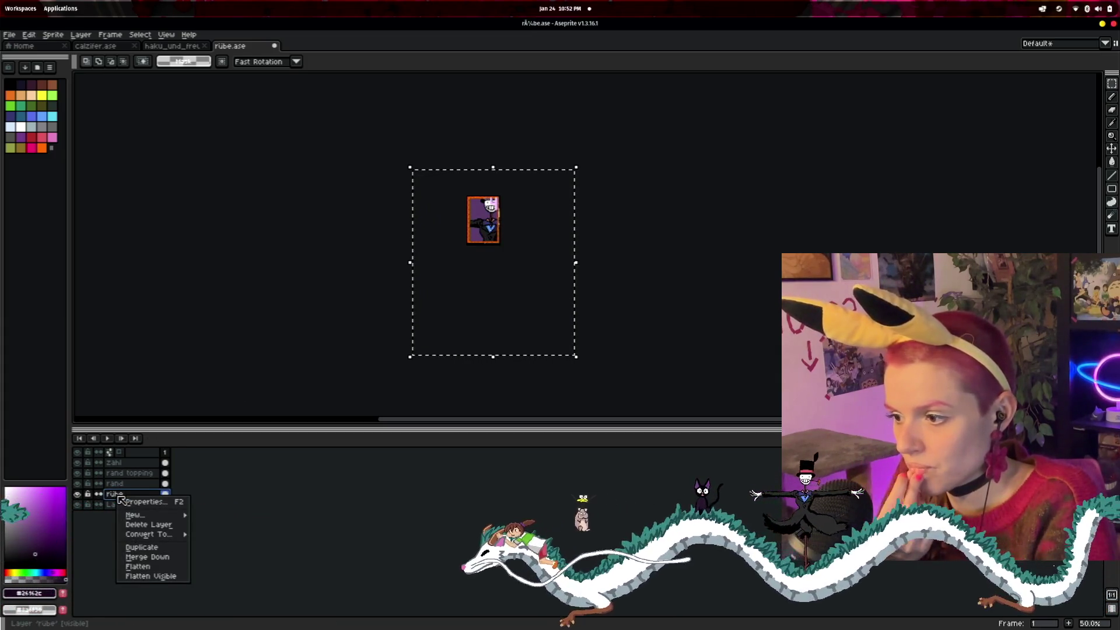
# - Close the layer options menu and shift the selection outline slightly
pyautogui.moveTo(145, 533)
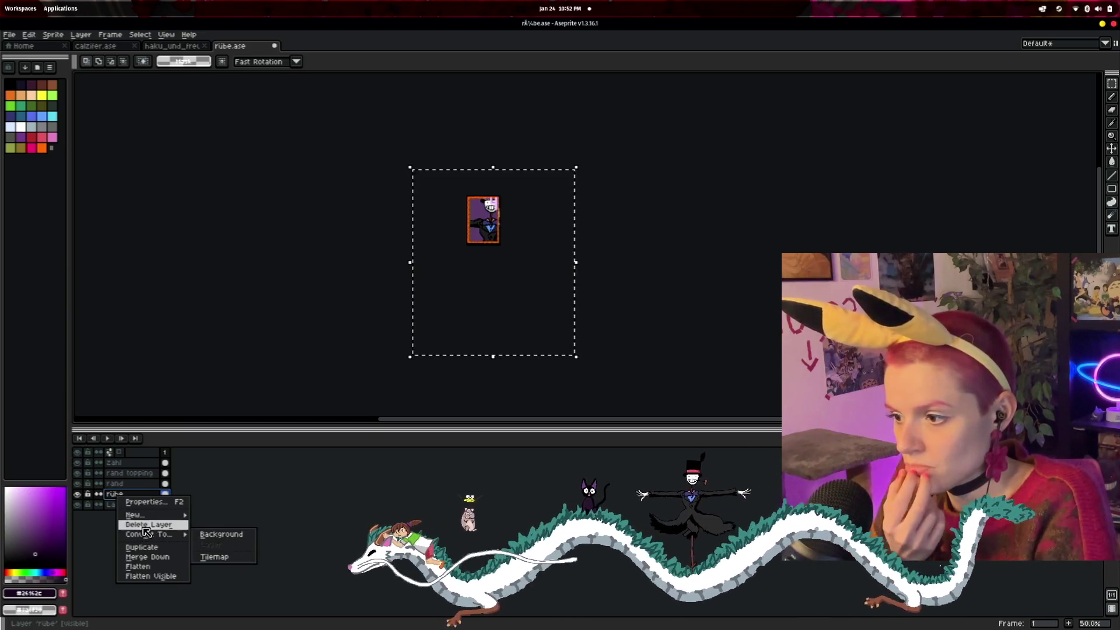
pyautogui.moveTo(137, 514)
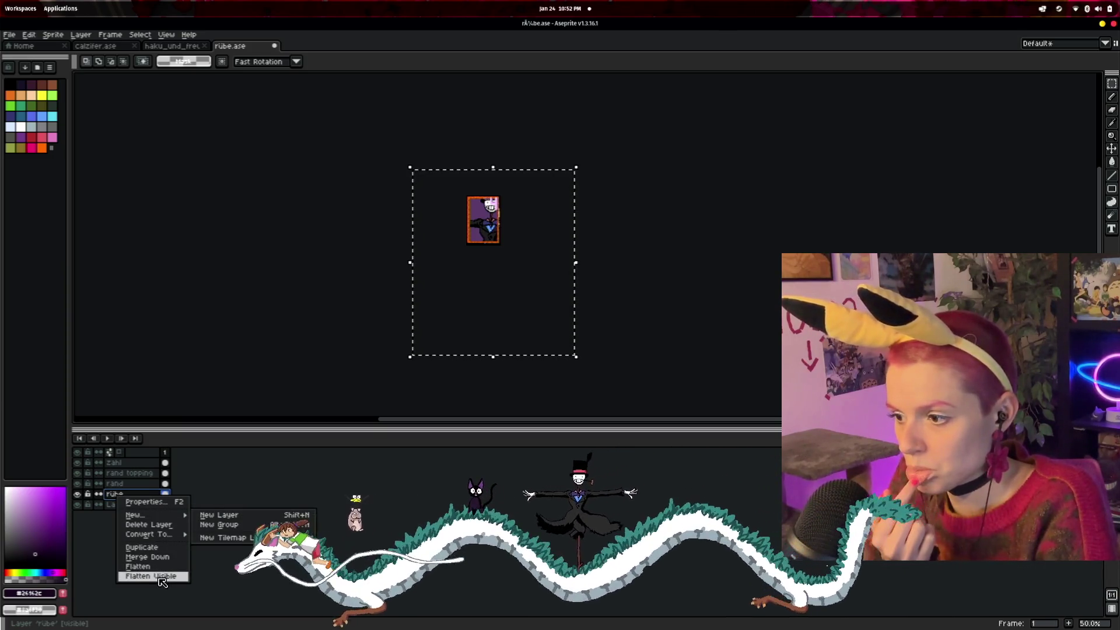
pyautogui.click(268, 312)
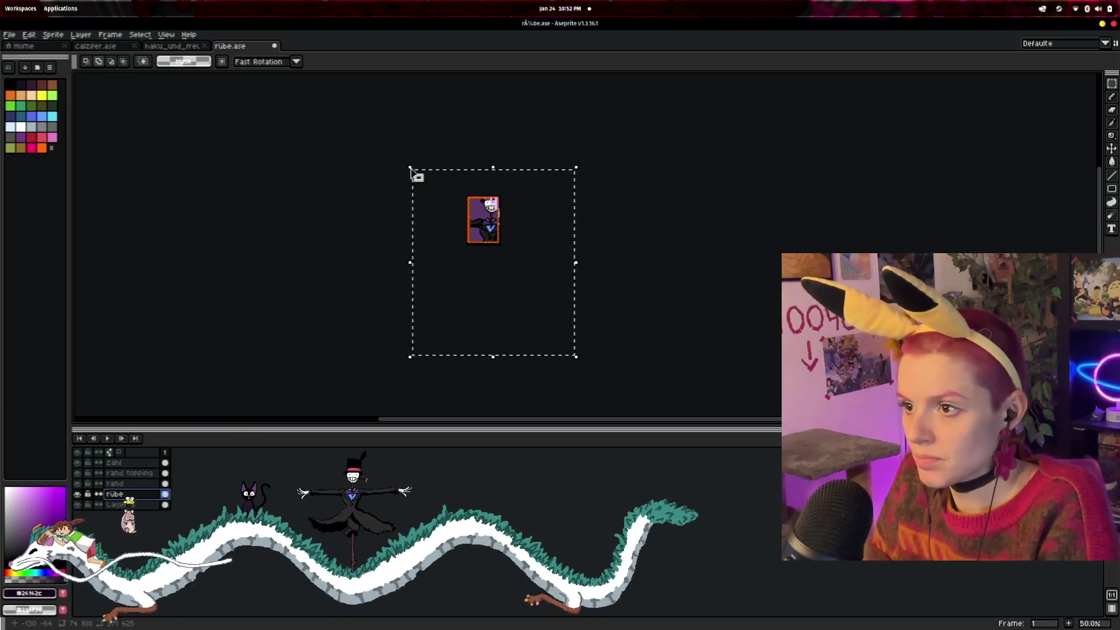
pyautogui.moveTo(412, 171)
pyautogui.mouseDown()
pyautogui.moveTo(423, 184)
pyautogui.moveTo(410, 168)
pyautogui.mouseUp()
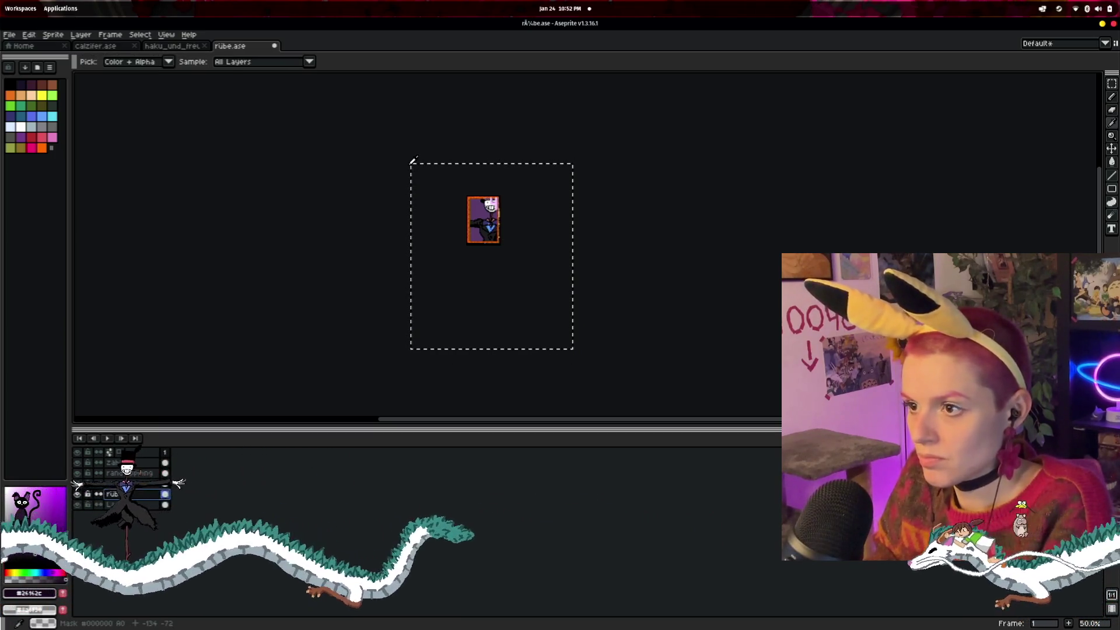
pyautogui.press('alt')
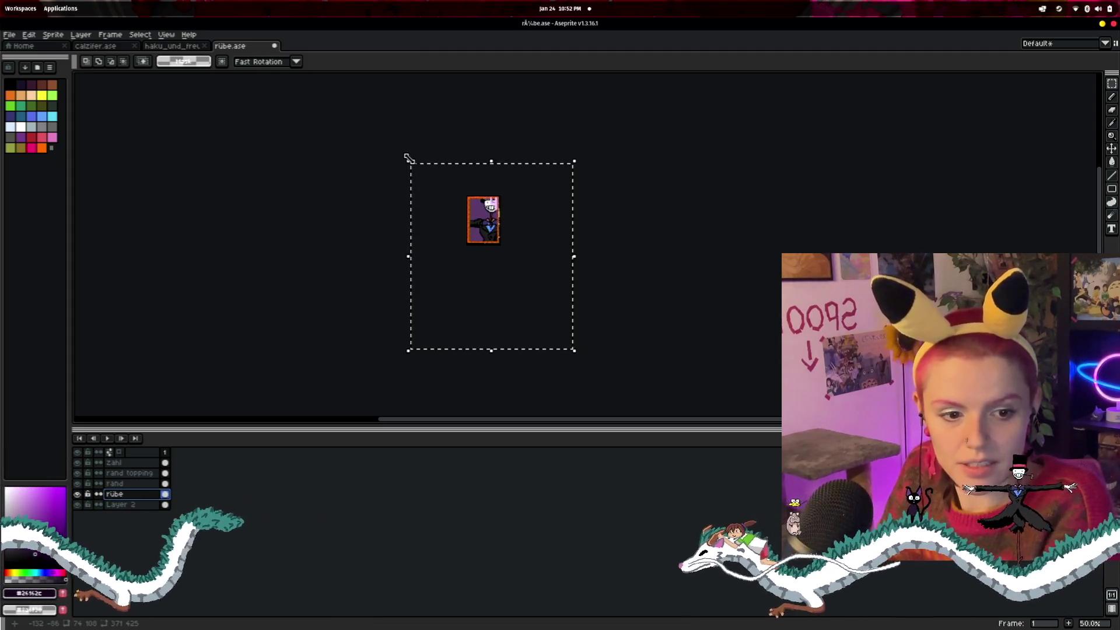
# - Start Edit > Transform on the scarecrow, undo it to keep the placement, and reopen Edit
pyautogui.click(29, 35)
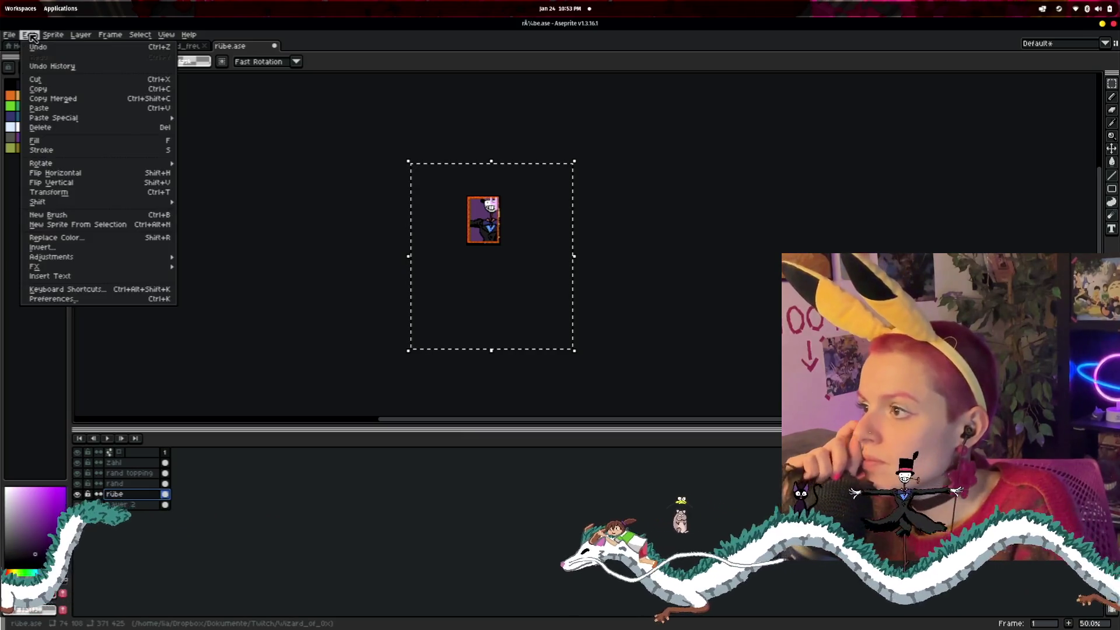
pyautogui.click(81, 199)
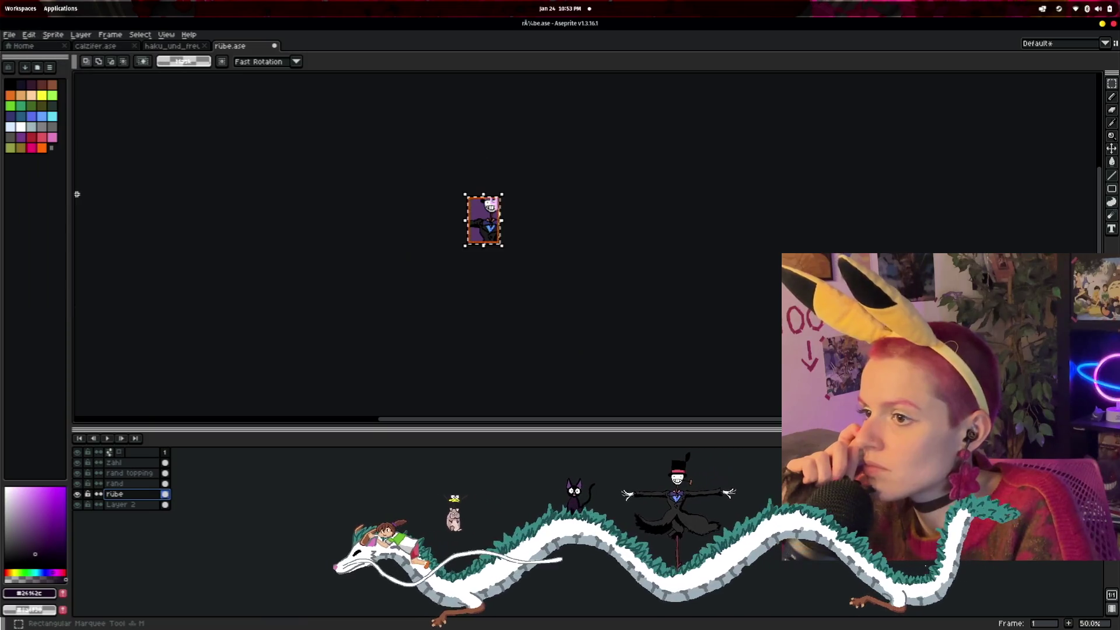
pyautogui.scroll(5, 562, 250)
pyautogui.scroll(-2, 505, 303)
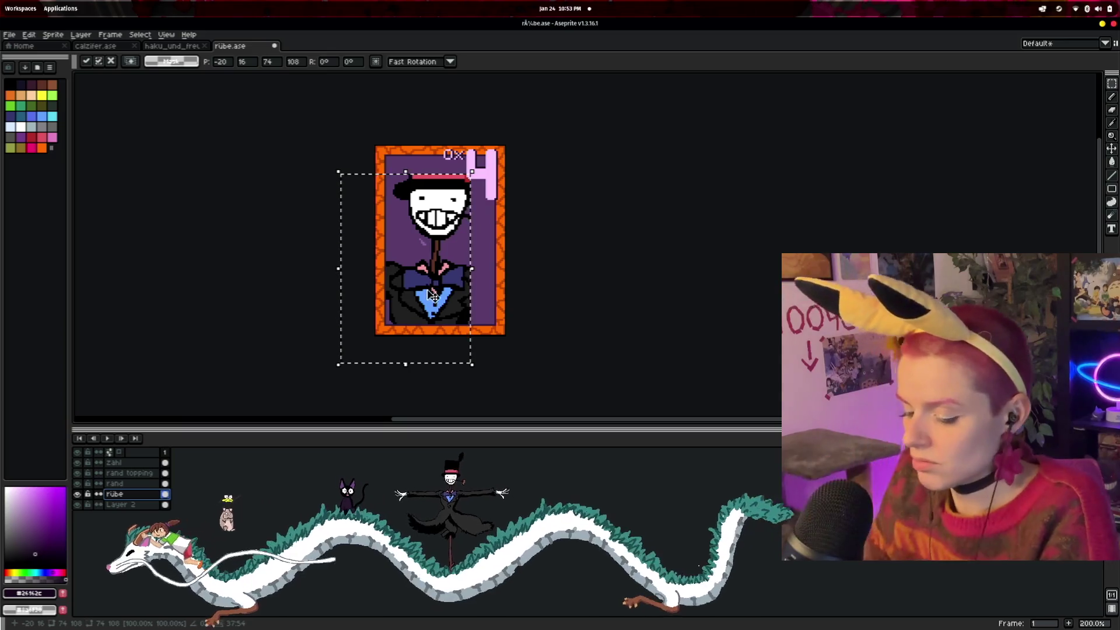
pyautogui.hotkey('ctrl', 'z')
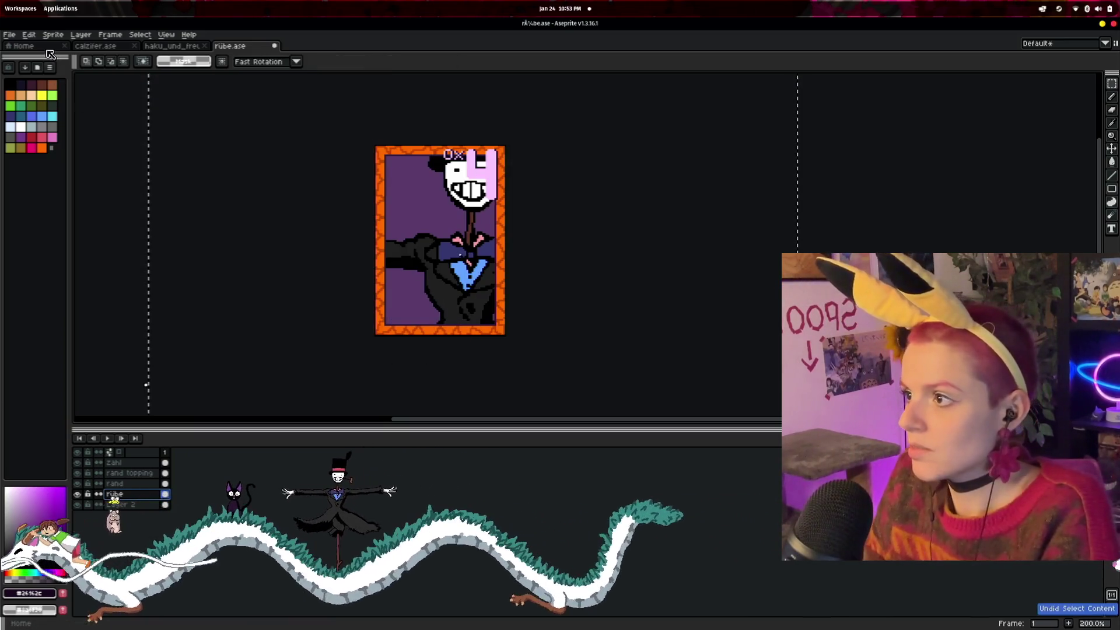
pyautogui.click(29, 34)
pyautogui.moveTo(59, 163)
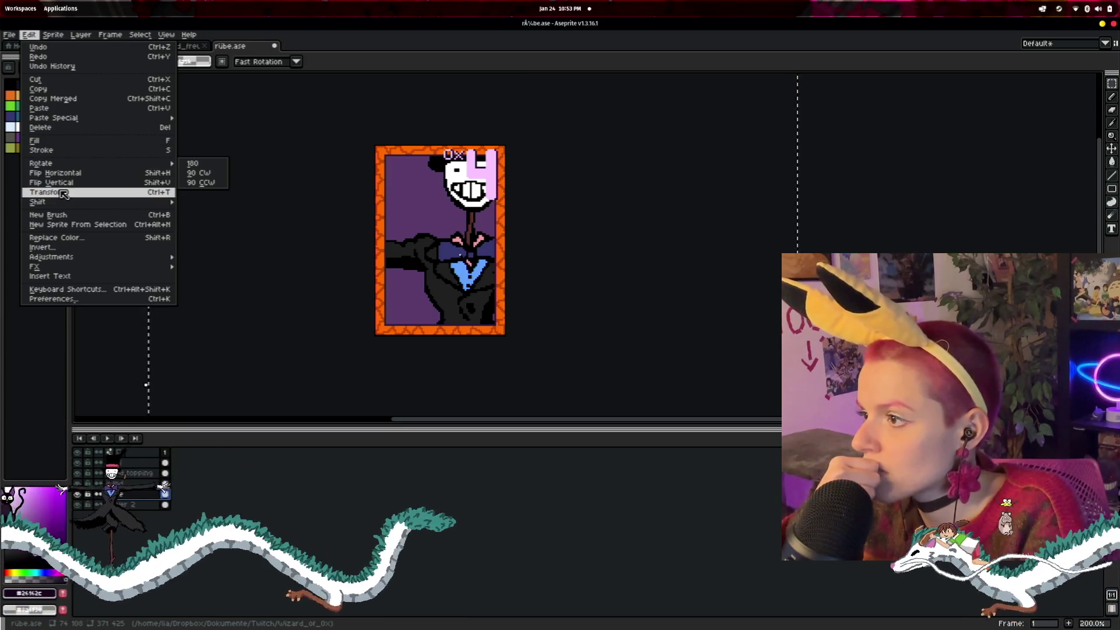
# - Set the interface screen scaling to 300% in Preferences and confirm
pyautogui.moveTo(63, 207)
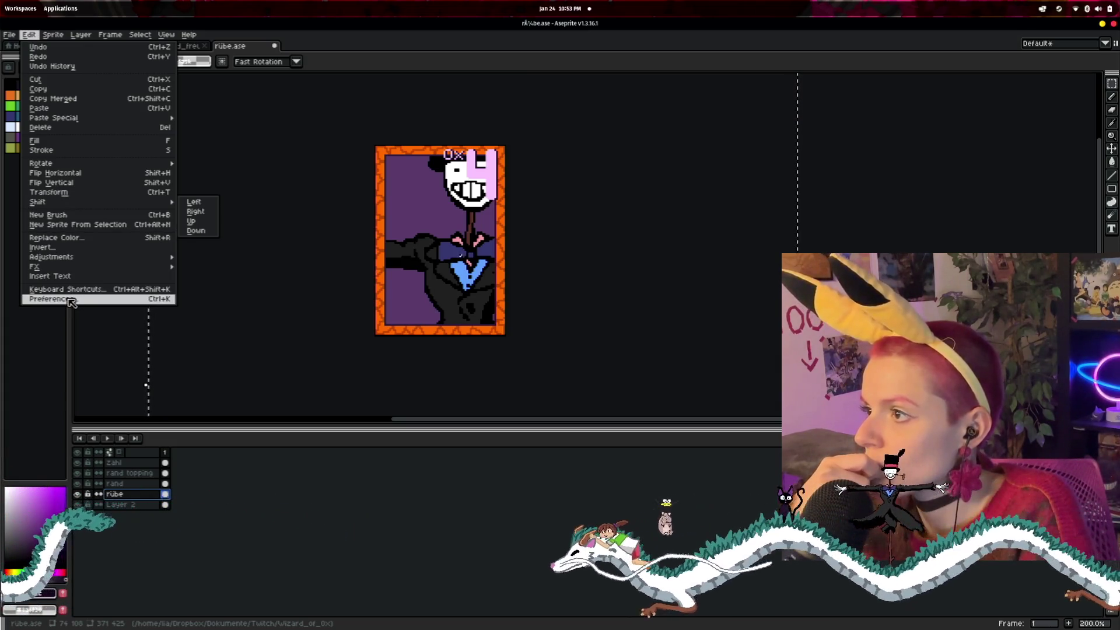
pyautogui.click(70, 302)
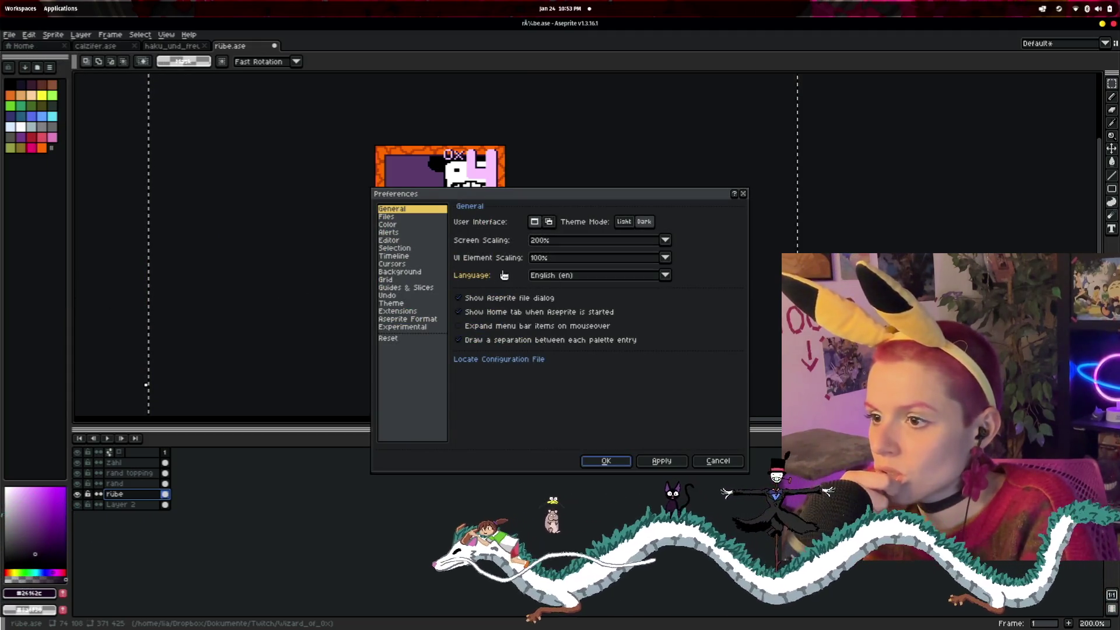
pyautogui.moveTo(530, 199); pyautogui.dragTo(688, 205)
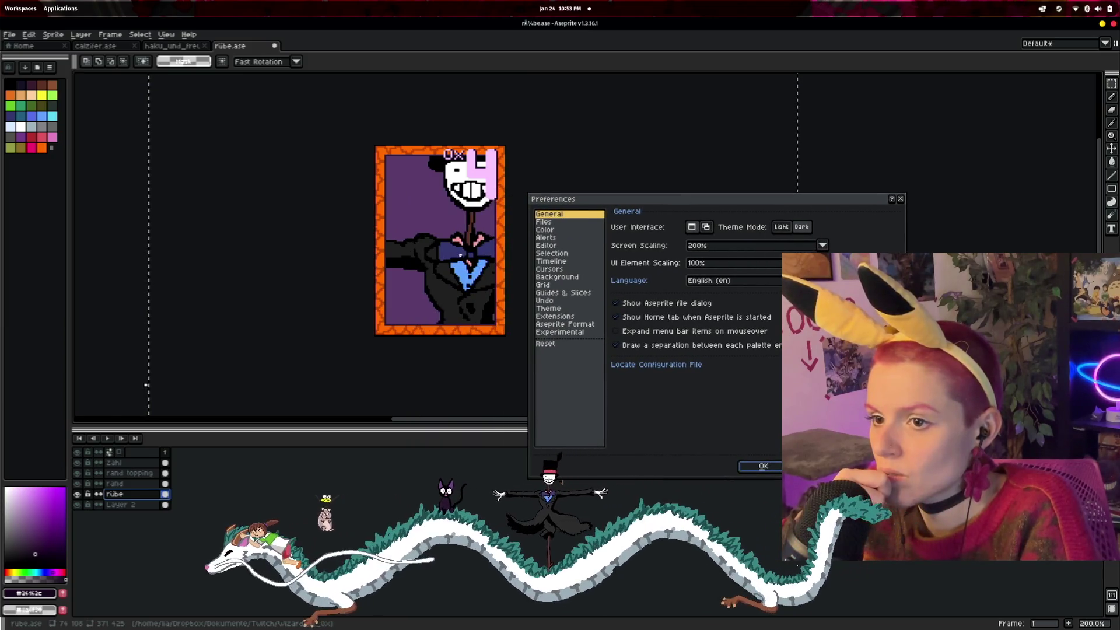
pyautogui.click(824, 246)
pyautogui.press('Down')
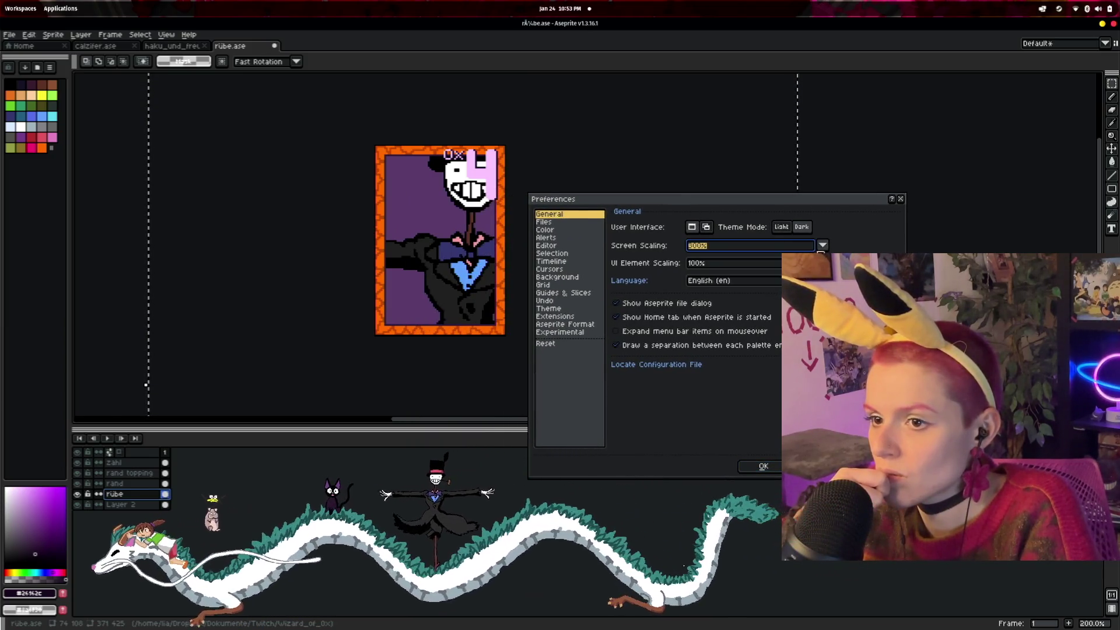
pyautogui.press('Return')
pyautogui.write('200')
pyautogui.press('Return')
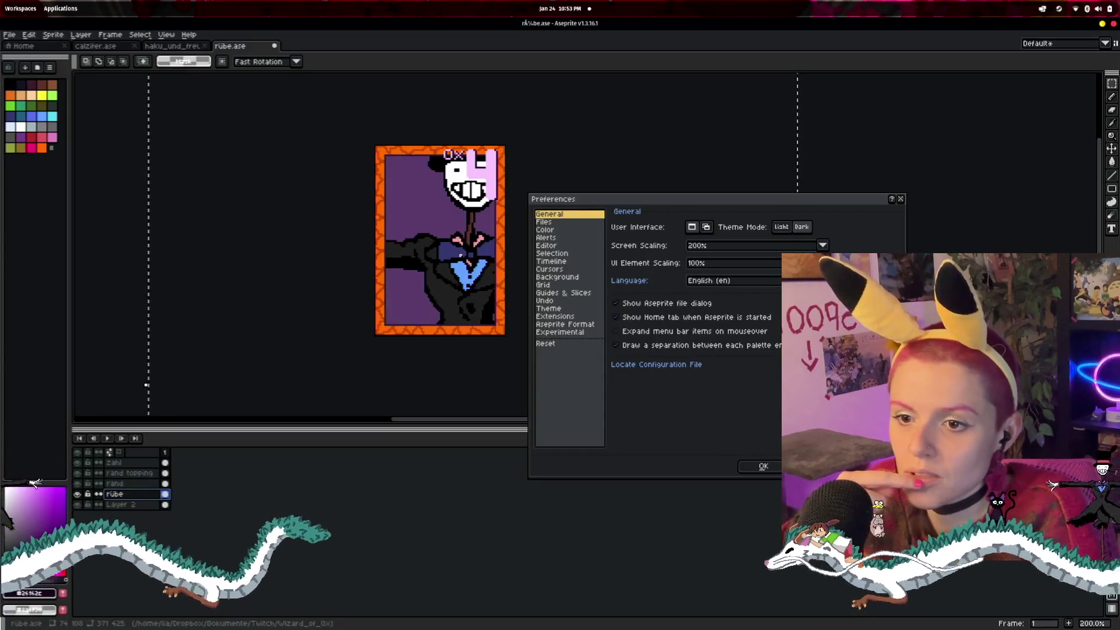
pyautogui.click(764, 467)
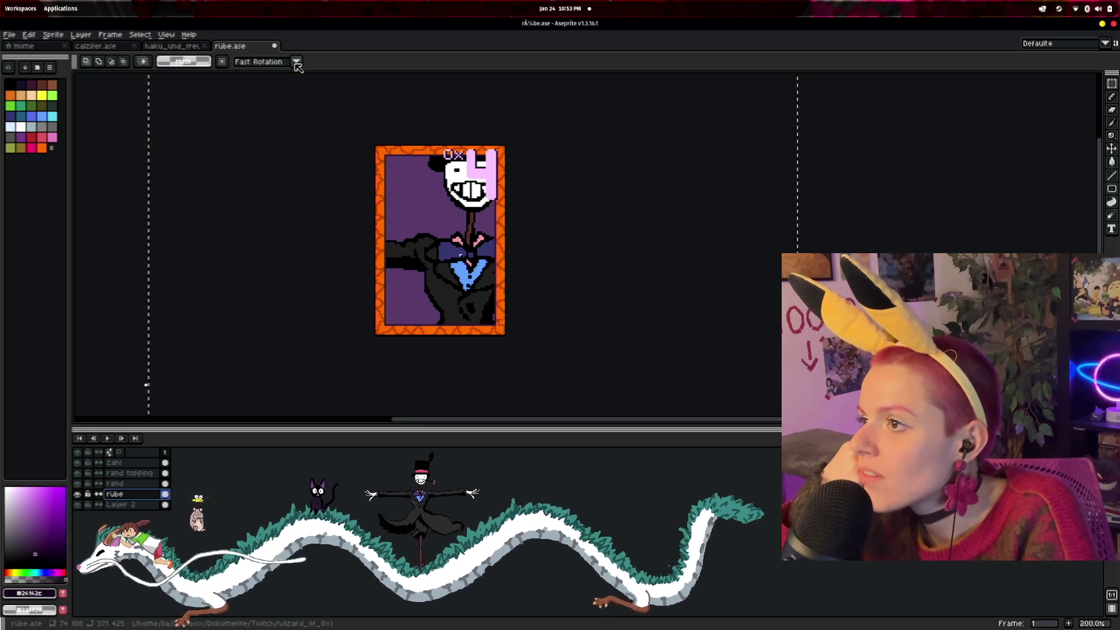
# - Copy the top-hatted scarecrow from the haku_und_freunde artwork and return to the rübe card
pyautogui.click(28, 34)
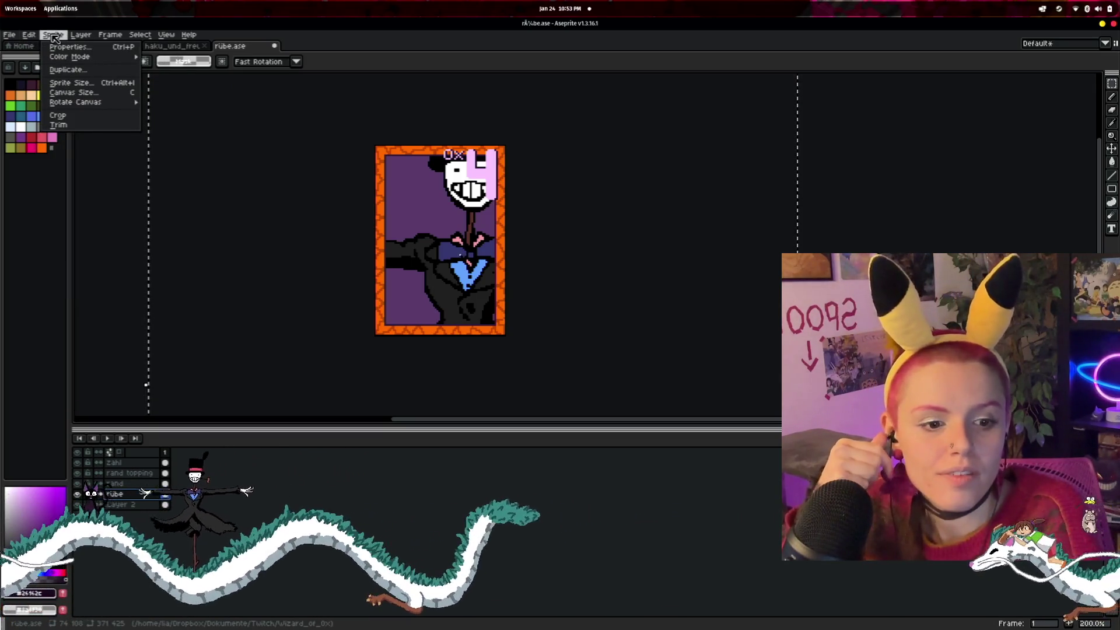
pyautogui.click(172, 46)
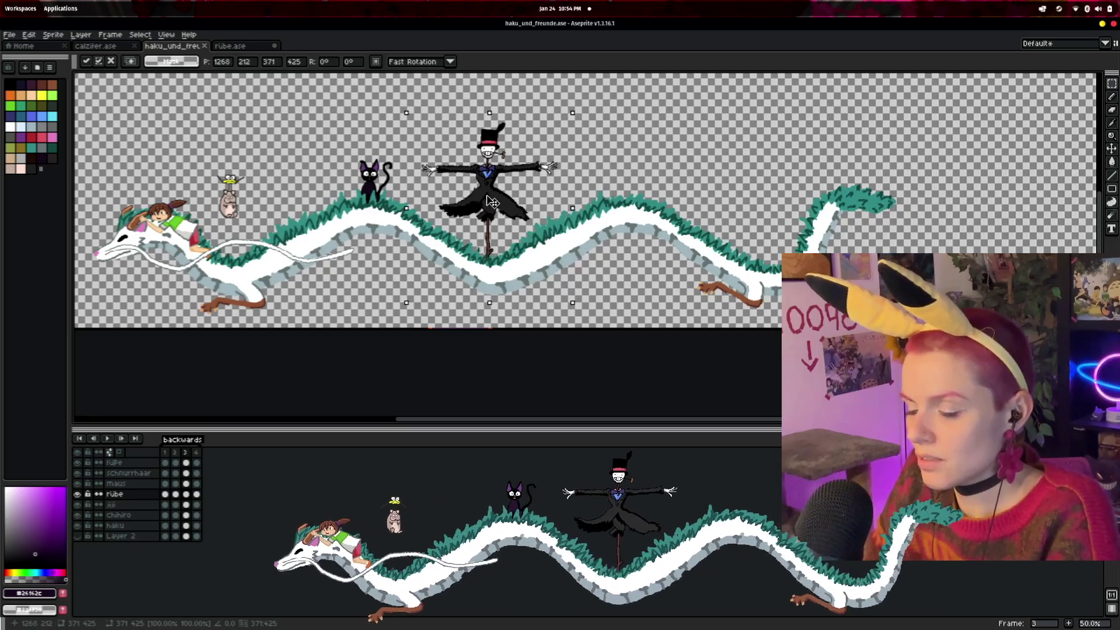
pyautogui.moveTo(492, 203); pyautogui.dragTo(487, 205)
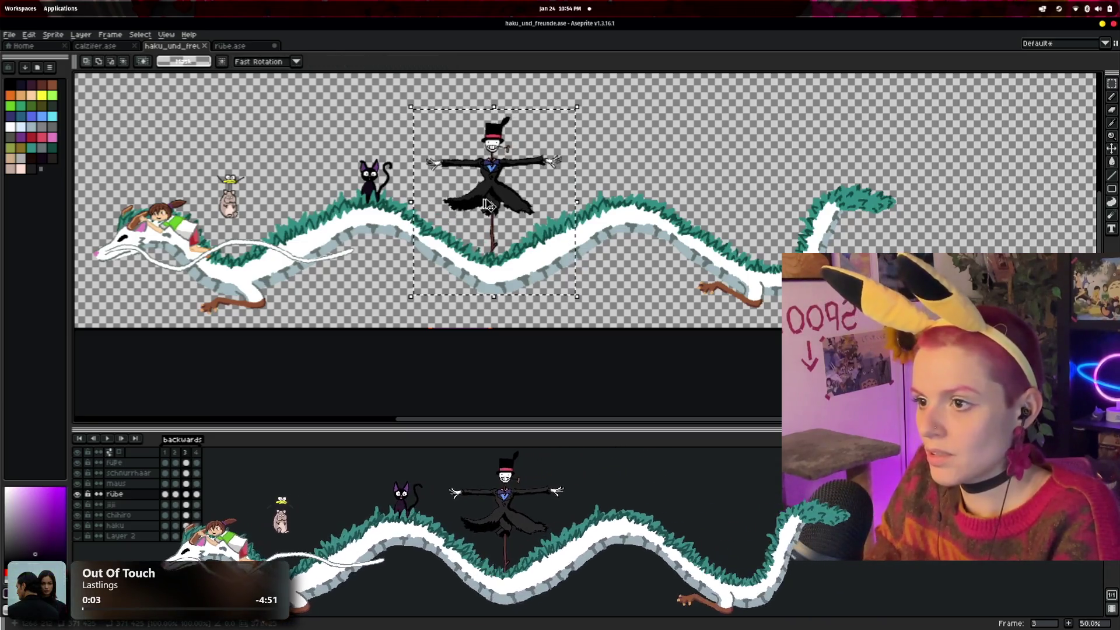
pyautogui.click(234, 47)
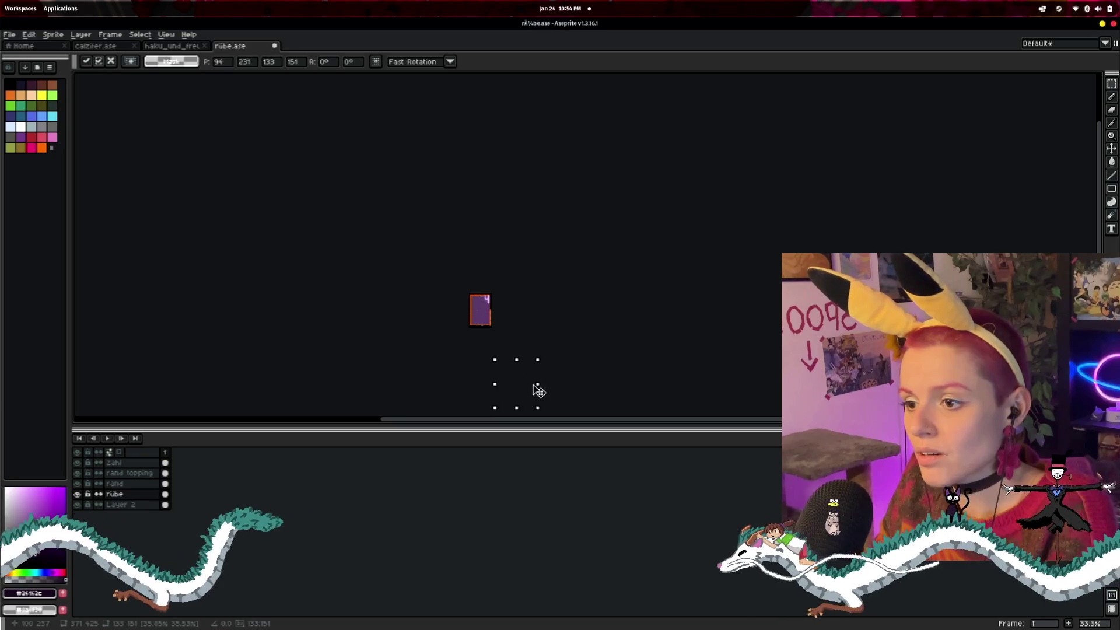
# - Shrink the pasted scarecrow and position it up and left inside the card
pyautogui.scroll(5, 513, 325)
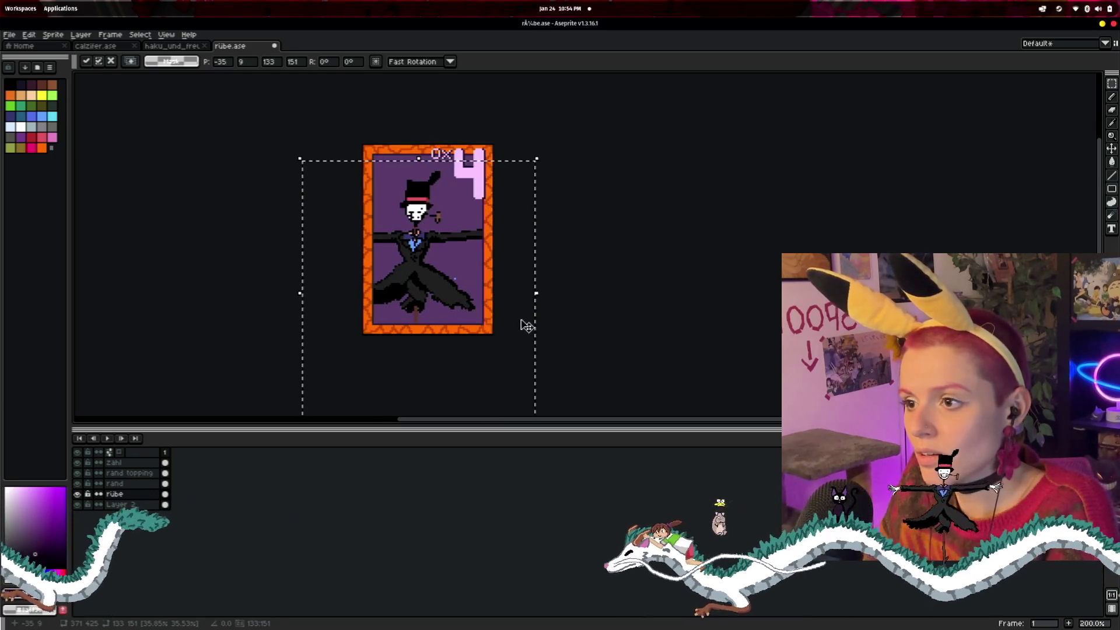
pyautogui.moveTo(382, 246); pyautogui.dragTo(394, 243)
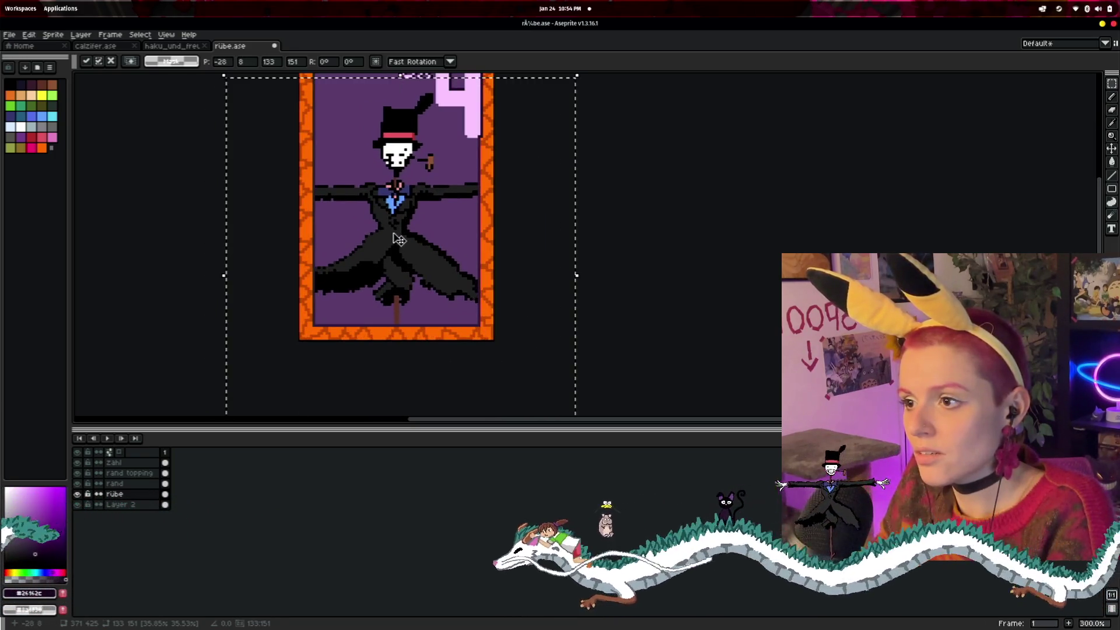
pyautogui.scroll(-1, 394, 244)
pyautogui.moveTo(277, 126)
pyautogui.mouseDown()
pyautogui.moveTo(302, 170)
pyautogui.moveTo(329, 144)
pyautogui.moveTo(311, 146)
pyautogui.mouseUp()
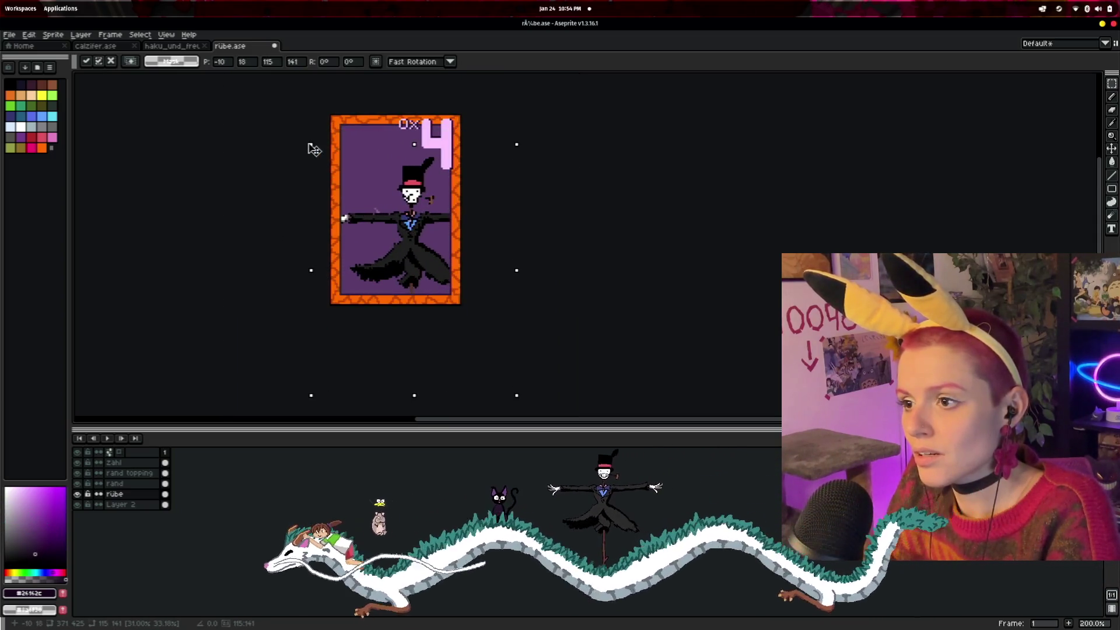
pyautogui.moveTo(402, 226)
pyautogui.mouseDown()
pyautogui.moveTo(386, 206)
pyautogui.moveTo(404, 221)
pyautogui.mouseUp()
pyautogui.scroll(3, 405, 221)
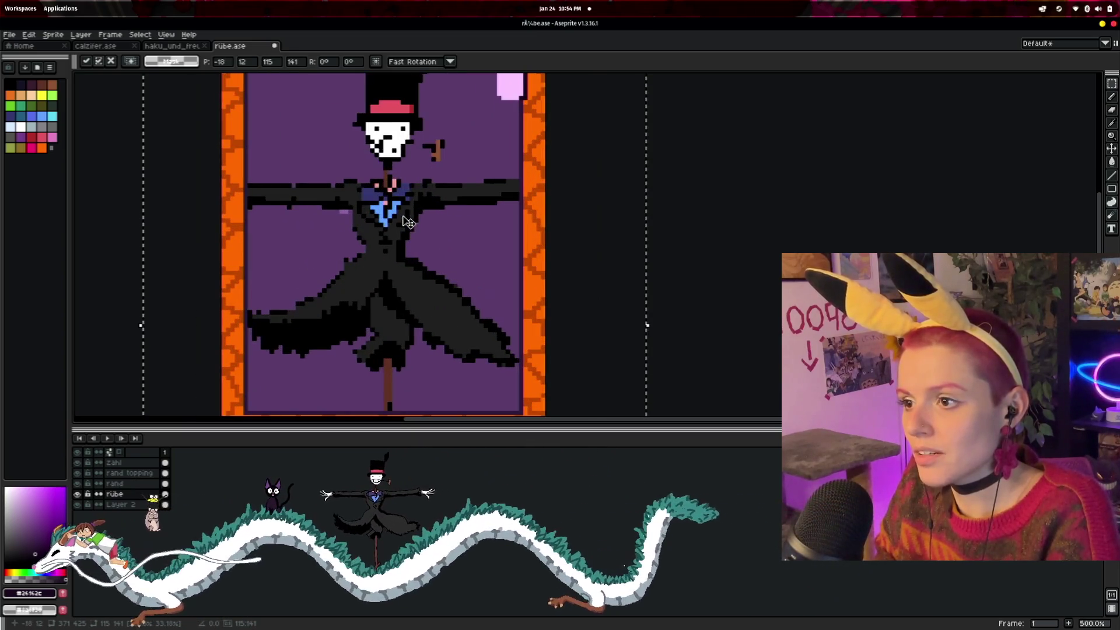
pyautogui.scroll(-1, 453, 270)
pyautogui.moveTo(399, 216); pyautogui.dragTo(396, 217)
pyautogui.scroll(-2, 368, 145)
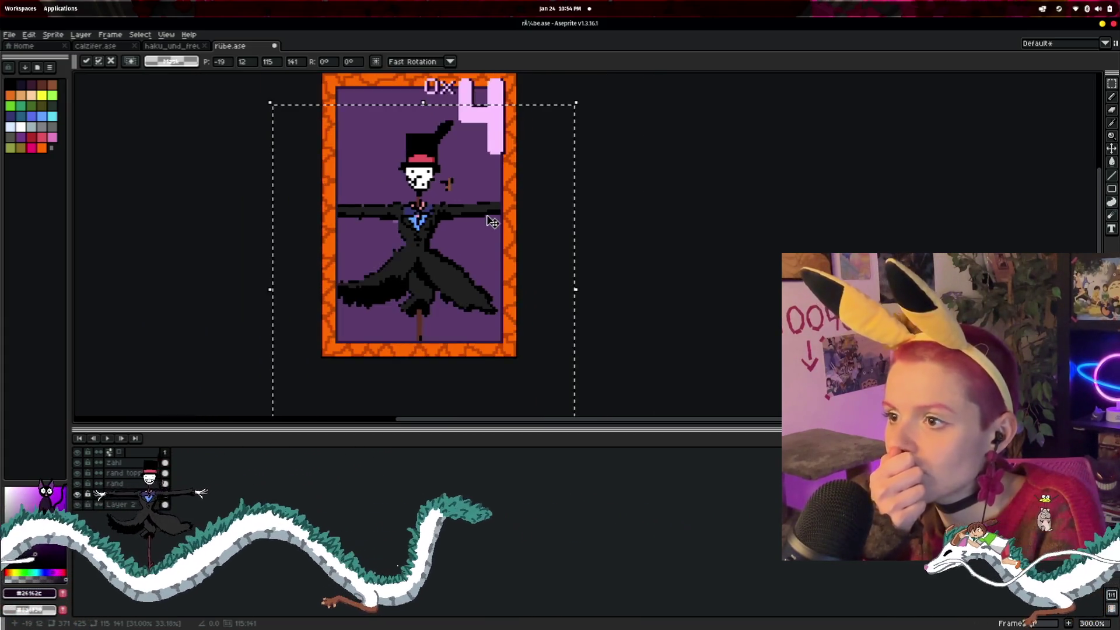
# - Enlarge the scarecrow to 167x193, nudge it into place, and commit the transform
pyautogui.moveTo(337, 136)
pyautogui.mouseDown()
pyautogui.moveTo(318, 113)
pyautogui.moveTo(324, 123)
pyautogui.mouseUp()
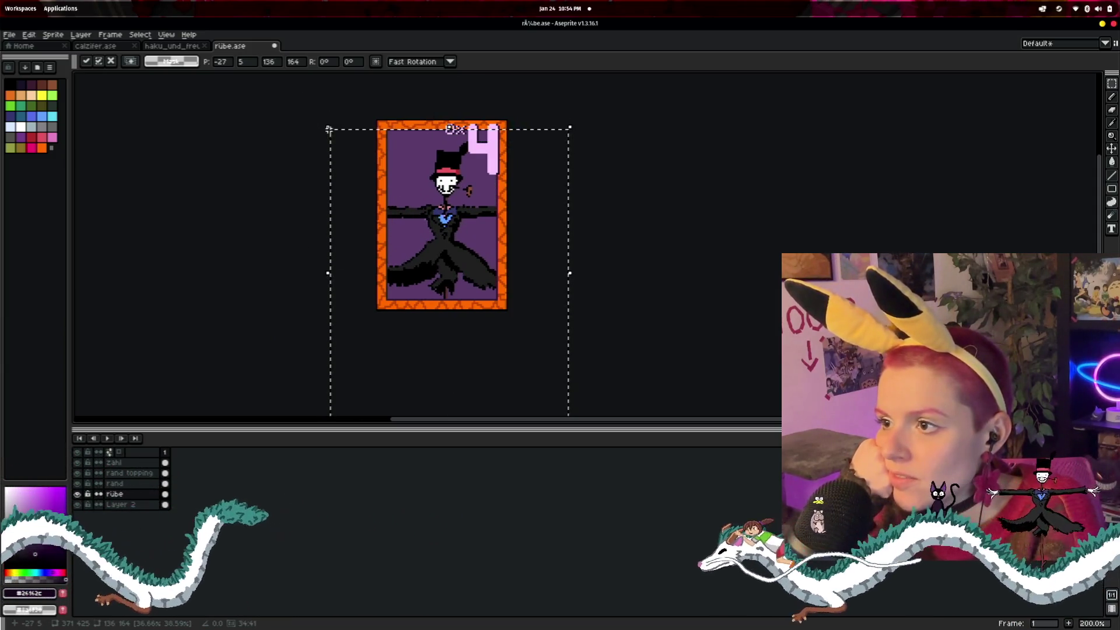
pyautogui.moveTo(326, 127)
pyautogui.mouseDown()
pyautogui.moveTo(275, 75)
pyautogui.moveTo(303, 113)
pyautogui.mouseUp()
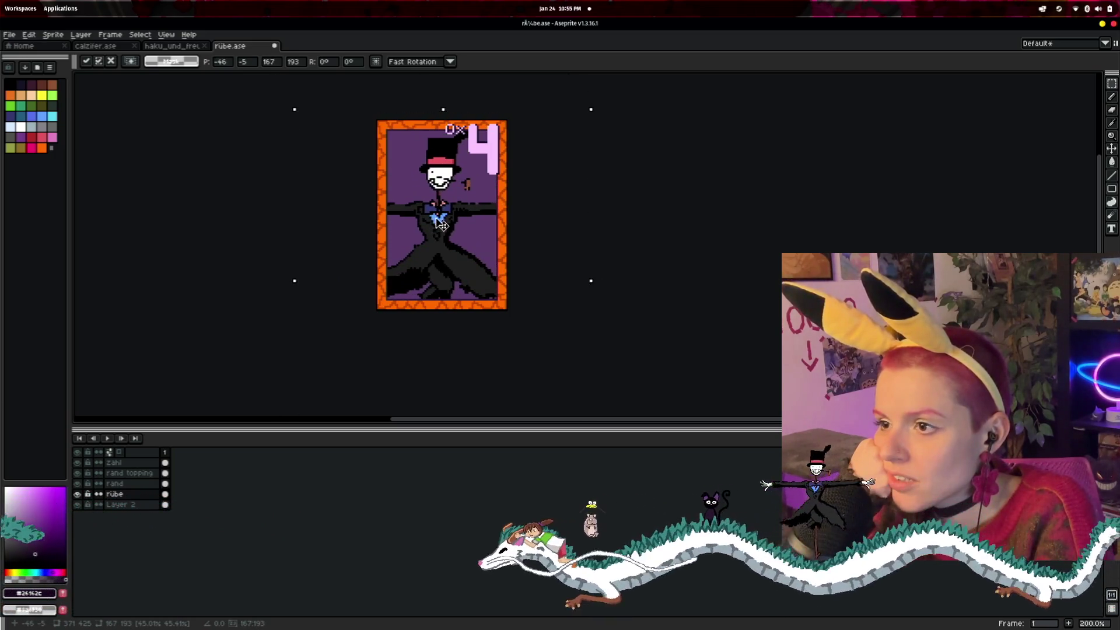
pyautogui.moveTo(442, 225); pyautogui.dragTo(440, 227)
pyautogui.scroll(1, 535, 260)
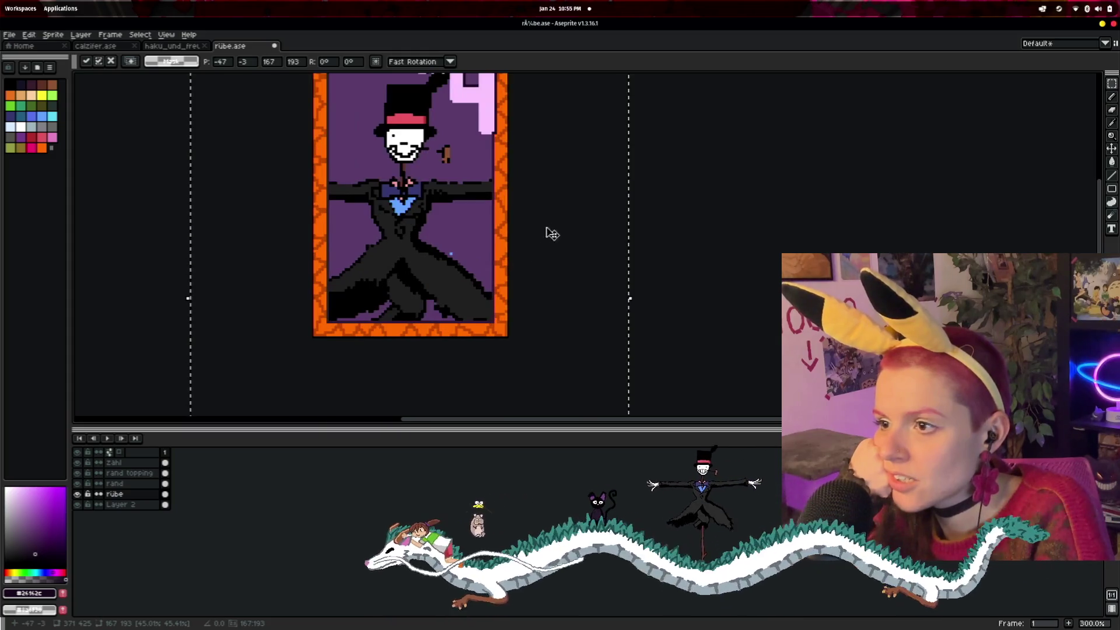
pyautogui.press('Right')
pyautogui.press('Right')
pyautogui.press('Up')
pyautogui.press('Up')
pyautogui.press('Up')
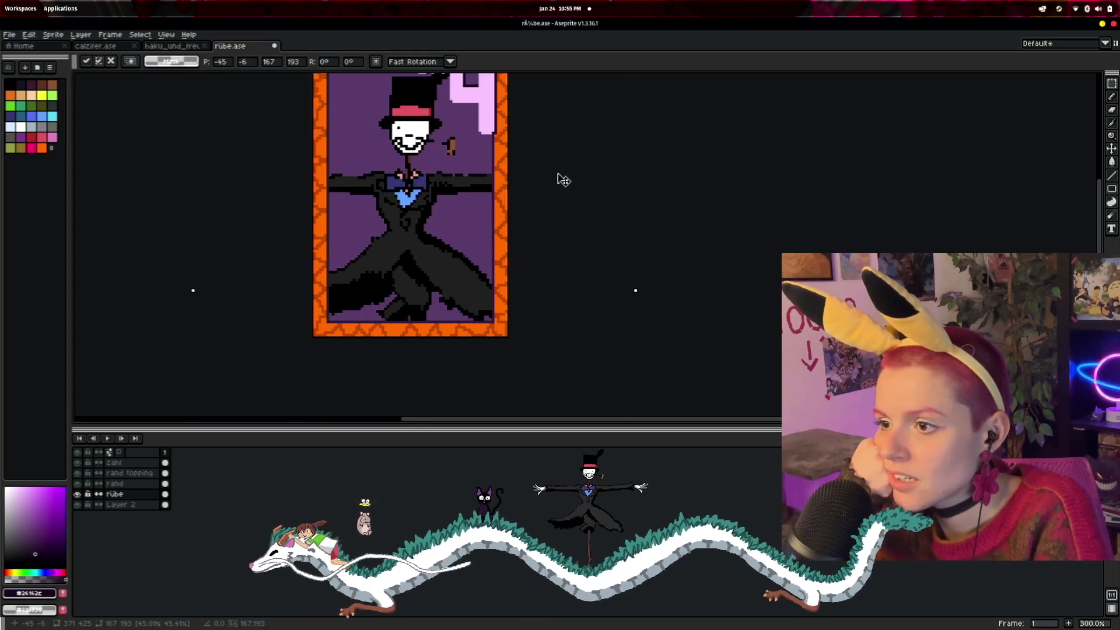
pyautogui.press('Return')
pyautogui.moveTo(665, 170); pyautogui.dragTo(690, 196)
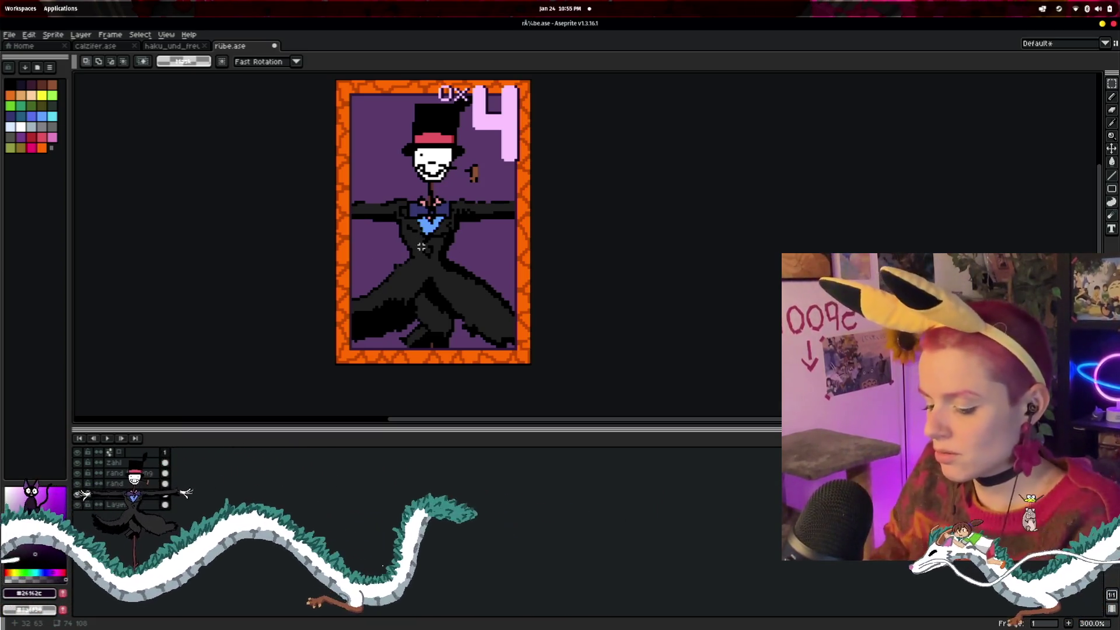
# - Remove the scarecrow from the card and discard the trial pasted copy
pyautogui.press('Delete')
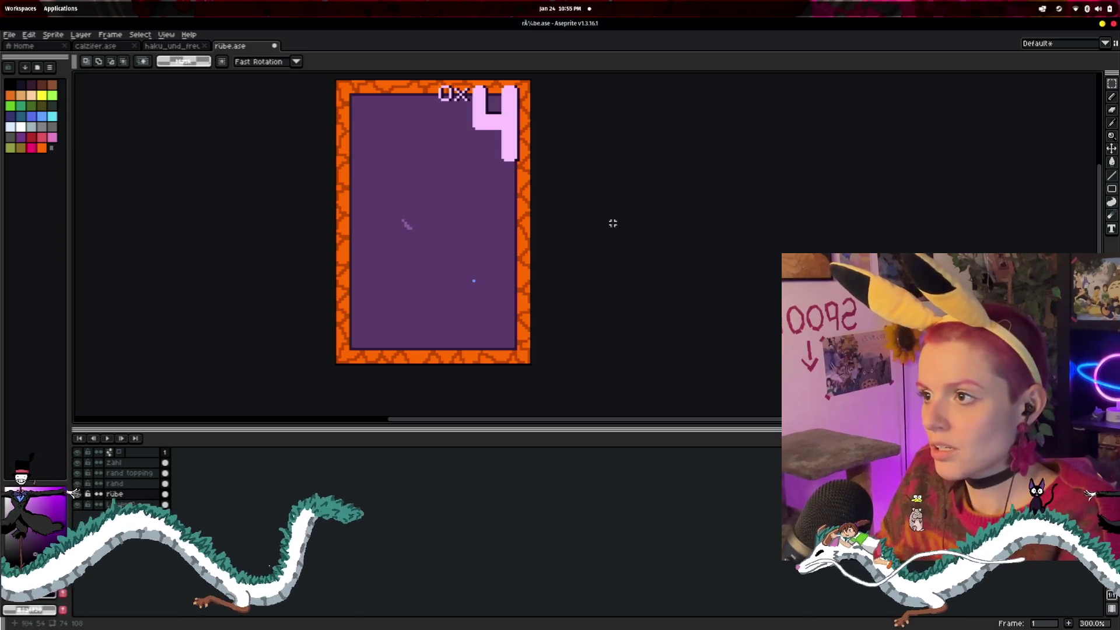
pyautogui.scroll(-4, 613, 223)
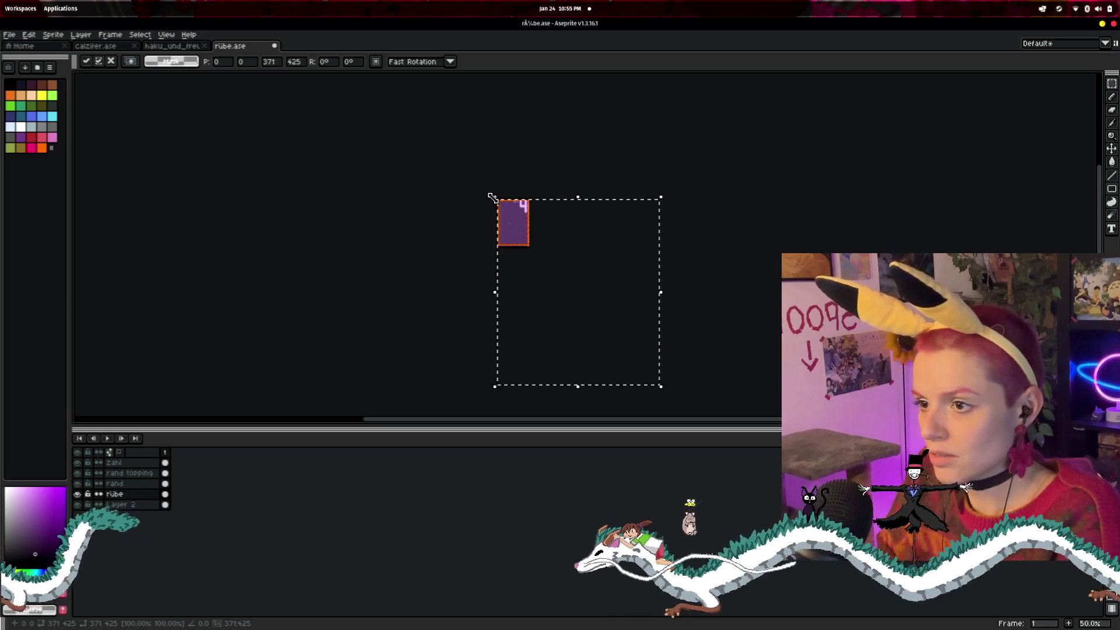
pyautogui.moveTo(524, 239)
pyautogui.mouseDown()
pyautogui.moveTo(620, 362)
pyautogui.moveTo(526, 245)
pyautogui.mouseUp()
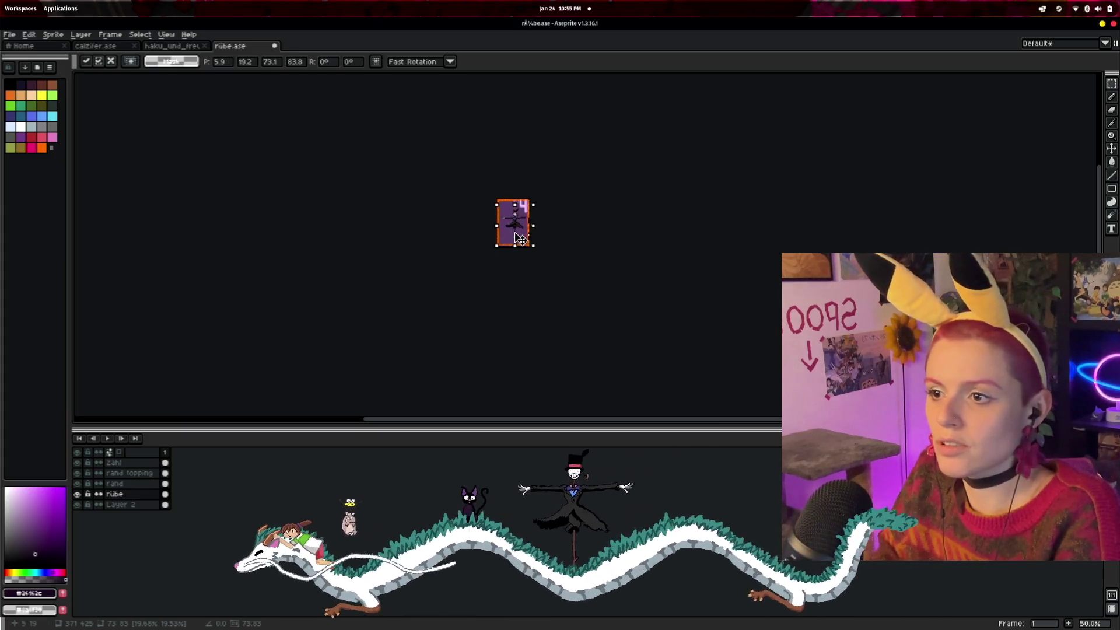
pyautogui.scroll(3, 526, 245)
pyautogui.moveTo(487, 128)
pyautogui.mouseDown()
pyautogui.moveTo(461, 169)
pyautogui.moveTo(495, 207)
pyautogui.mouseUp()
pyautogui.press('Return')
pyautogui.scroll(-2, 495, 207)
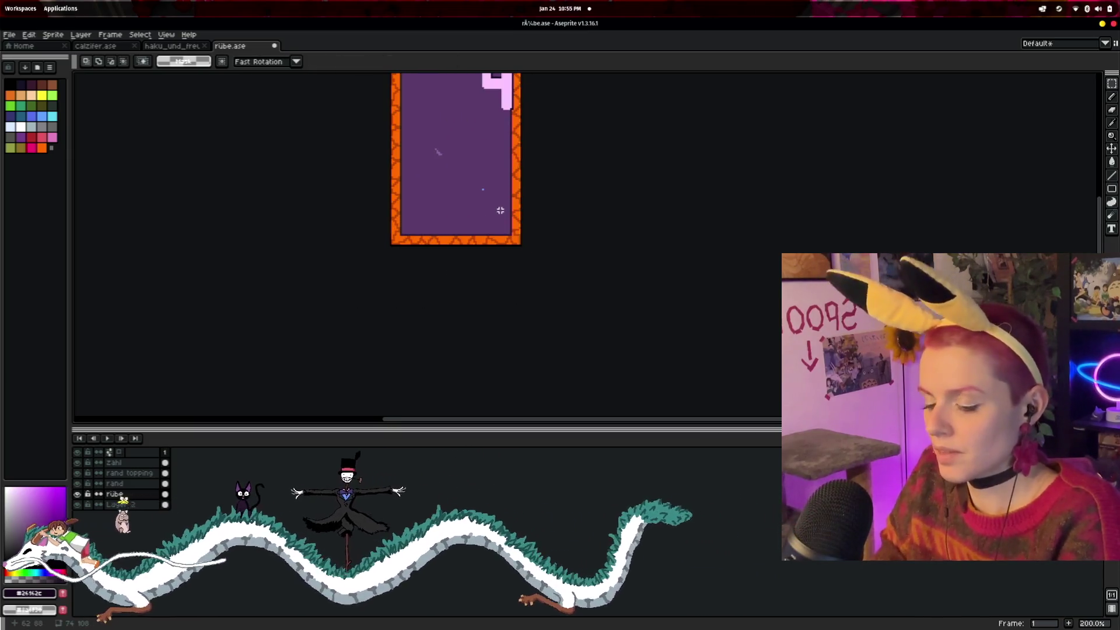
# - Paste the scarecrow again, resize it to about 143x164, and commit it on the card
pyautogui.hotkey('ctrl', 'v')
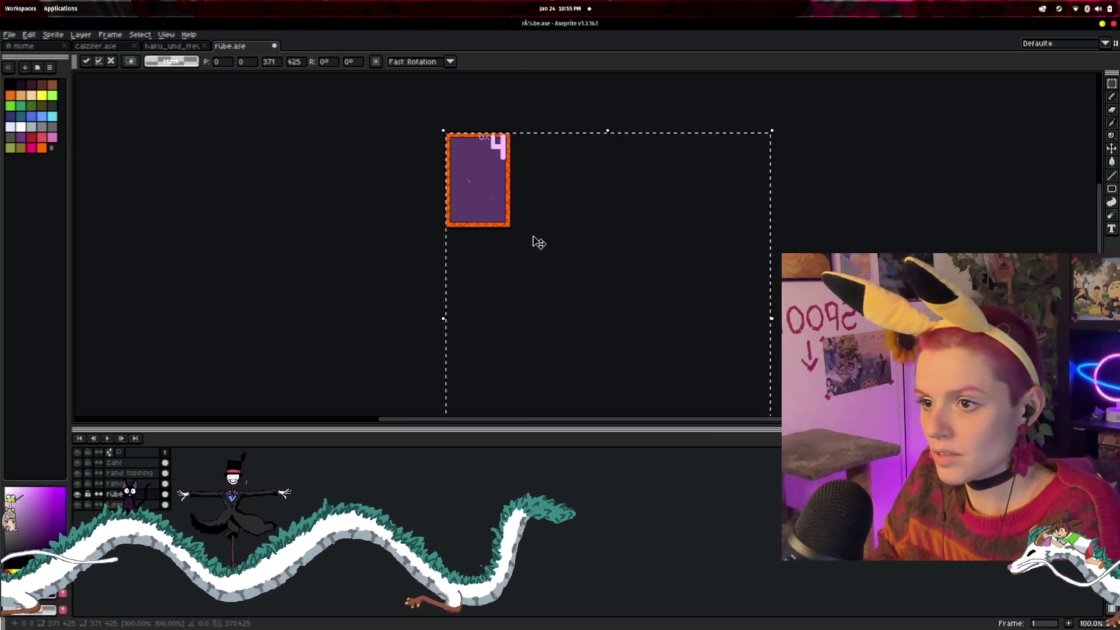
pyautogui.scroll(-1, 533, 243)
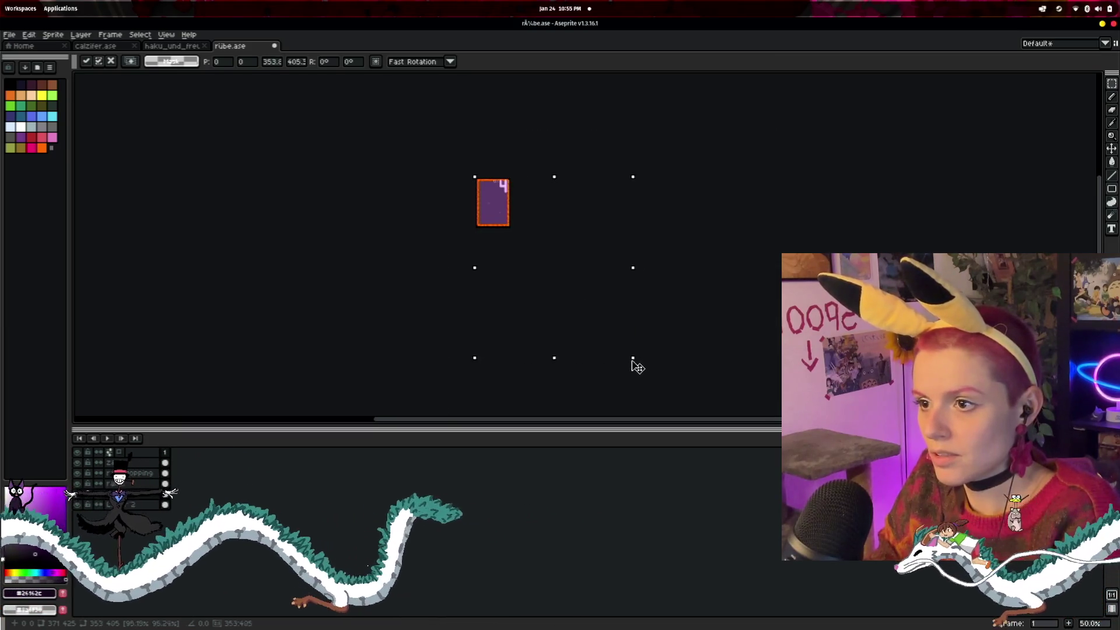
pyautogui.moveTo(632, 365)
pyautogui.mouseDown()
pyautogui.moveTo(513, 242)
pyautogui.moveTo(541, 253)
pyautogui.mouseUp()
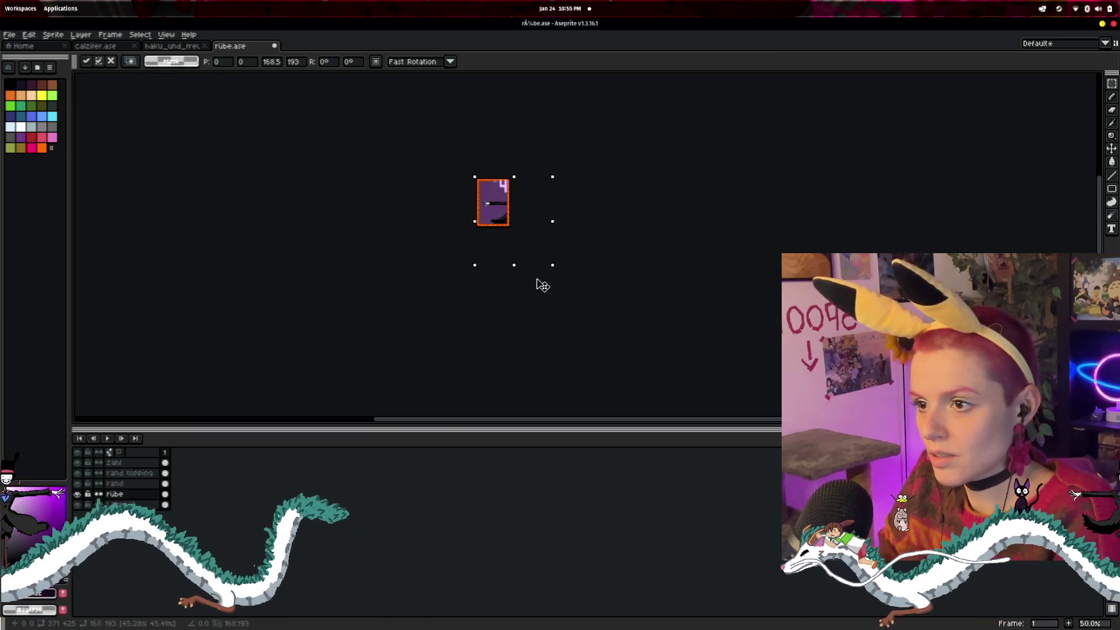
pyautogui.scroll(1, 544, 280)
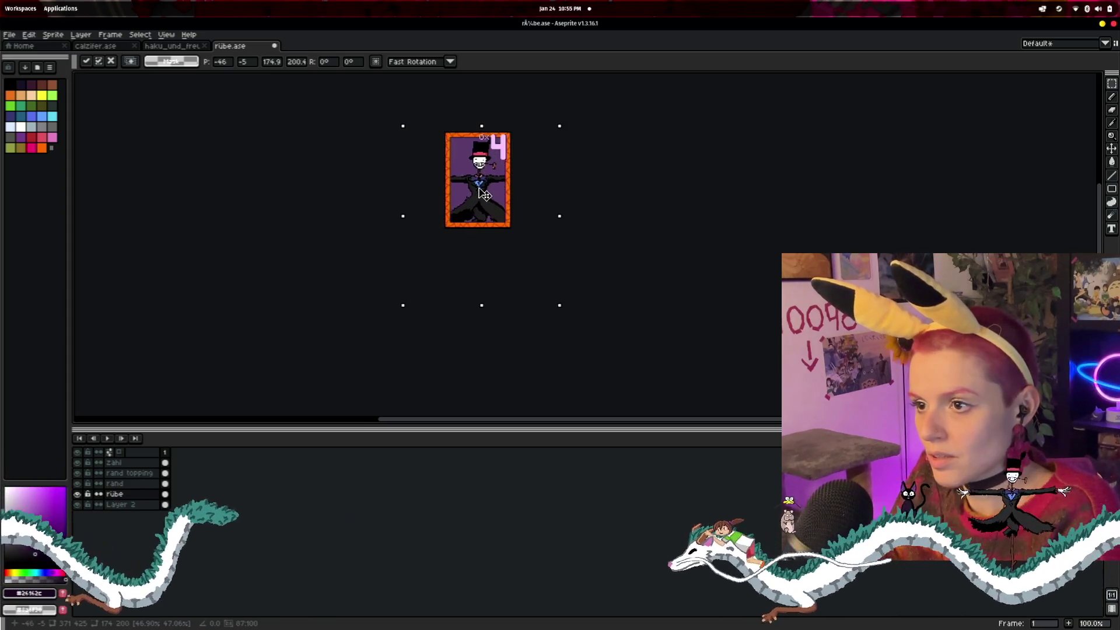
pyautogui.scroll(2, 540, 215)
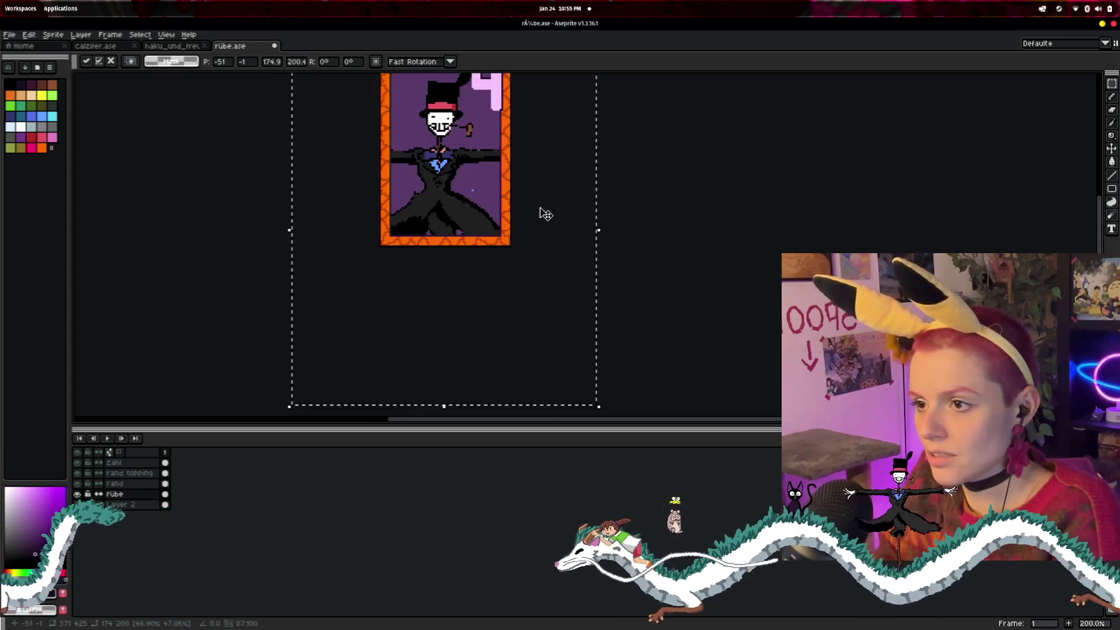
pyautogui.press('Return')
pyautogui.moveTo(732, 235)
pyautogui.mouseDown()
pyautogui.moveTo(623, 270)
pyautogui.moveTo(630, 290)
pyautogui.mouseUp()
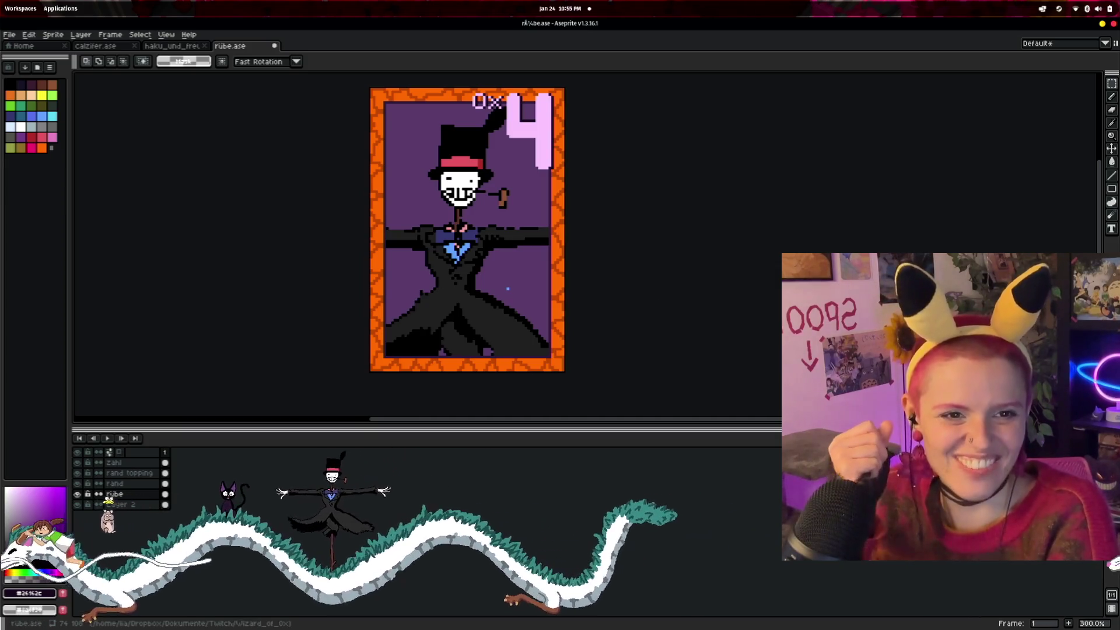
pyautogui.scroll(1, 647, 210)
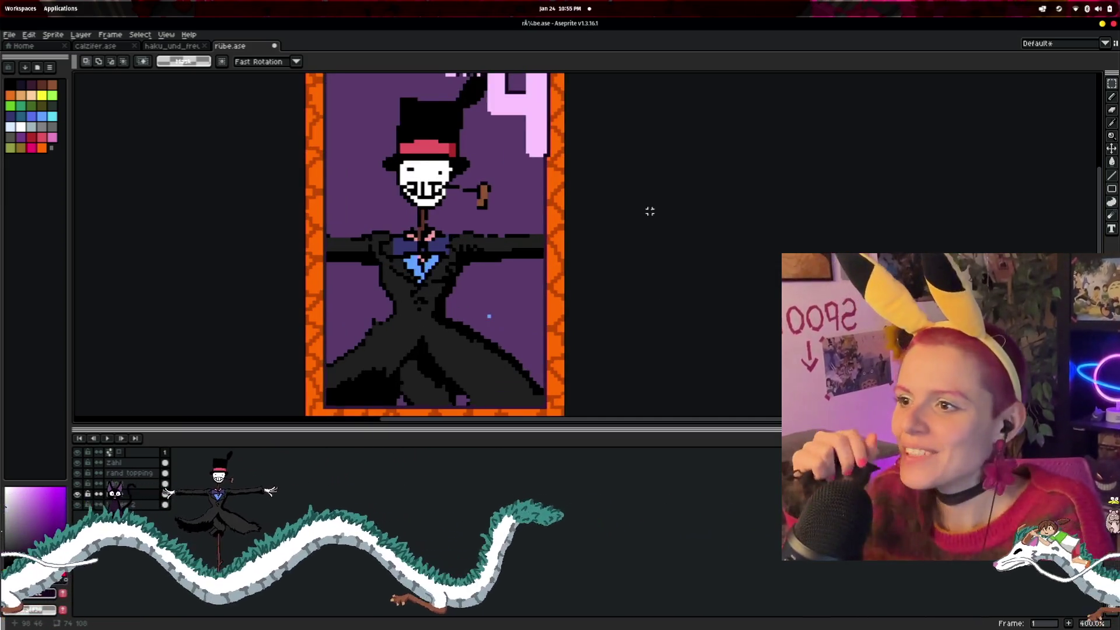
pyautogui.scroll(-1, 600, 268)
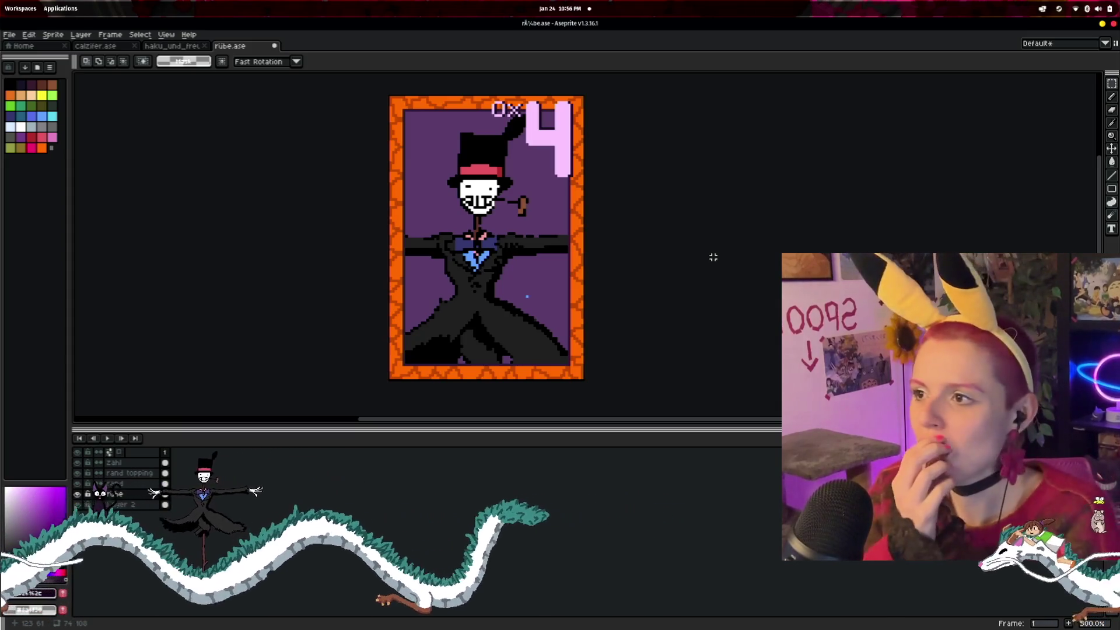
# - Zoom in on the original scarecrow's head in haku_und_freunde, then return to rübe.ase
pyautogui.click(172, 46)
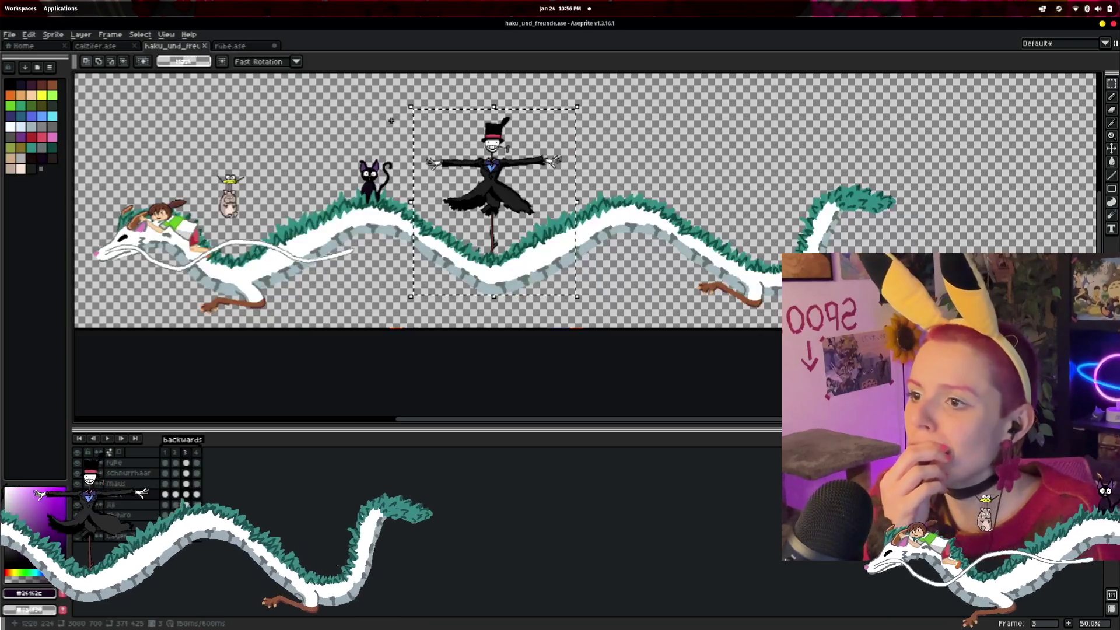
pyautogui.scroll(5, 524, 220)
pyautogui.scroll(-2, 583, 263)
pyautogui.moveTo(627, 308); pyautogui.dragTo(702, 368)
pyautogui.scroll(1, 641, 315)
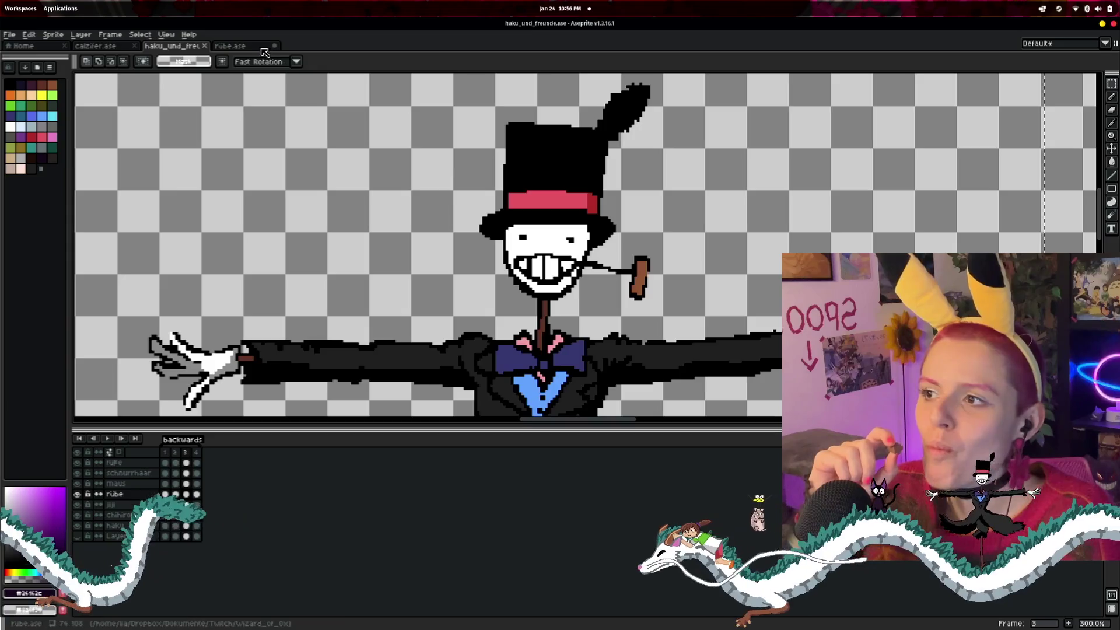
pyautogui.click(233, 46)
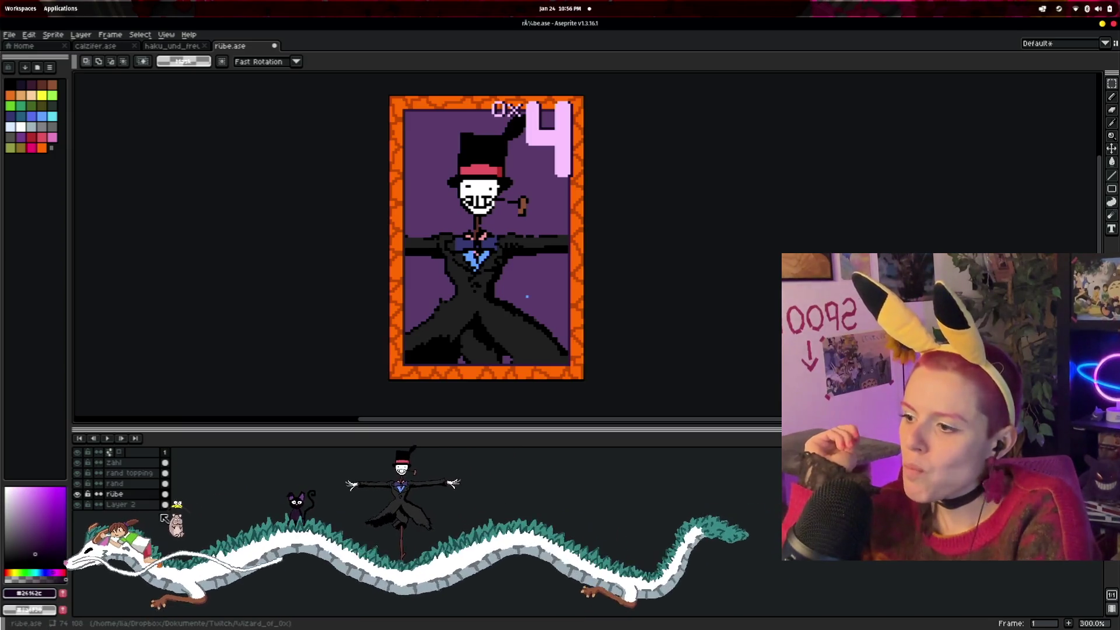
# - On Layer 2, pencil light-blue sky over the purple background, with olive green chosen for hills
pyautogui.click(135, 505)
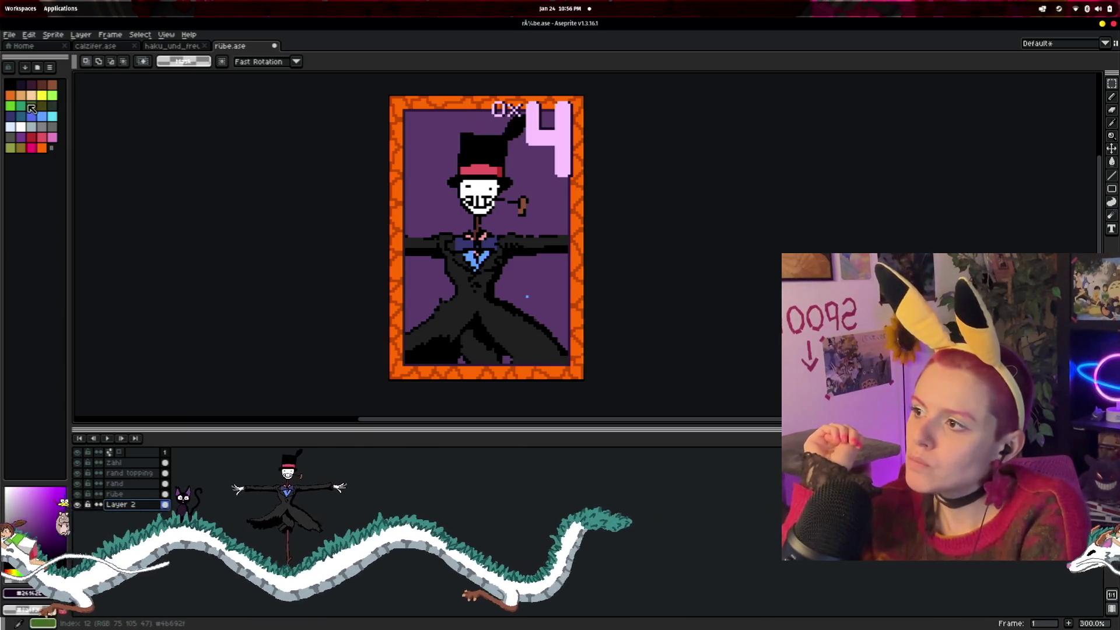
pyautogui.click(1112, 98)
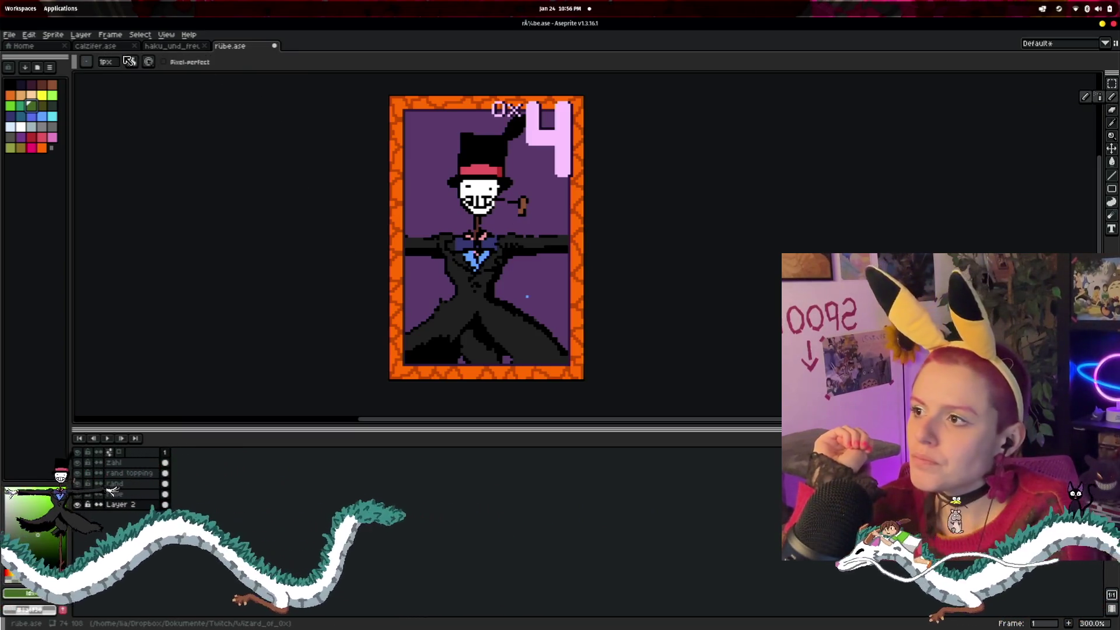
pyautogui.click(105, 64)
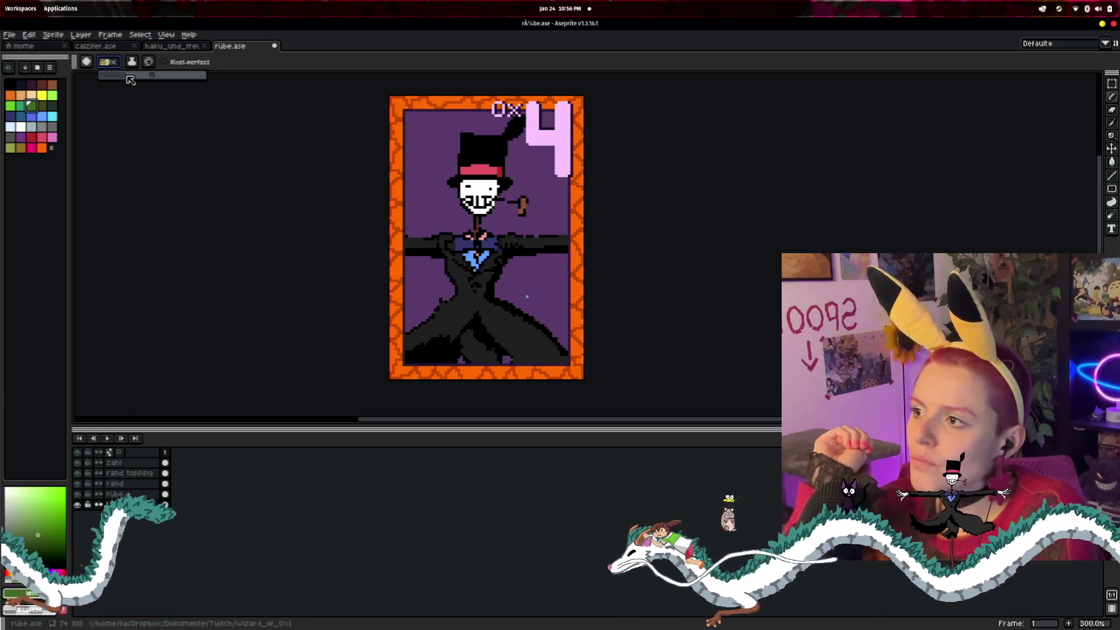
pyautogui.click(12, 150)
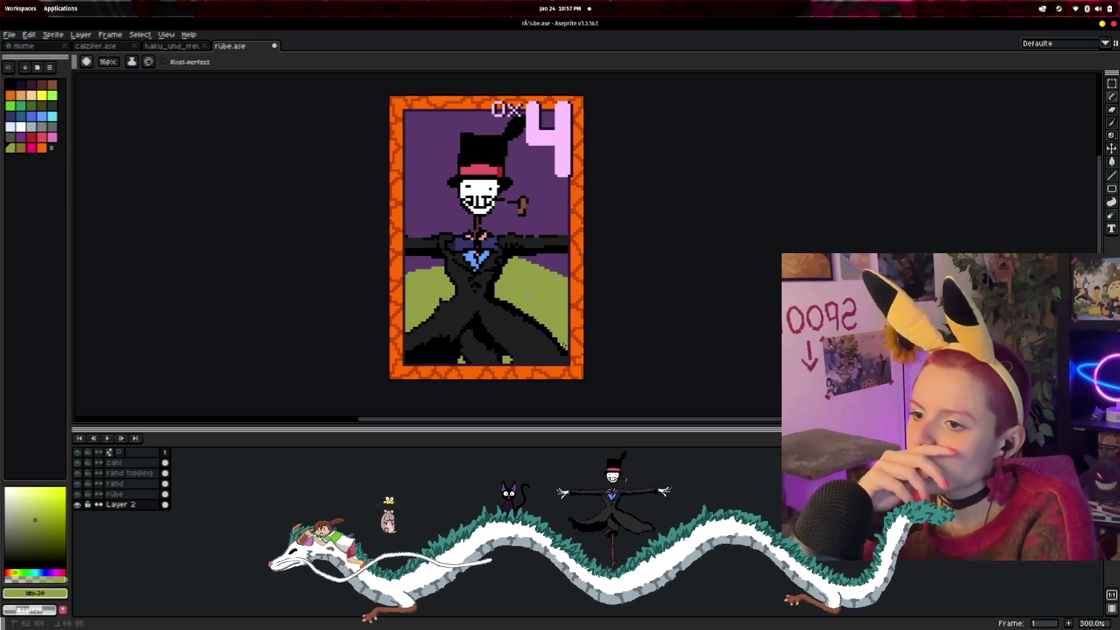
pyautogui.click(42, 116)
pyautogui.moveTo(406, 210)
pyautogui.mouseDown()
pyautogui.moveTo(525, 175)
pyautogui.moveTo(402, 159)
pyautogui.moveTo(507, 120)
pyautogui.moveTo(408, 113)
pyautogui.mouseUp()
pyautogui.moveTo(444, 213)
pyautogui.mouseDown()
pyautogui.moveTo(413, 230)
pyautogui.moveTo(443, 266)
pyautogui.moveTo(554, 222)
pyautogui.moveTo(549, 262)
pyautogui.moveTo(524, 248)
pyautogui.mouseUp()
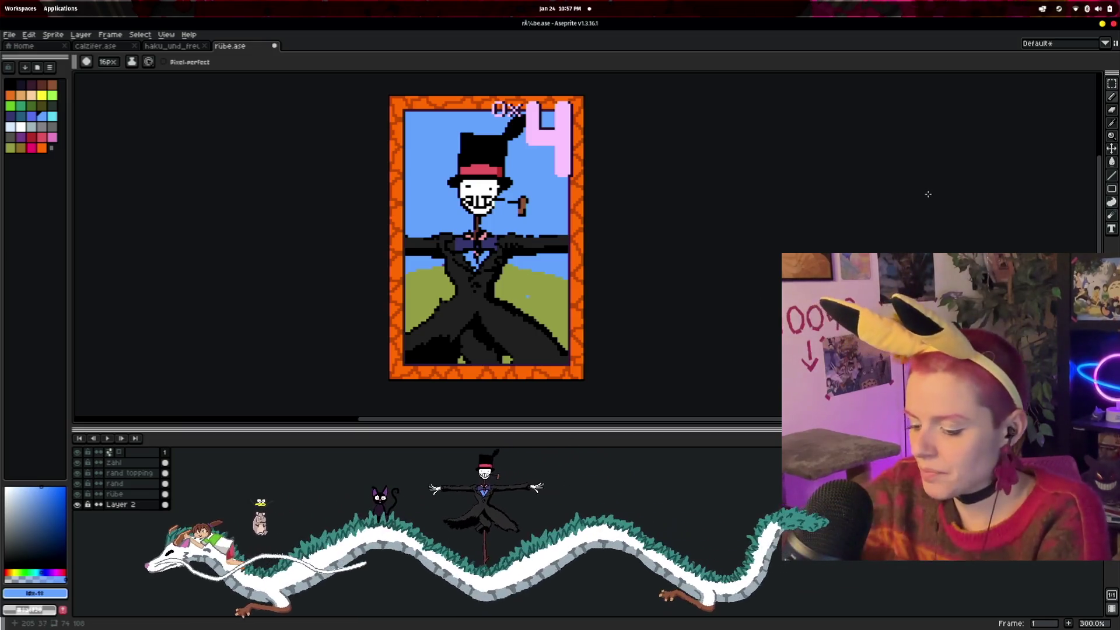
# - Search Google Images in Firefox for 'howls rübe' and preview a scarecrow picture
pyautogui.hotkey('alt', 'Tab')
pyautogui.hotkey('alt', 'Tab')
pyautogui.hotkey('alt', 'Tab')
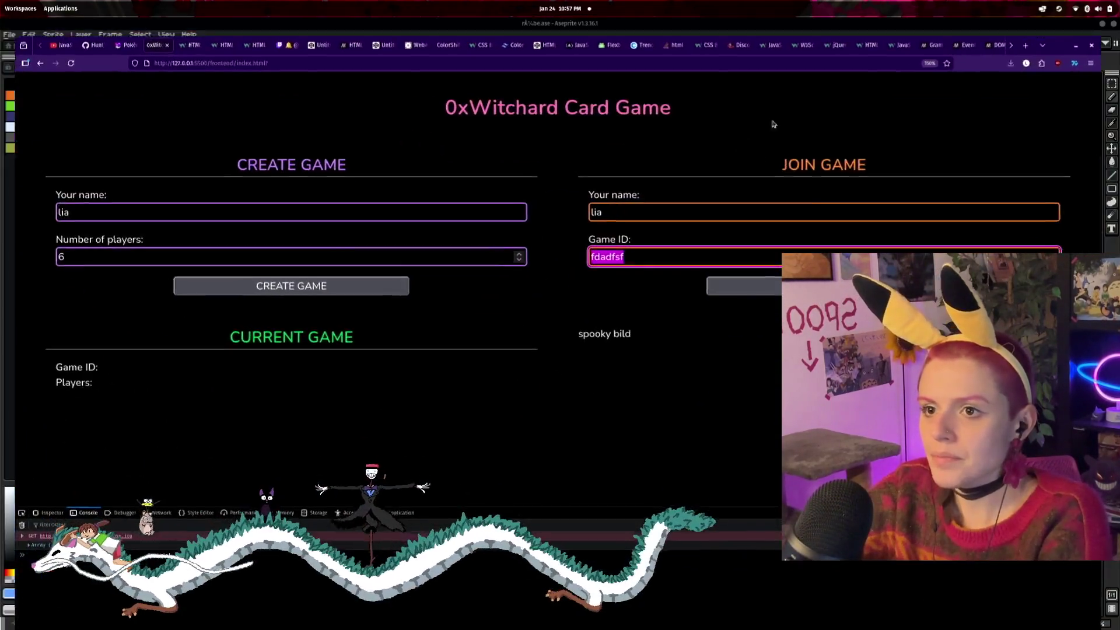
pyautogui.hotkey('ctrl', 't')
pyautogui.write('rübe')
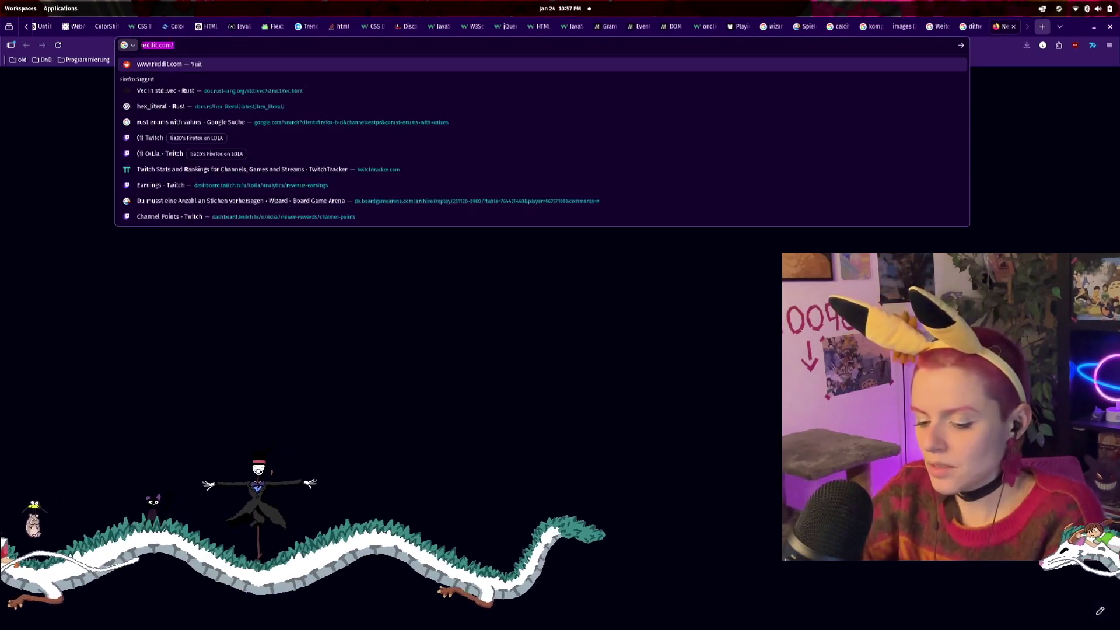
pyautogui.press('Home')
pyautogui.write('howls')
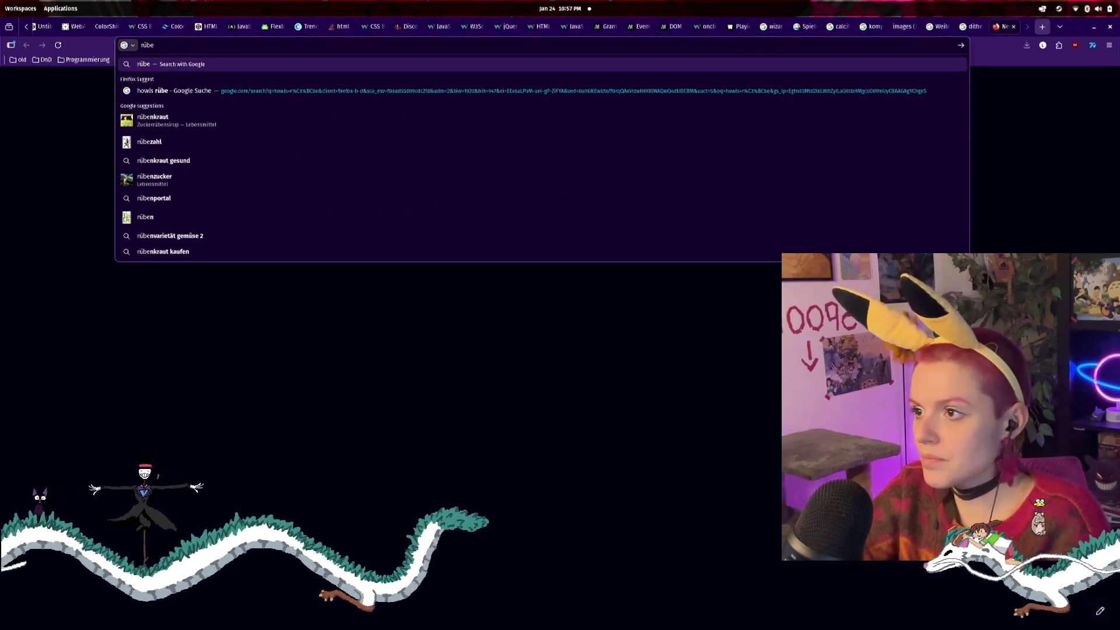
pyautogui.press('Return')
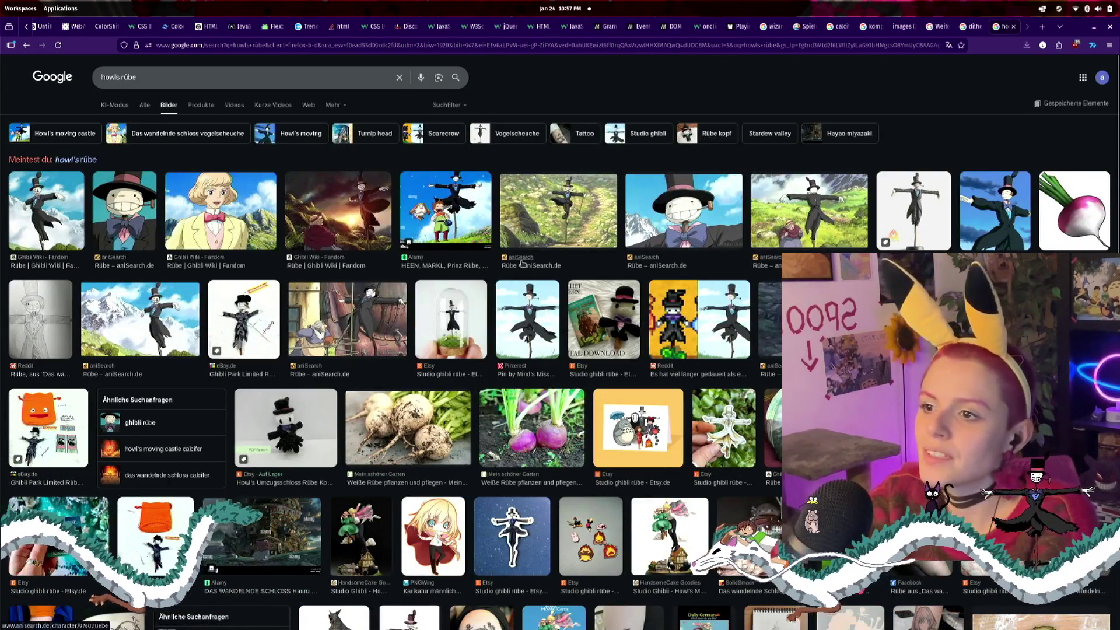
pyautogui.click(445, 210)
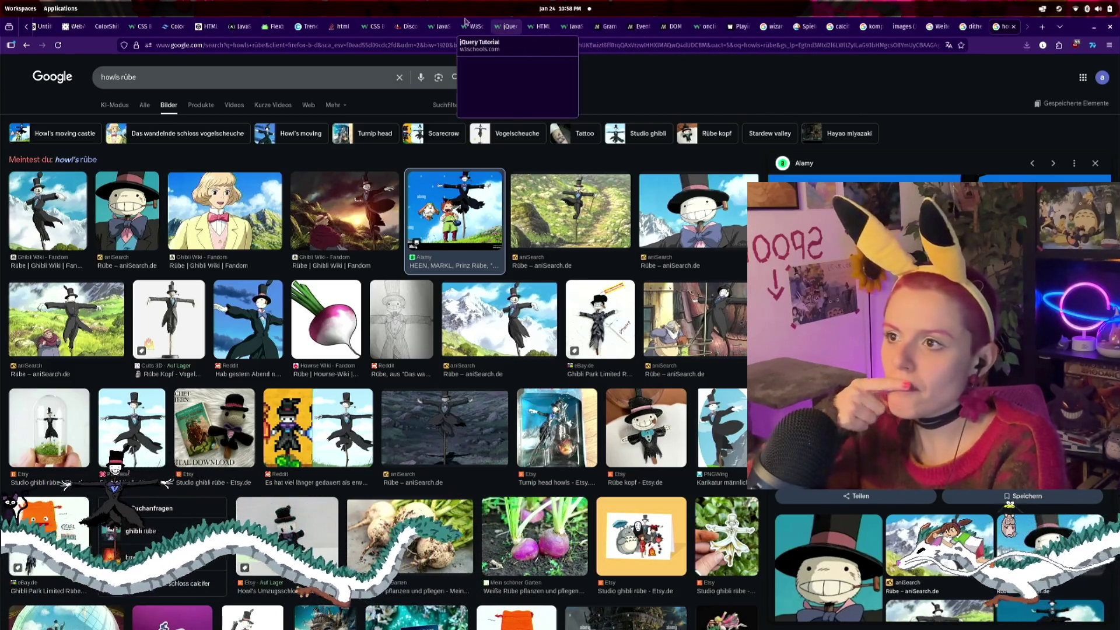
# - Arrange Firefox on the right half of the screen and Aseprite on the left
pyautogui.moveTo(657, 31); pyautogui.dragTo(1116, 111)
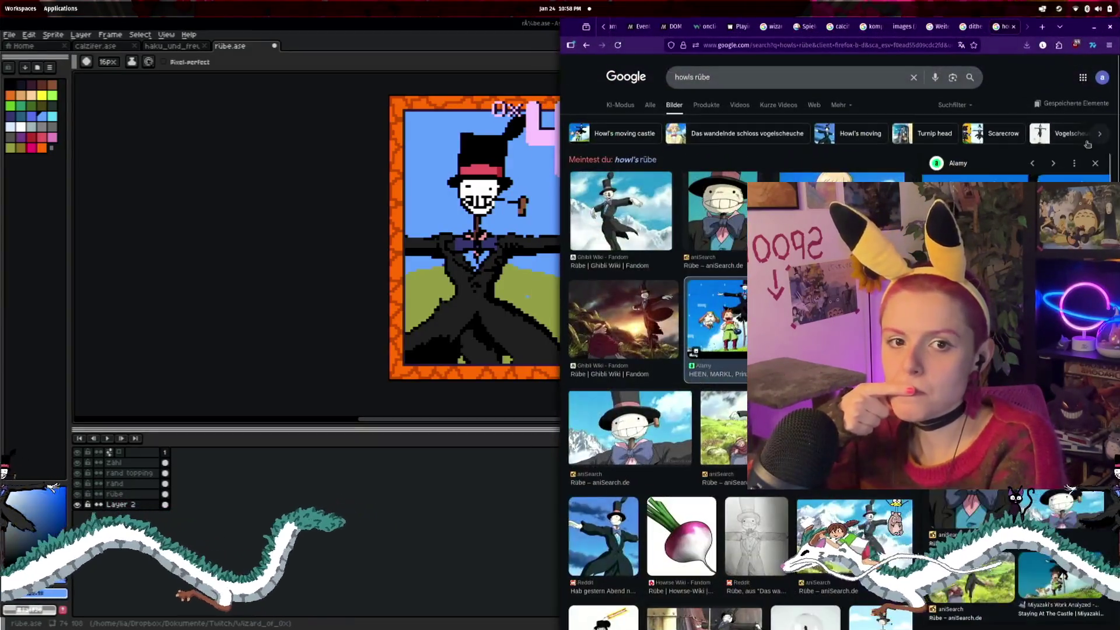
pyautogui.moveTo(323, 155)
pyautogui.mouseDown()
pyautogui.moveTo(177, 173)
pyautogui.moveTo(243, 175)
pyautogui.mouseUp()
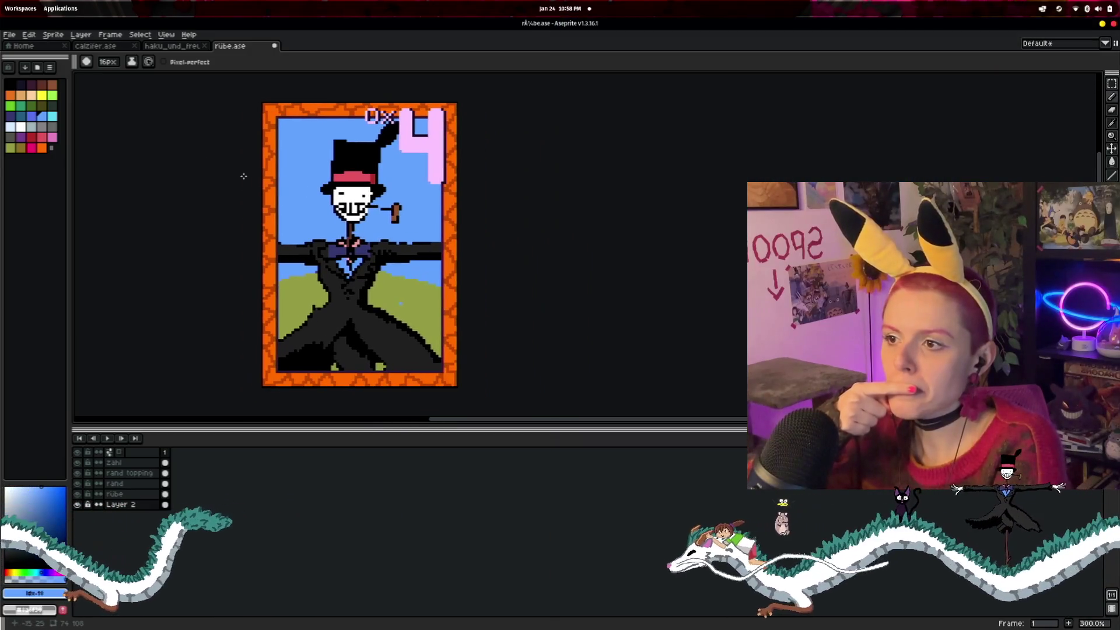
pyautogui.moveTo(350, 23); pyautogui.dragTo(2, 190)
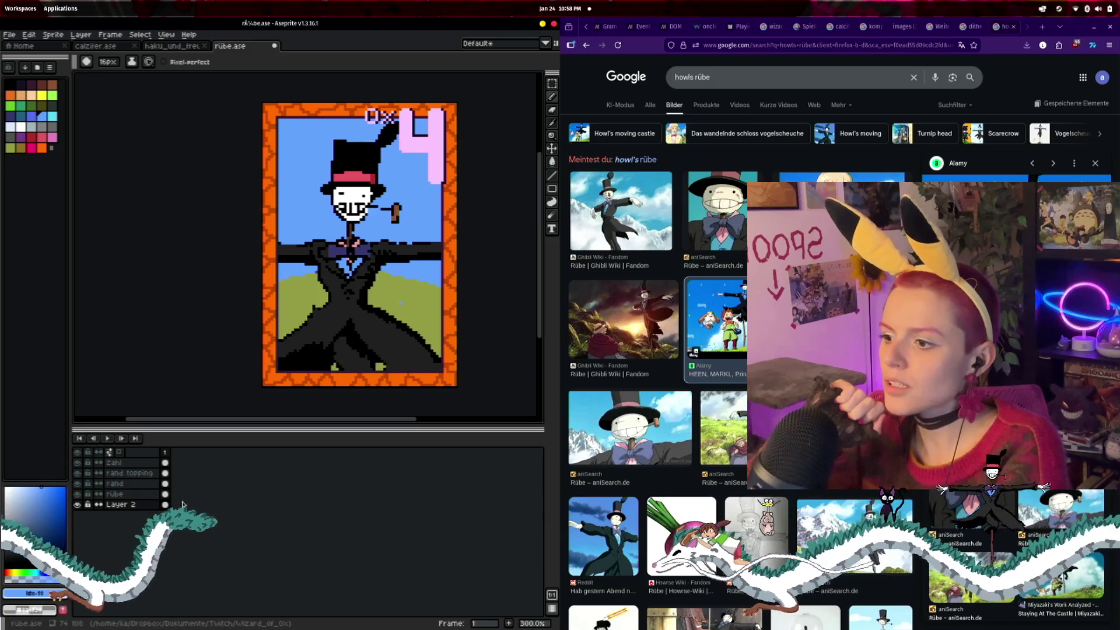
# - Bucket-fill light-green highlights on the left and right hills
pyautogui.click(47, 94)
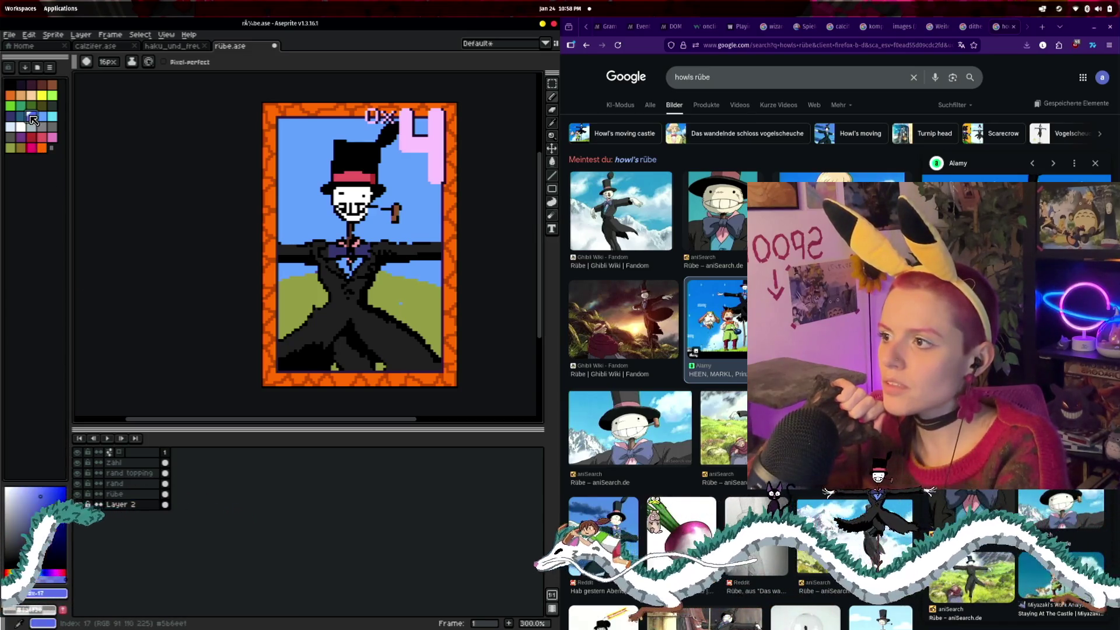
pyautogui.click(52, 95)
pyautogui.click(303, 314)
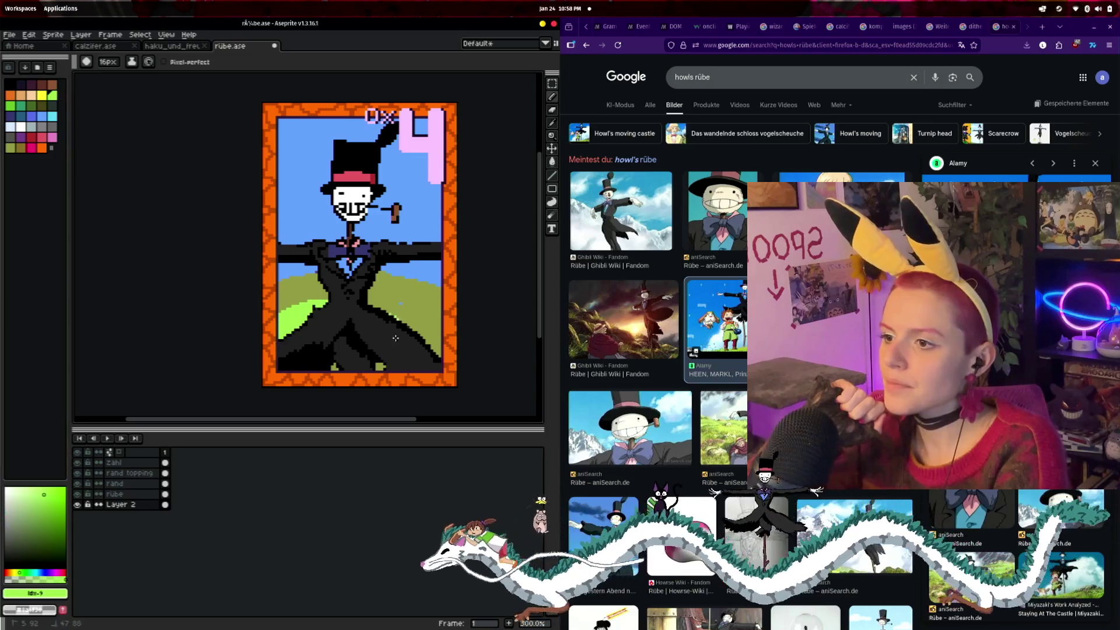
pyautogui.click(417, 338)
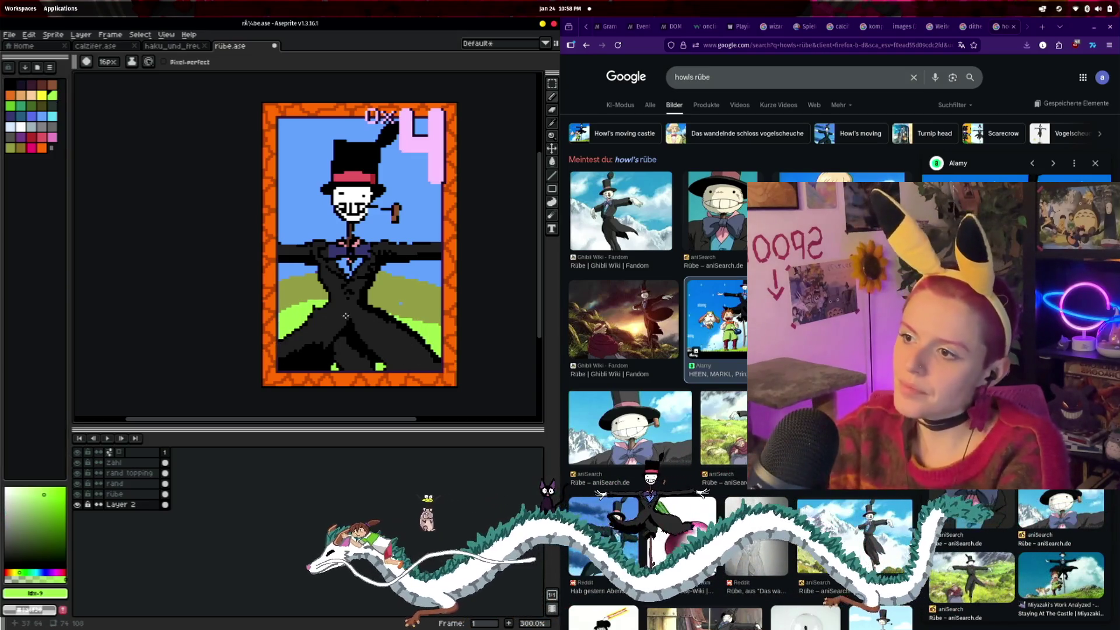
# - Recolour the sky cyan, then fill it with the deeper blue #639bff
pyautogui.click(53, 115)
pyautogui.click(304, 234)
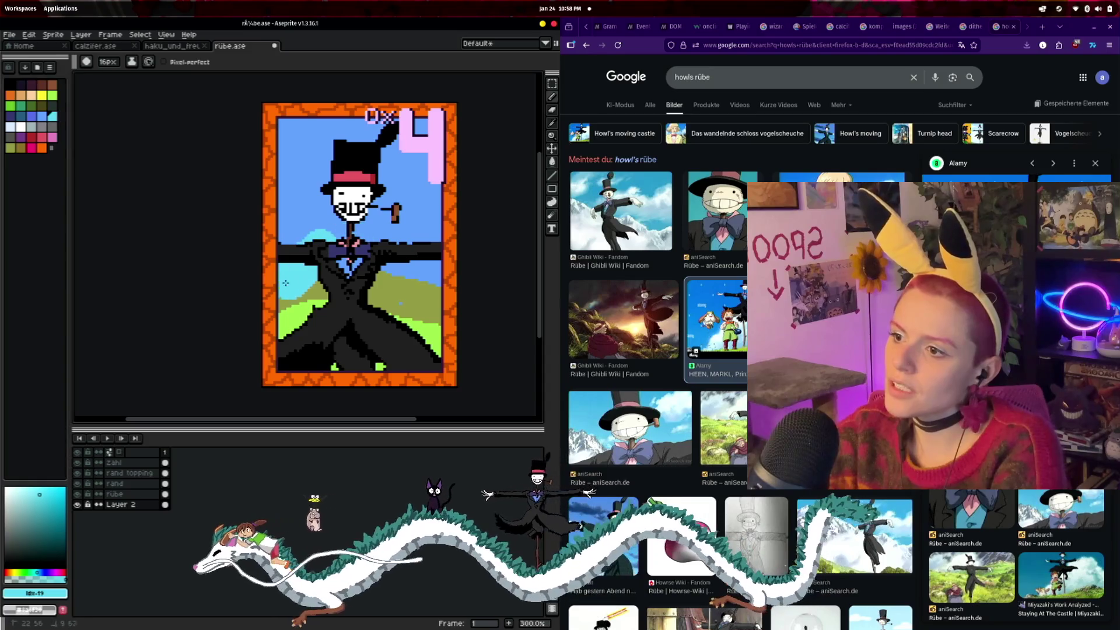
pyautogui.click(297, 292)
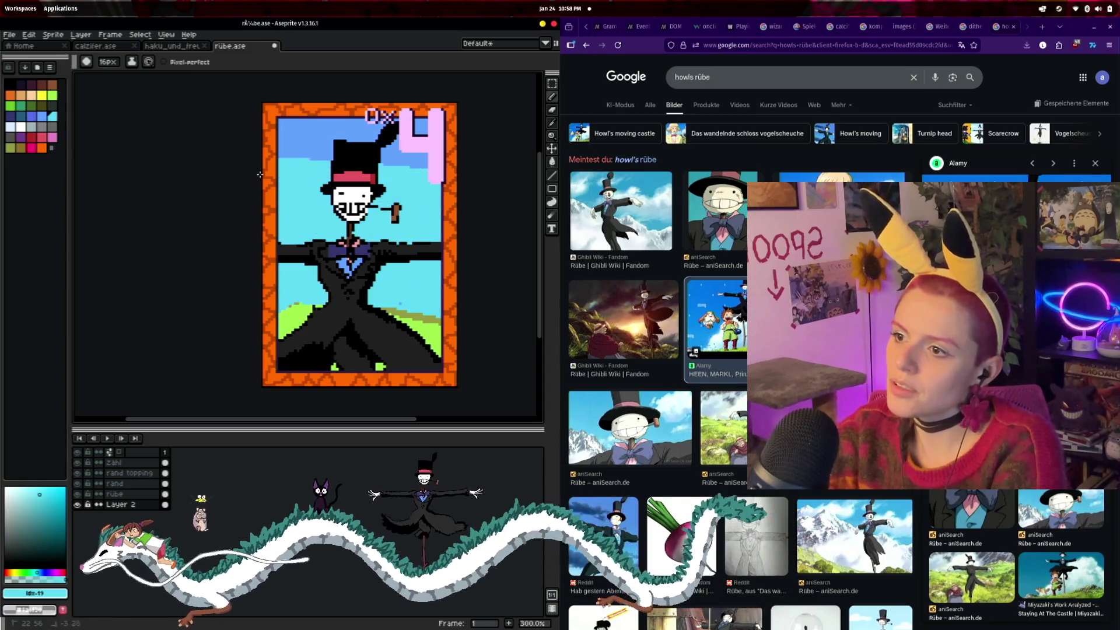
pyautogui.click(429, 163)
pyautogui.hscroll(1, 485, 152)
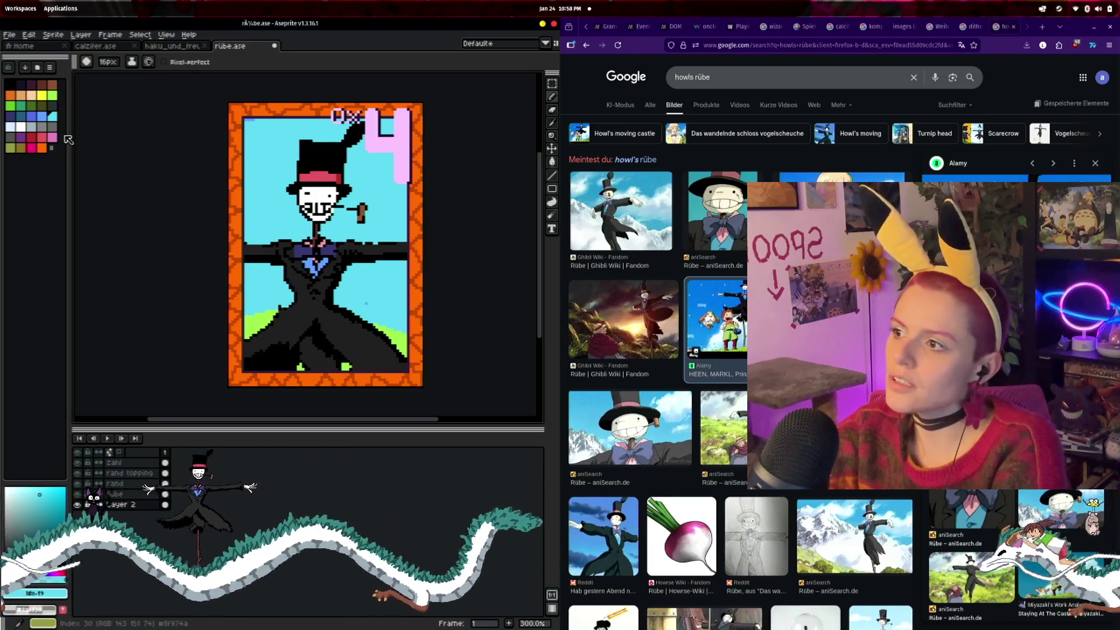
pyautogui.click(42, 120)
pyautogui.click(347, 176)
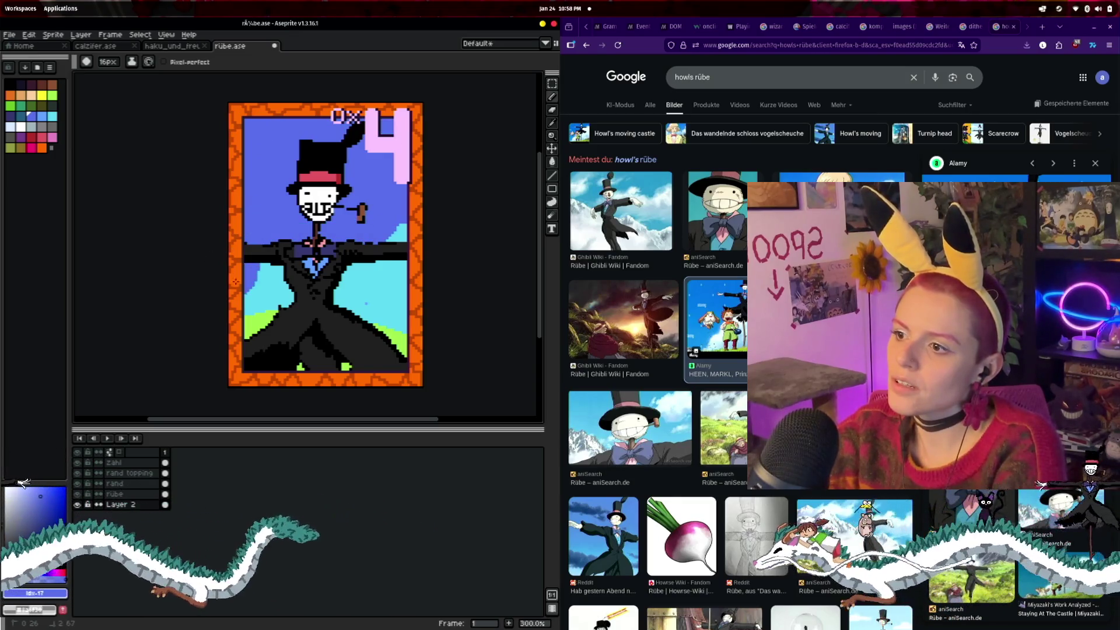
pyautogui.click(254, 298)
pyautogui.click(254, 298)
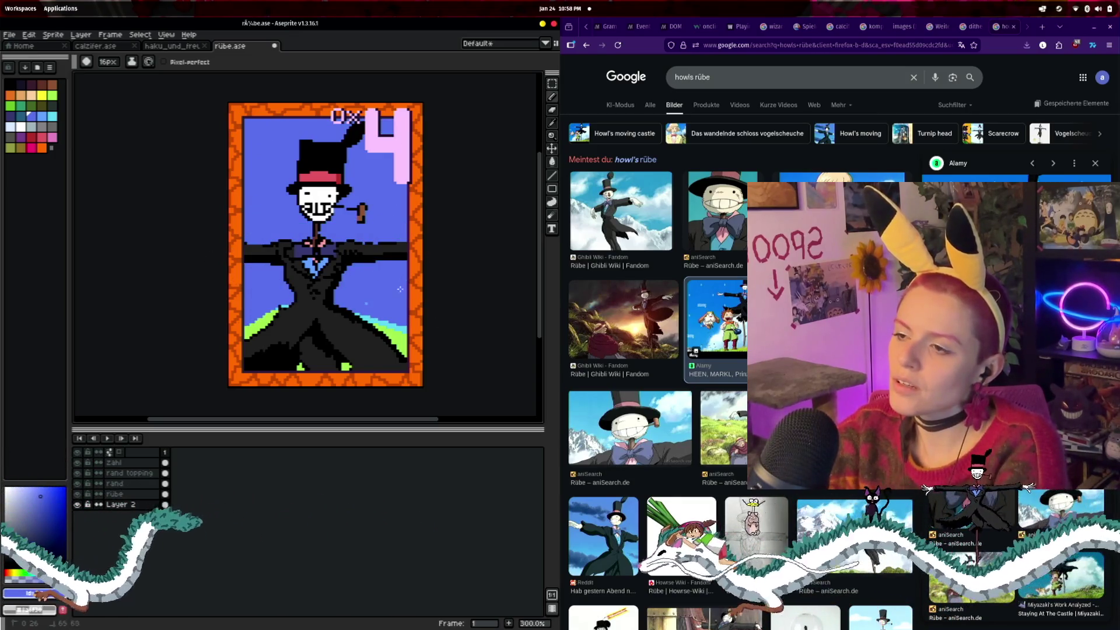
pyautogui.press('+')
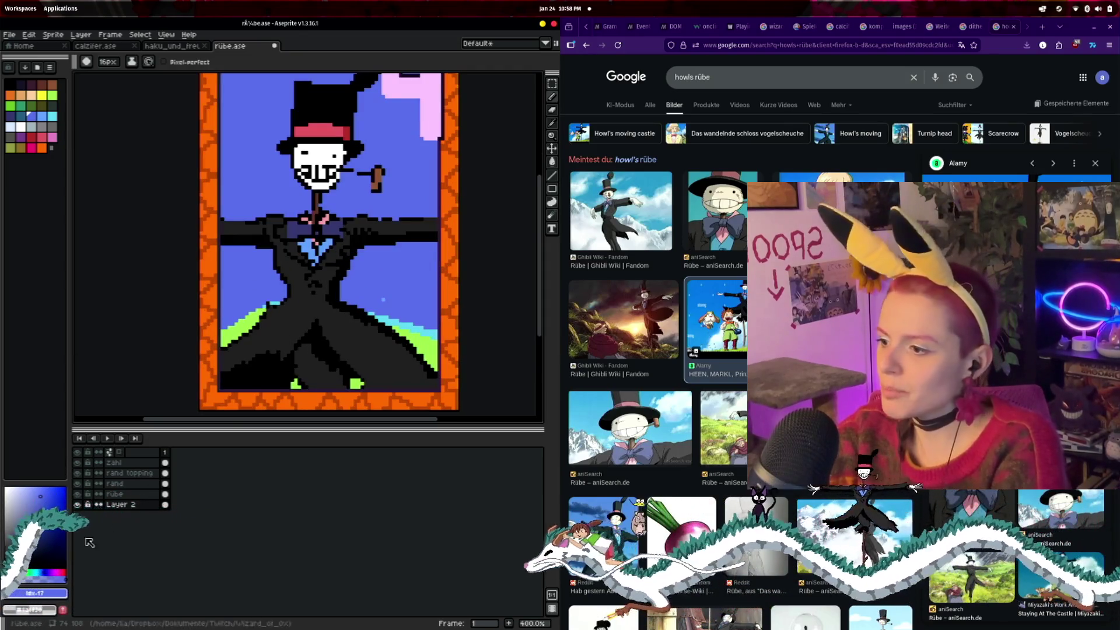
# - On the rübe layer, pencil a white shirt front under the scarecrow's collar with a tiny brush
pyautogui.click(116, 493)
pyautogui.press('+')
pyautogui.press('+')
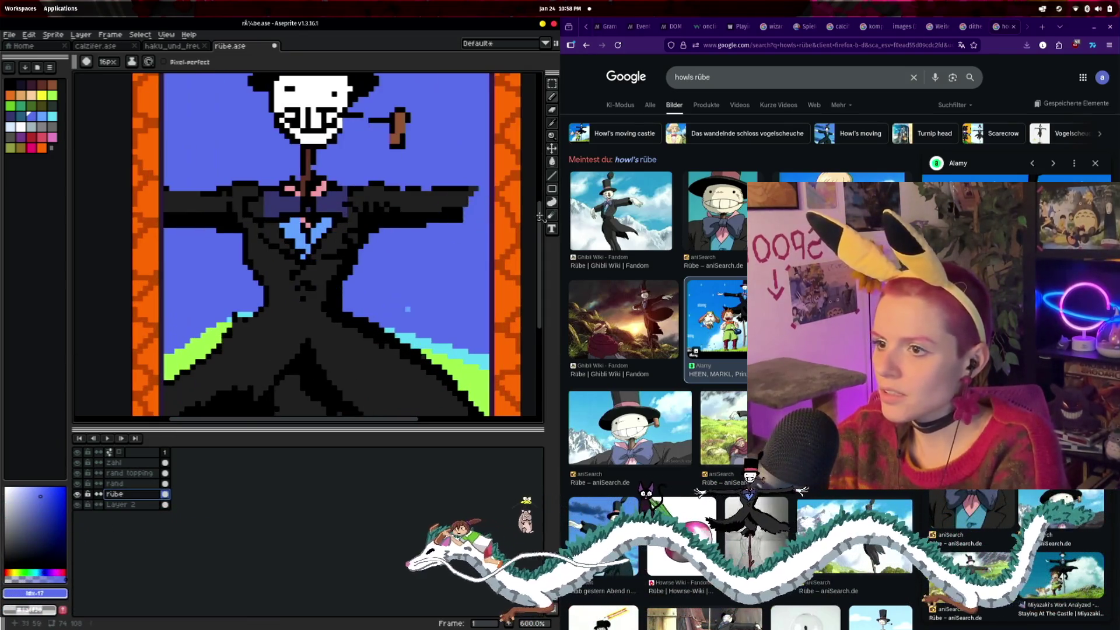
pyautogui.moveTo(108, 62); pyautogui.dragTo(71, 86)
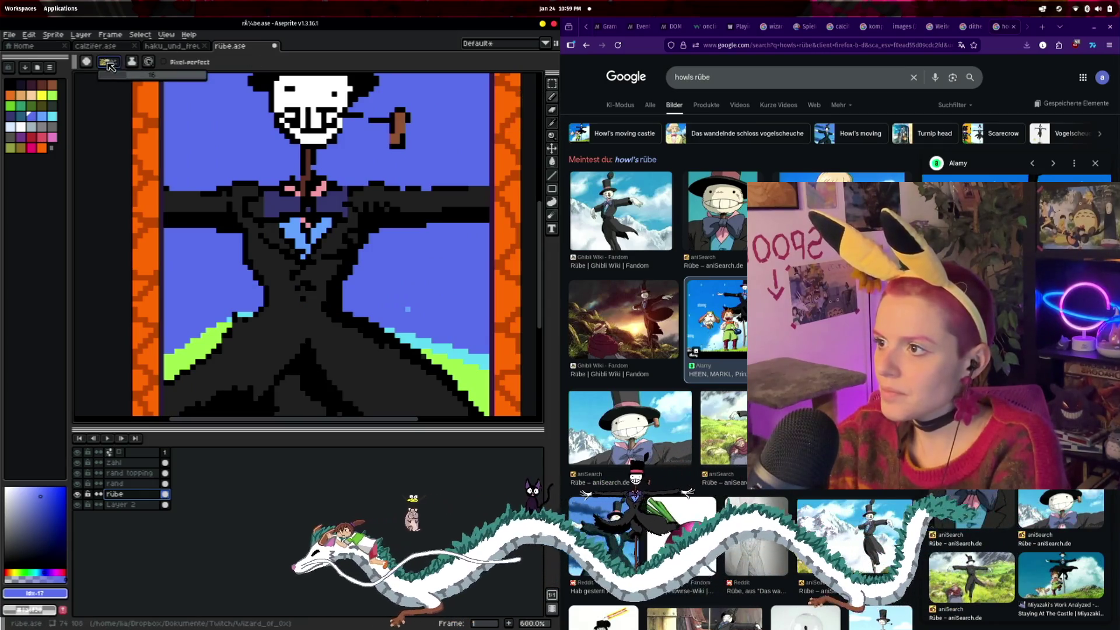
pyautogui.click(21, 127)
pyautogui.press('+')
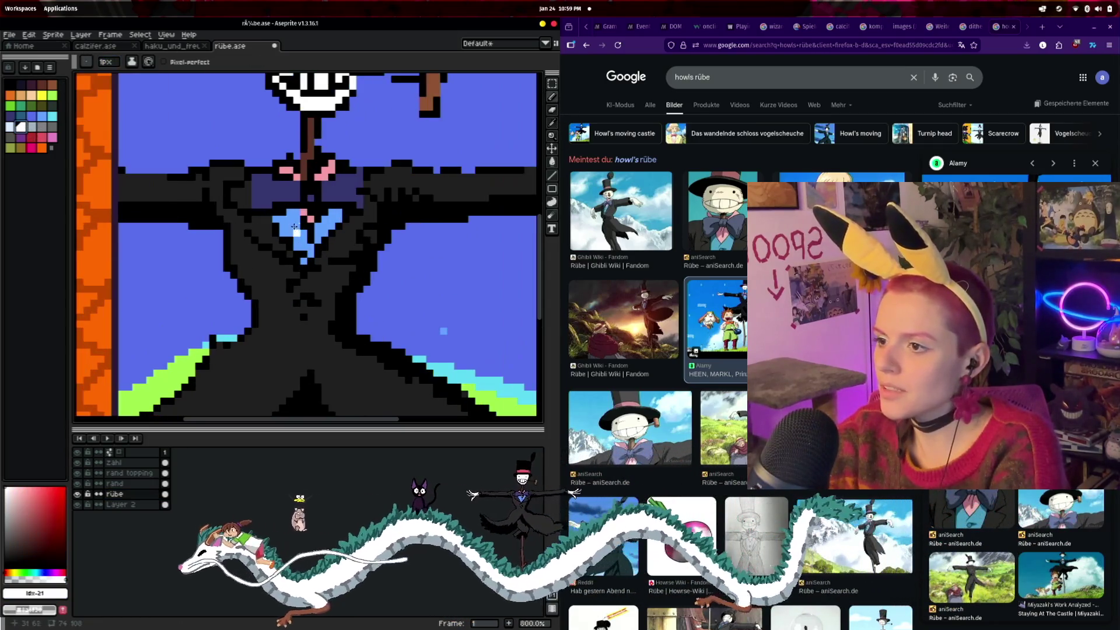
pyautogui.click(290, 215)
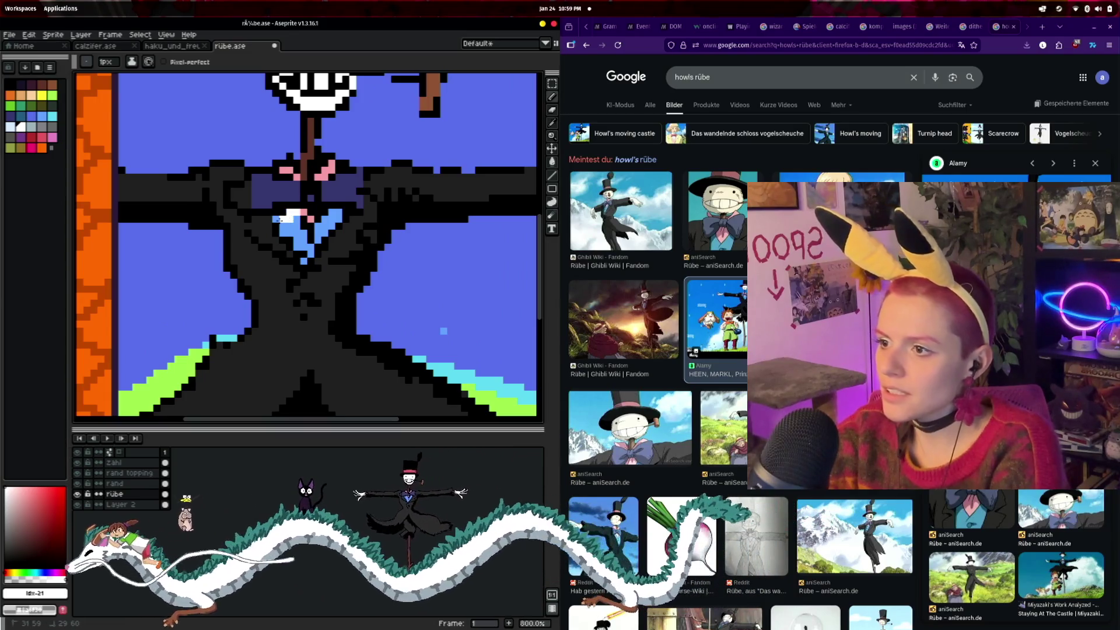
pyautogui.click(279, 219)
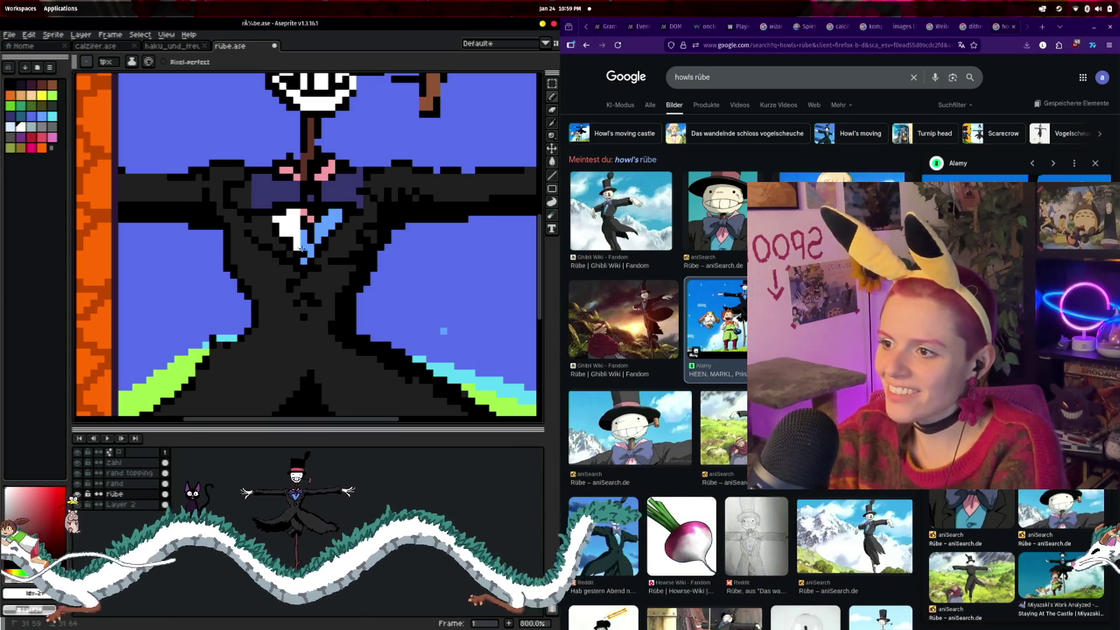
pyautogui.moveTo(300, 230)
pyautogui.mouseDown()
pyautogui.moveTo(311, 254)
pyautogui.moveTo(329, 220)
pyautogui.moveTo(324, 233)
pyautogui.mouseUp()
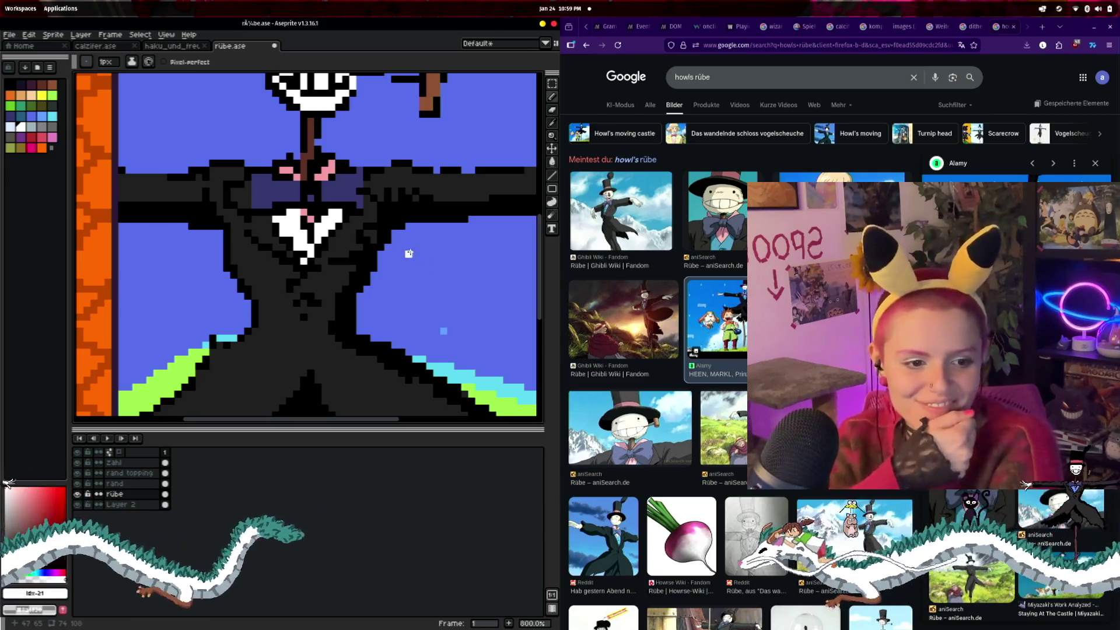
# - Spray a white puff of pipe smoke in the sky beside the top hat, size 4px
pyautogui.click(506, 331)
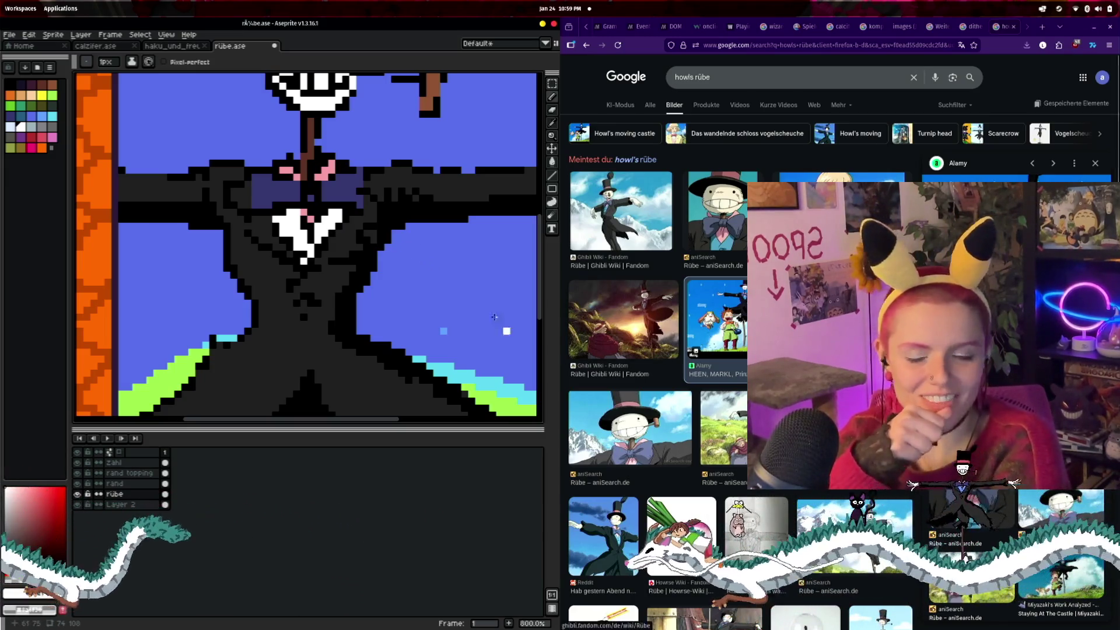
pyautogui.scroll(-3, 494, 316)
pyautogui.scroll(-2, 469, 298)
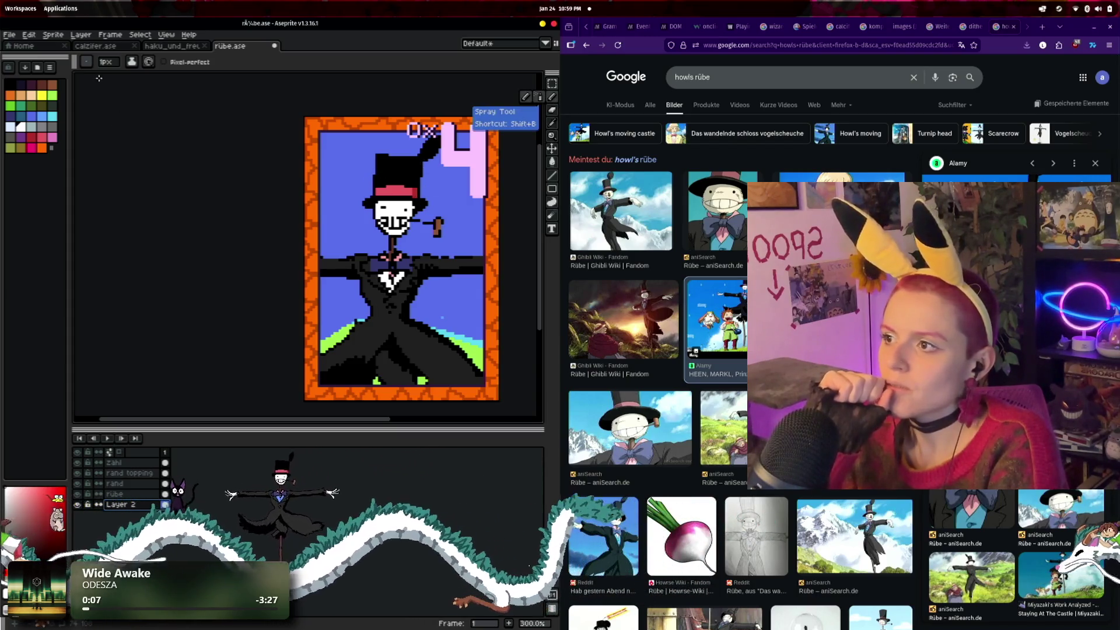
pyautogui.click(106, 62)
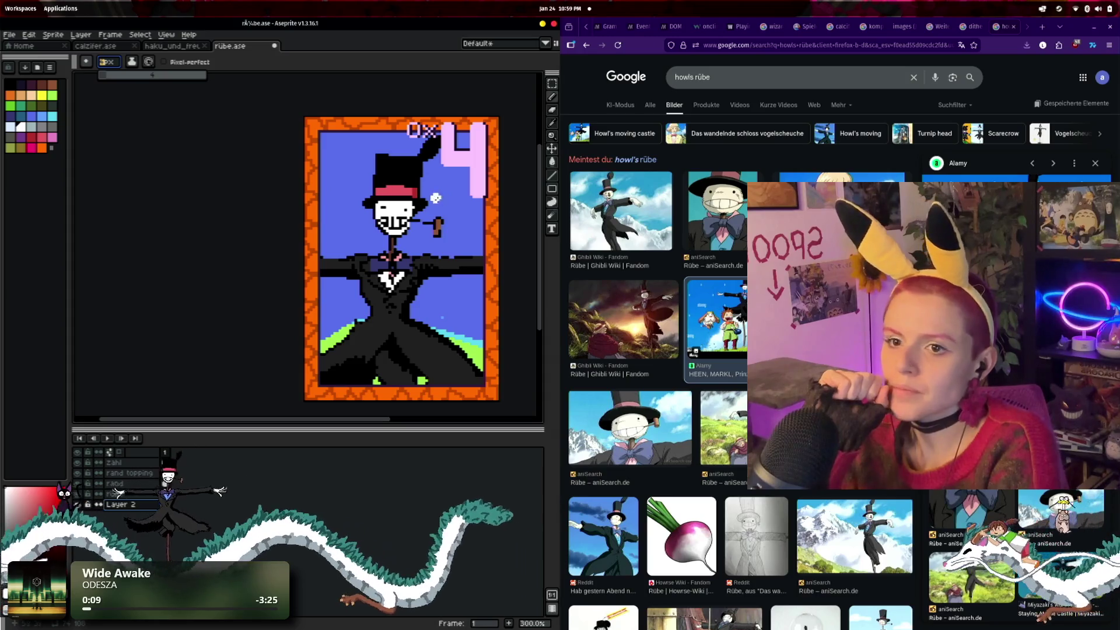
pyautogui.write('4')
pyautogui.moveTo(447, 178); pyautogui.dragTo(431, 186)
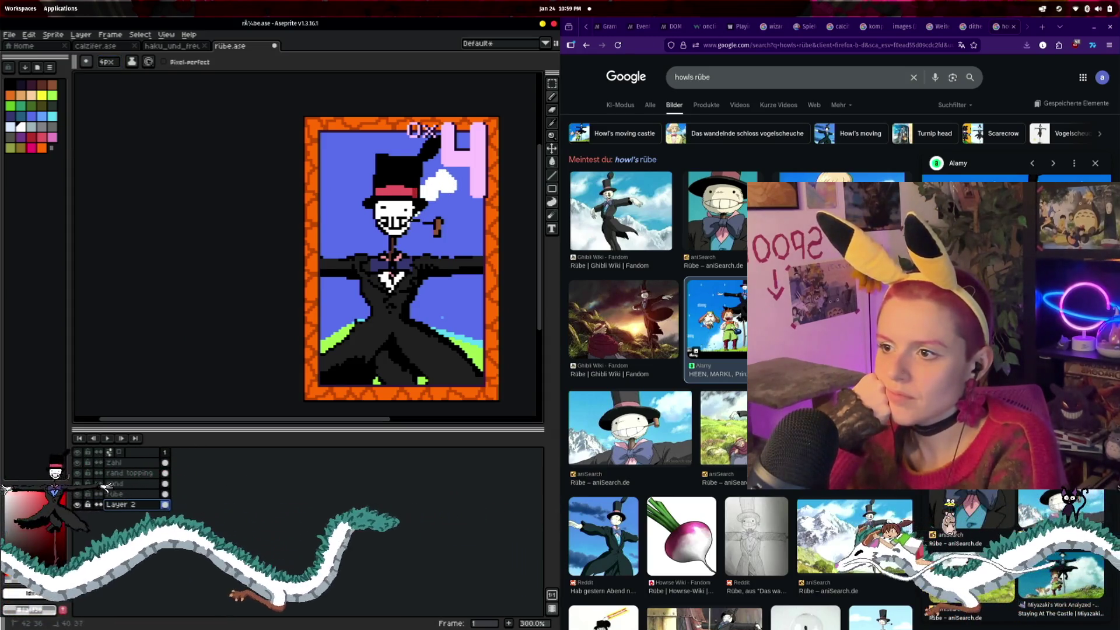